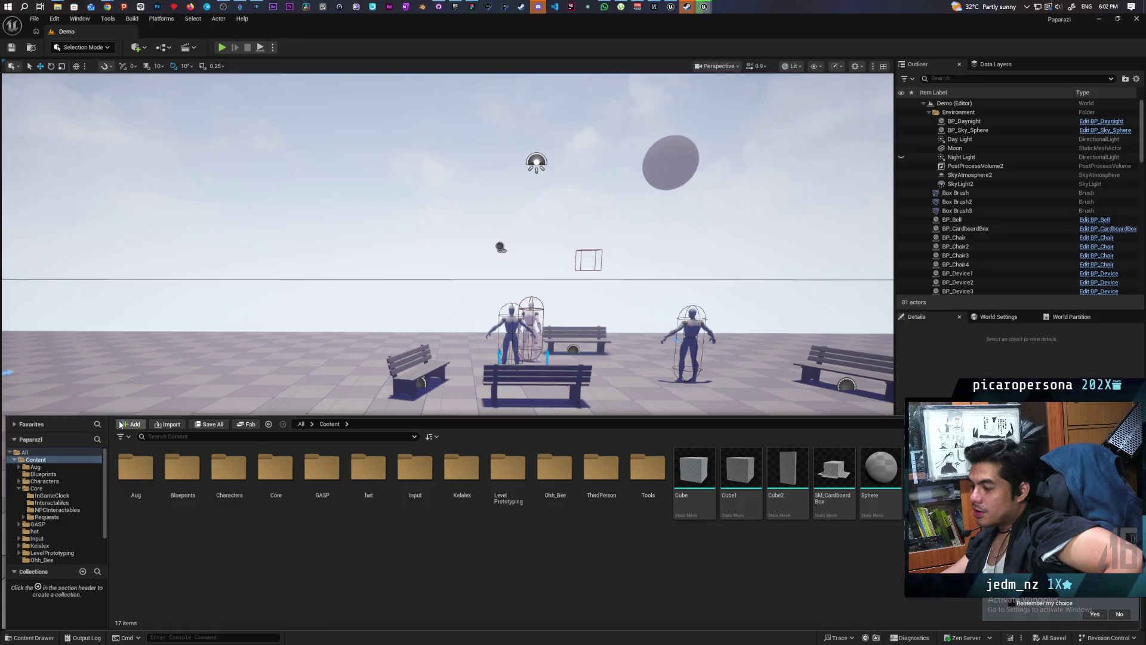
# Launch a separate Unreal Engine 5.7 home window alongside the Paparazi project.
pyautogui.click(128, 424)
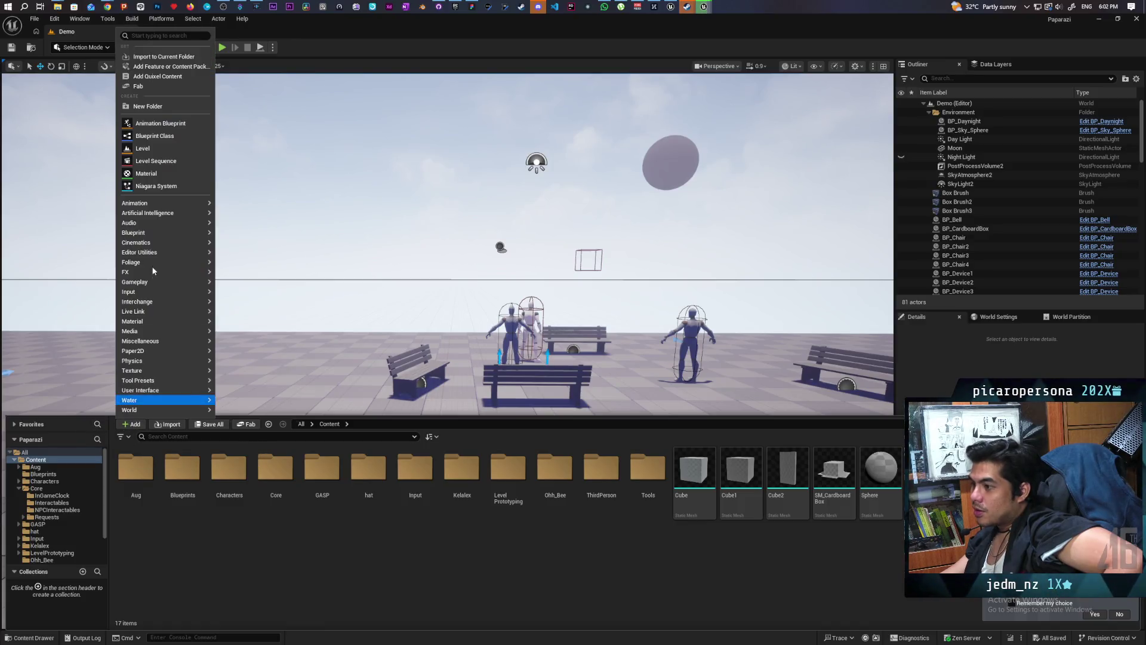
pyautogui.click(167, 88)
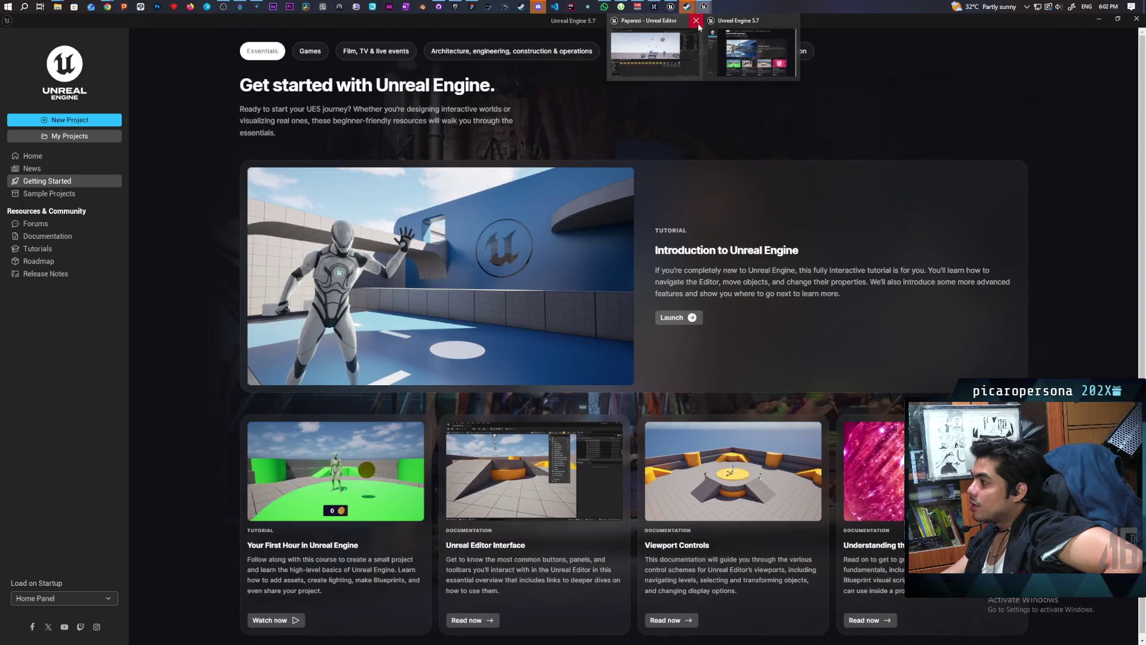
pyautogui.click(698, 24)
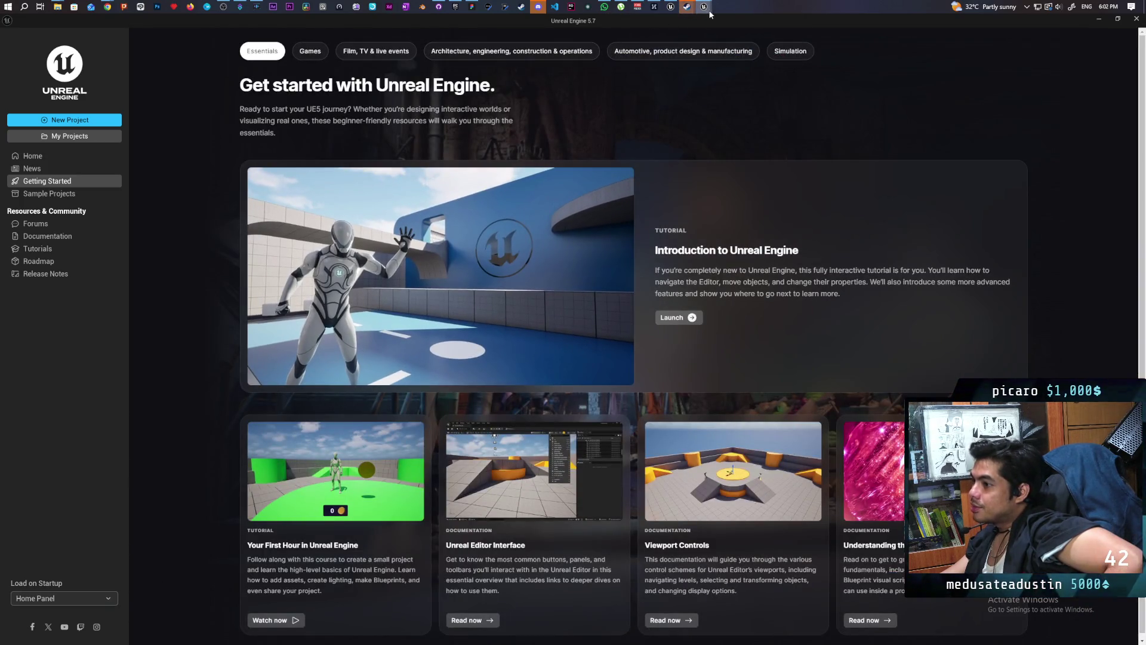
# Return to the Paparazi editor and choose Fab from the Add menu.
pyautogui.moveTo(705, 8)
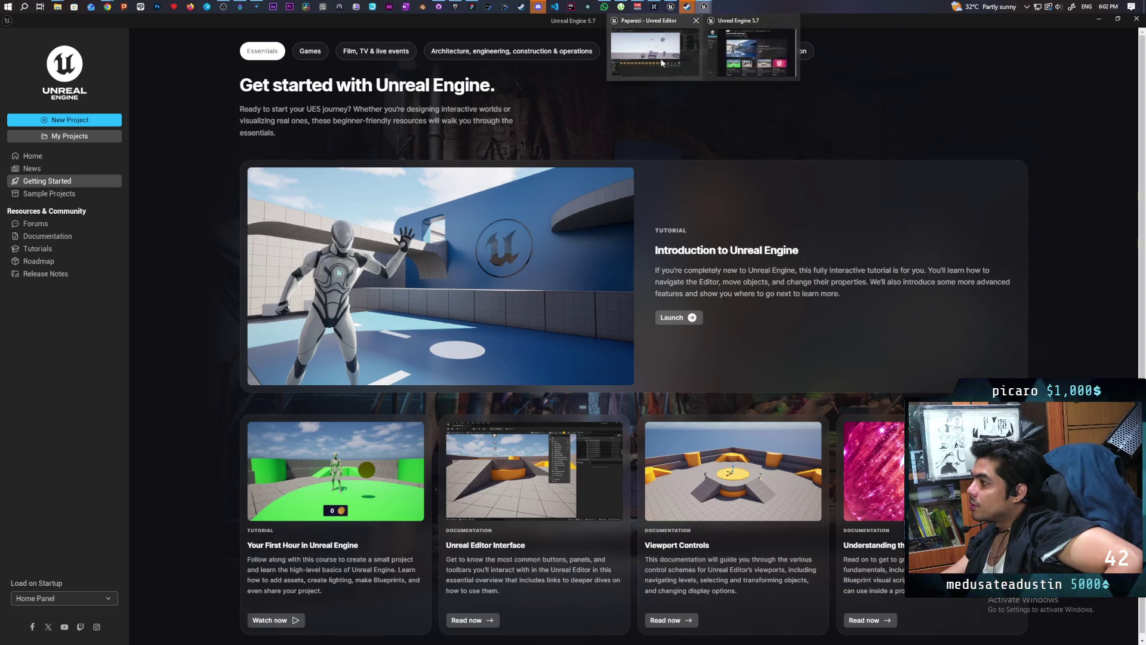
pyautogui.click(656, 51)
pyautogui.click(132, 424)
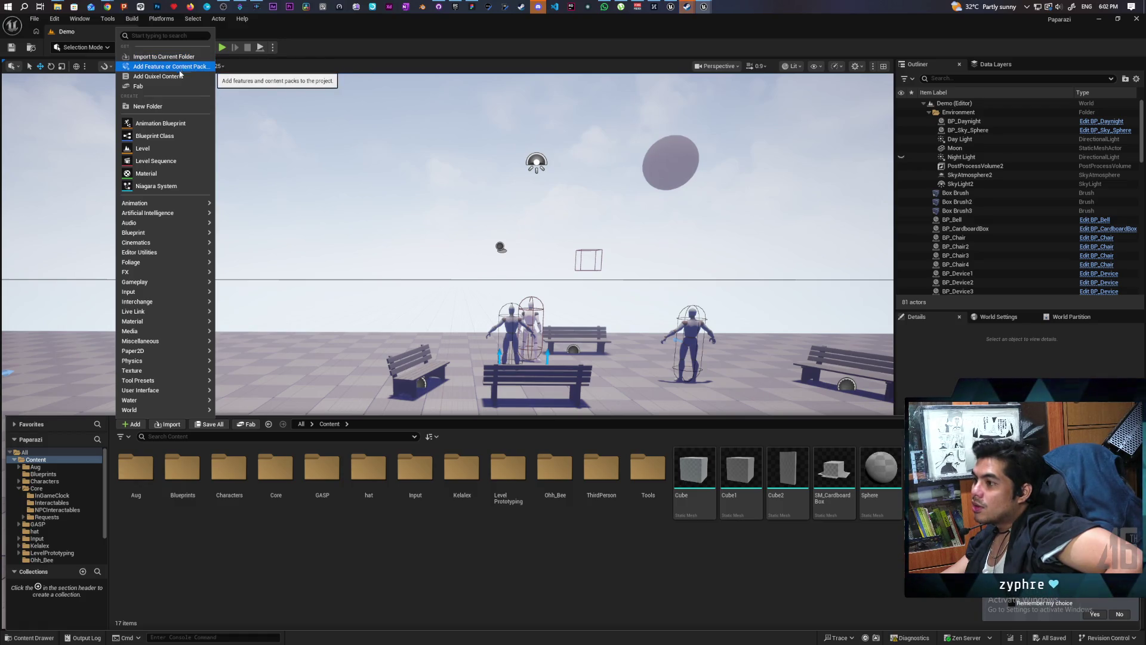
pyautogui.click(173, 86)
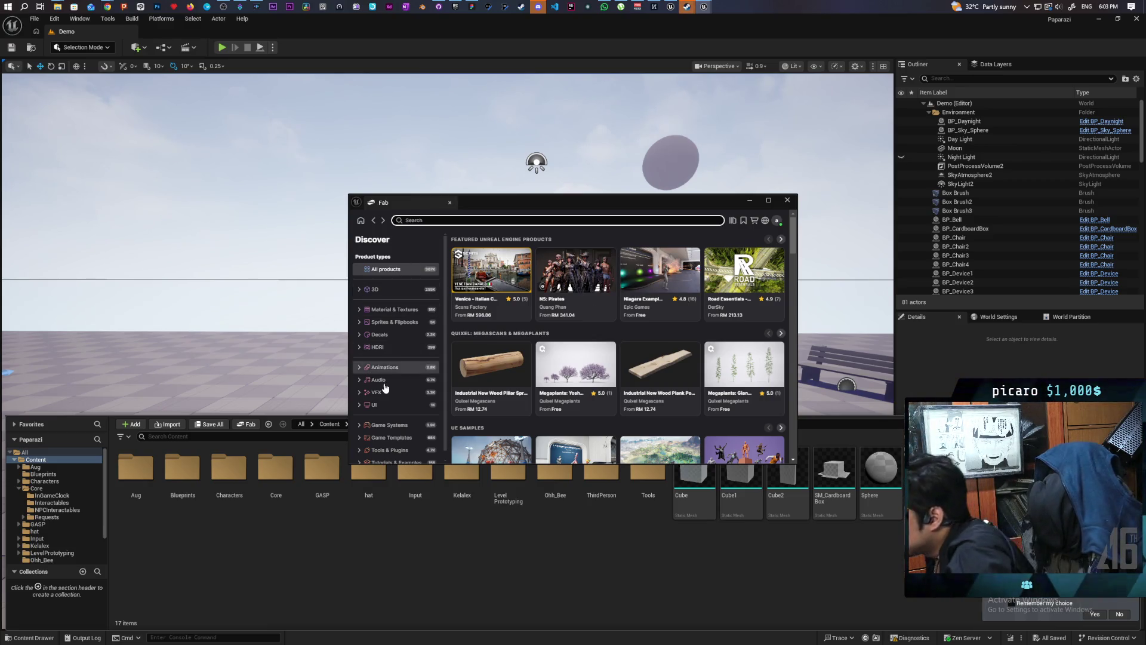
# Browse the Fab Discover page, hide the content drawer, and check the account menu.
pyautogui.scroll(-1, 405, 367)
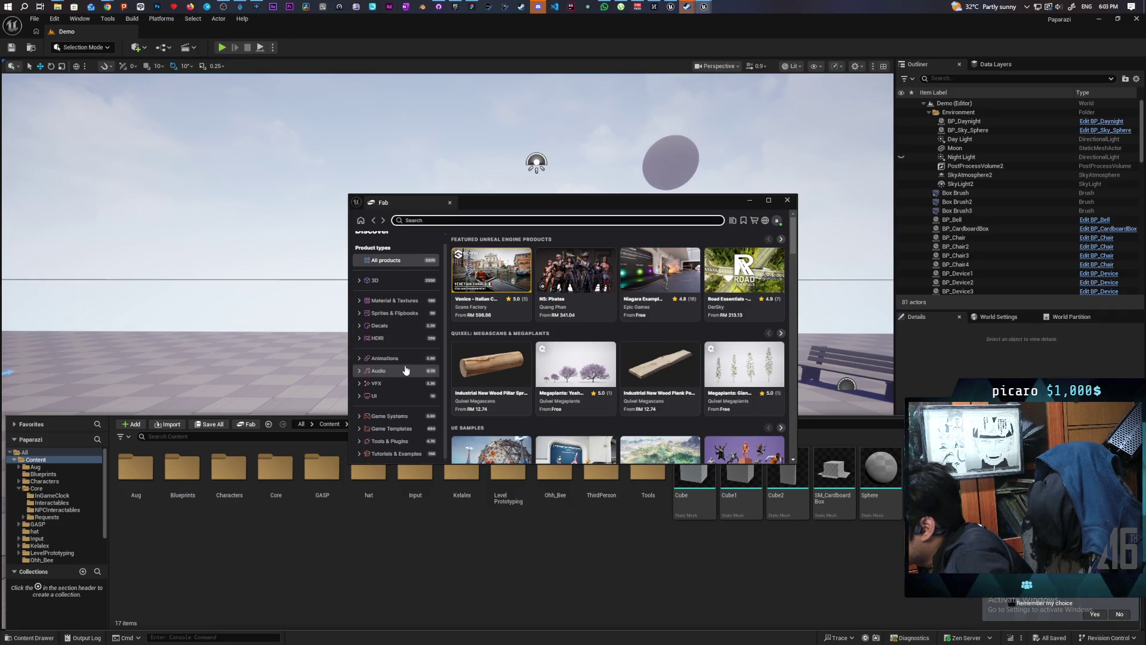
pyautogui.scroll(1, 406, 370)
pyautogui.click(416, 254)
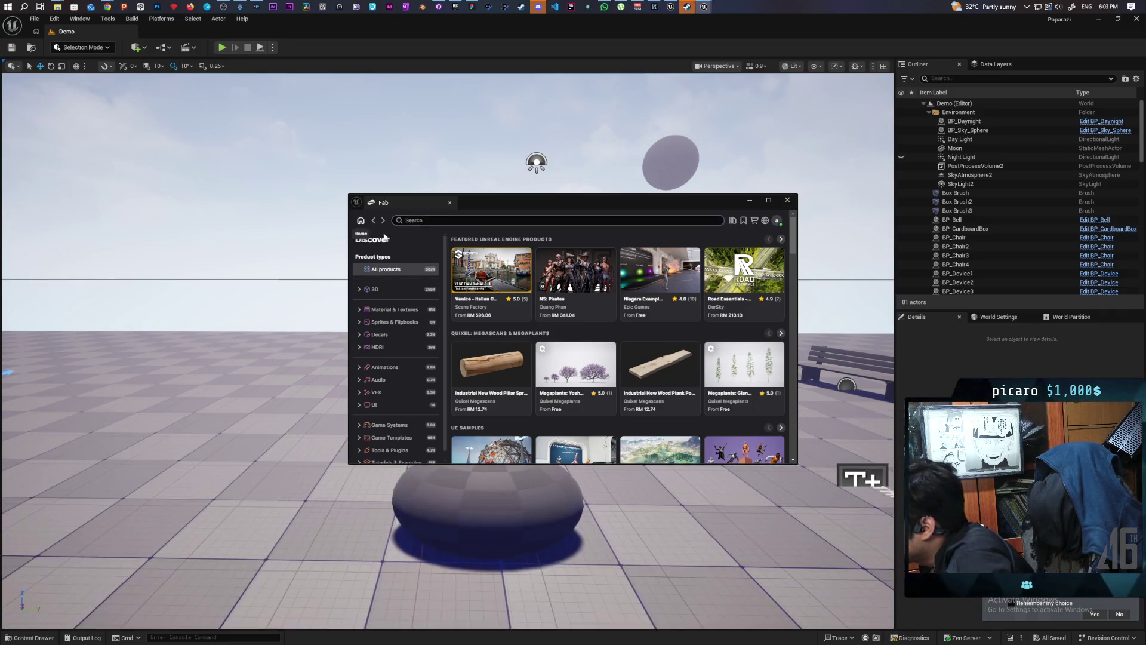
pyautogui.click(774, 223)
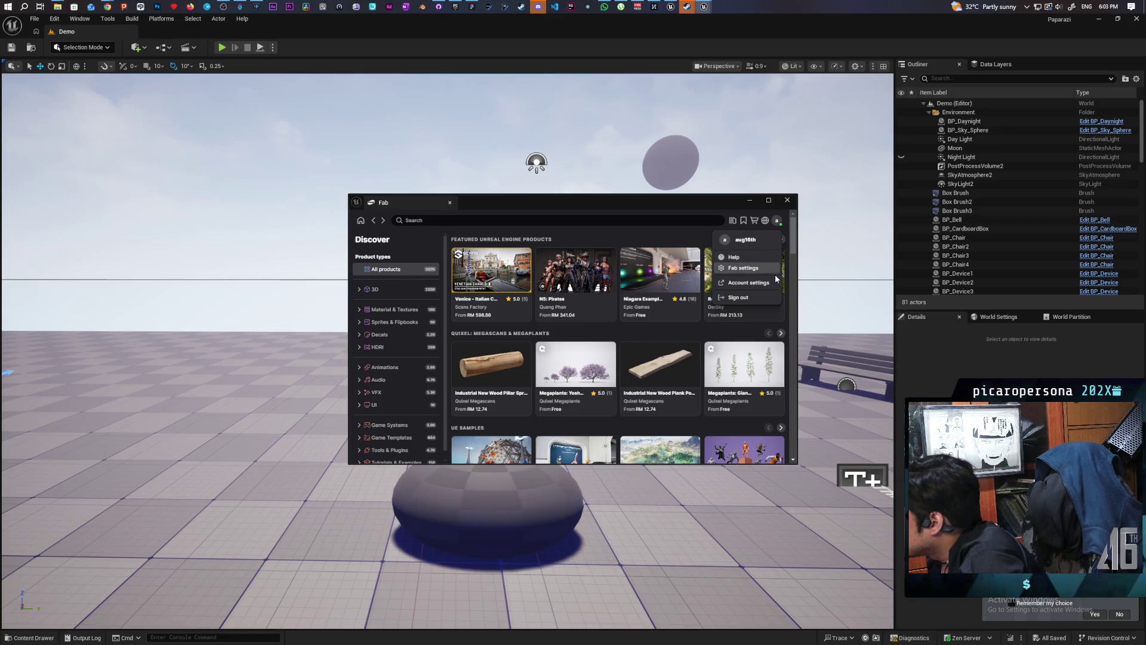
pyautogui.click(676, 338)
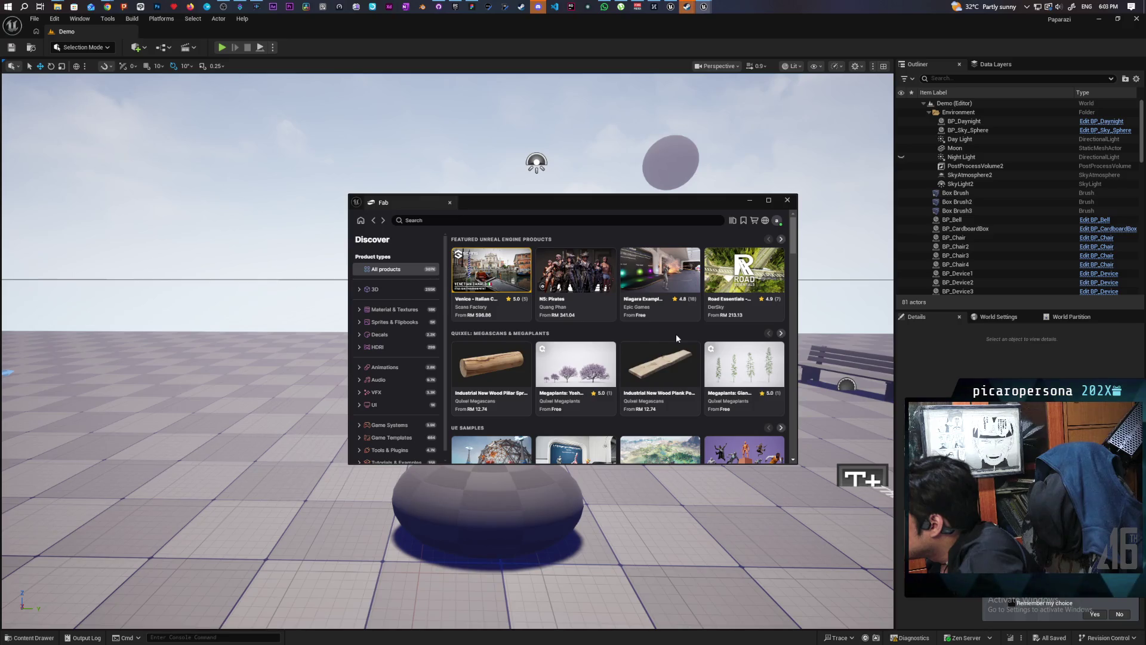
# Search Fab for 'farm', browse the results, then close the Fab window.
pyautogui.scroll(-3, 677, 338)
pyautogui.scroll(3, 674, 334)
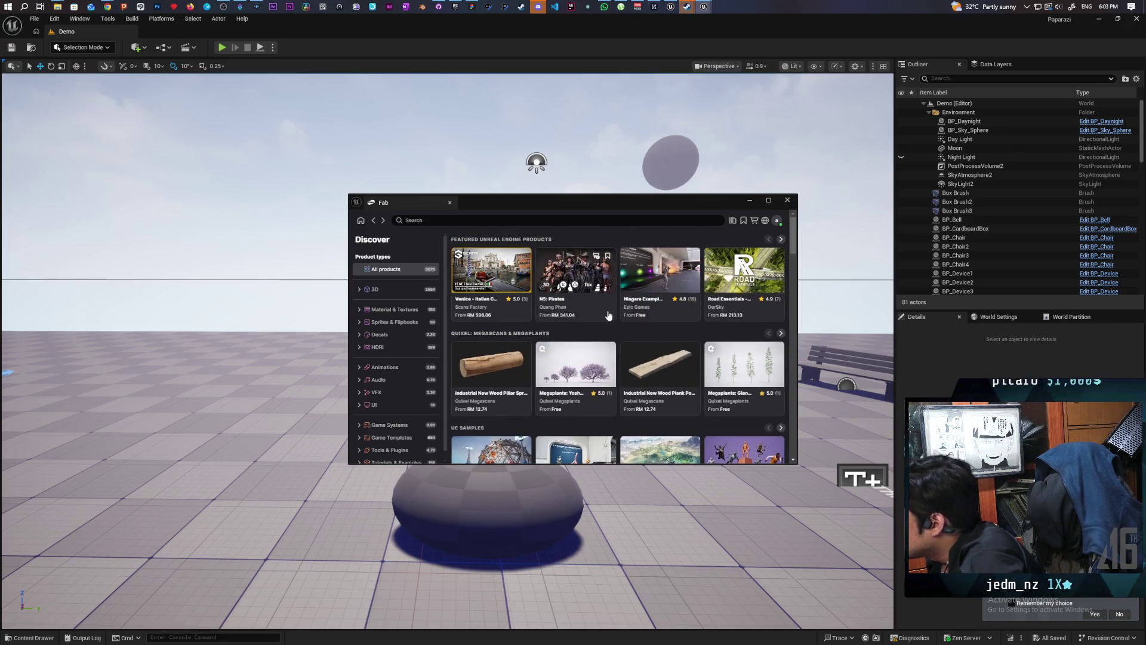
pyautogui.write('far')
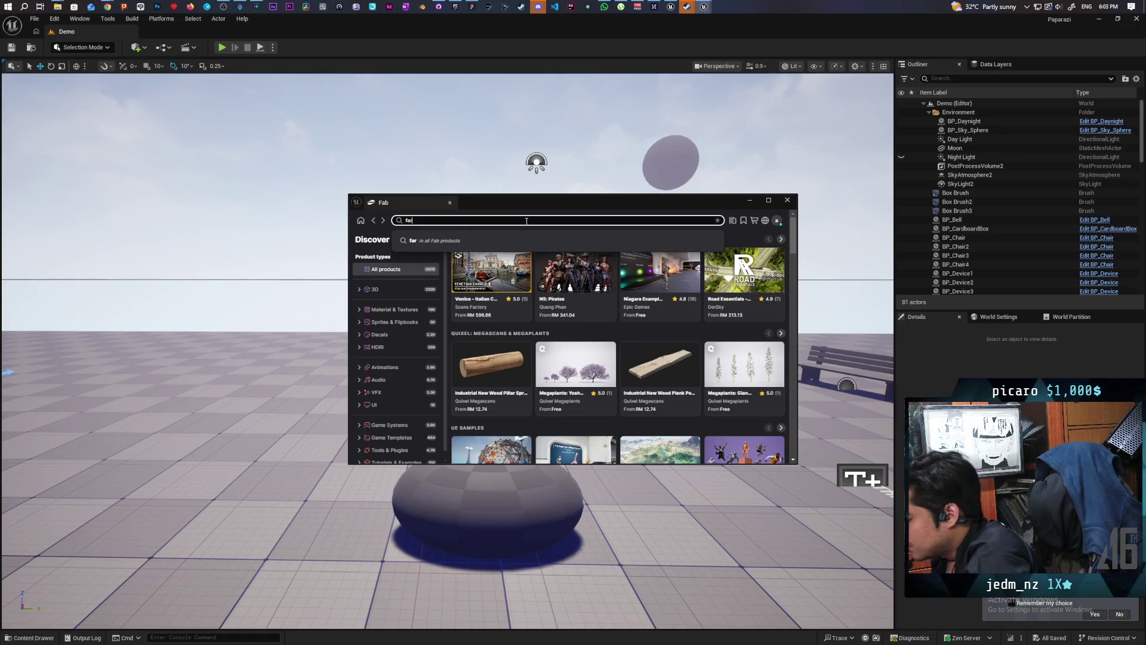
pyautogui.write('m')
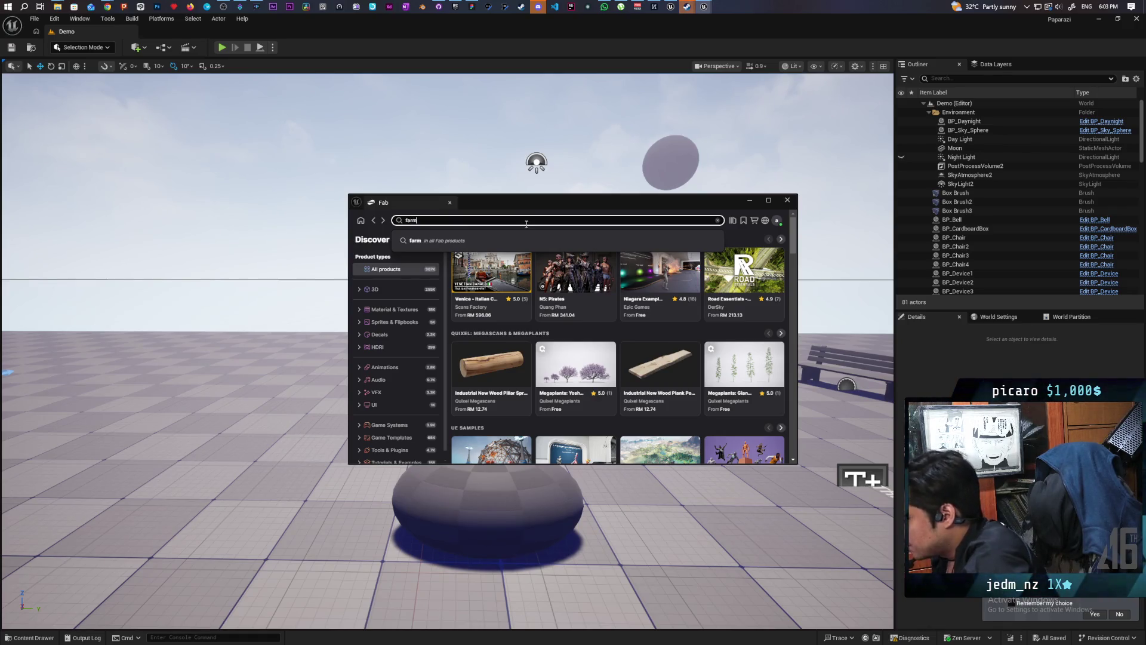
pyautogui.click(509, 242)
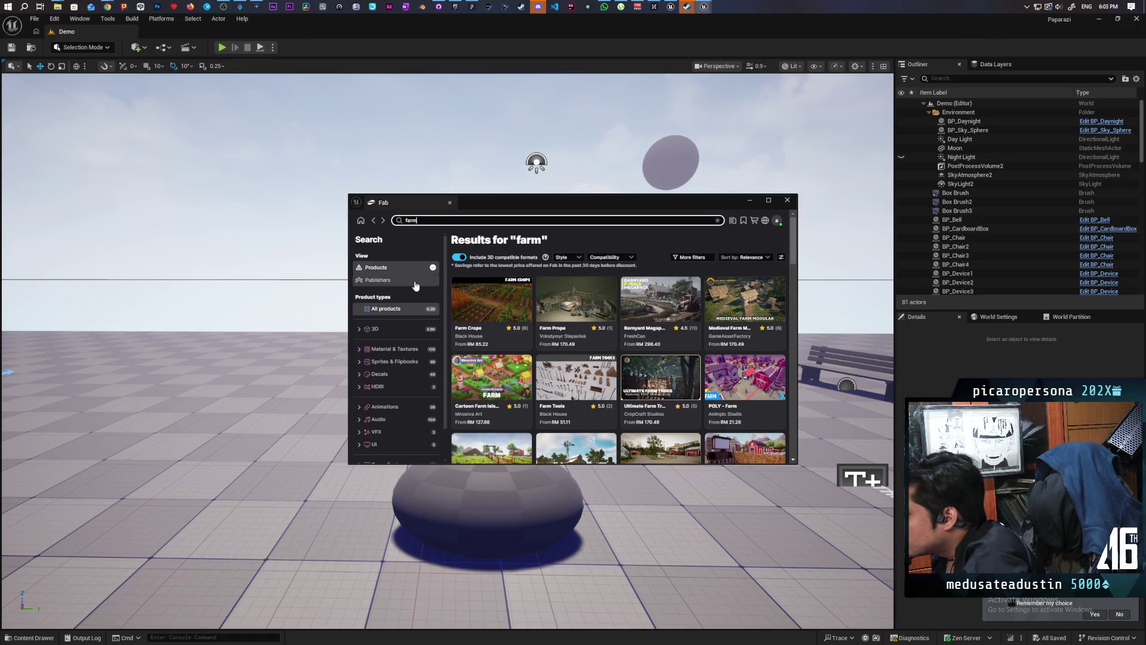
pyautogui.scroll(-1, 422, 413)
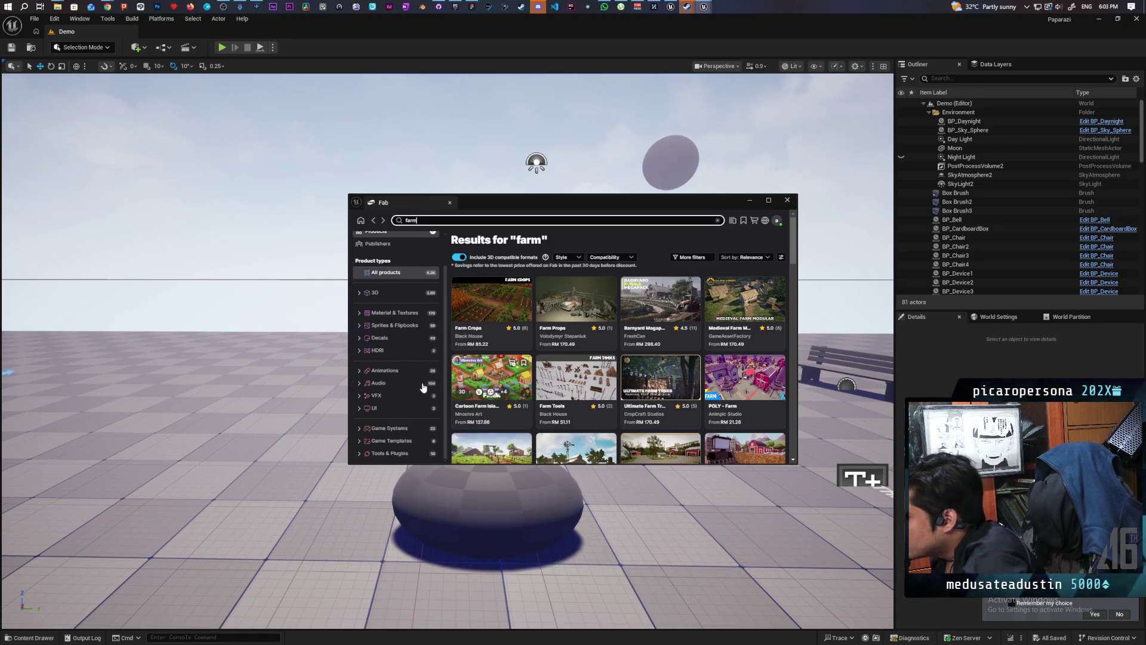
pyautogui.scroll(1, 429, 387)
pyautogui.click(785, 203)
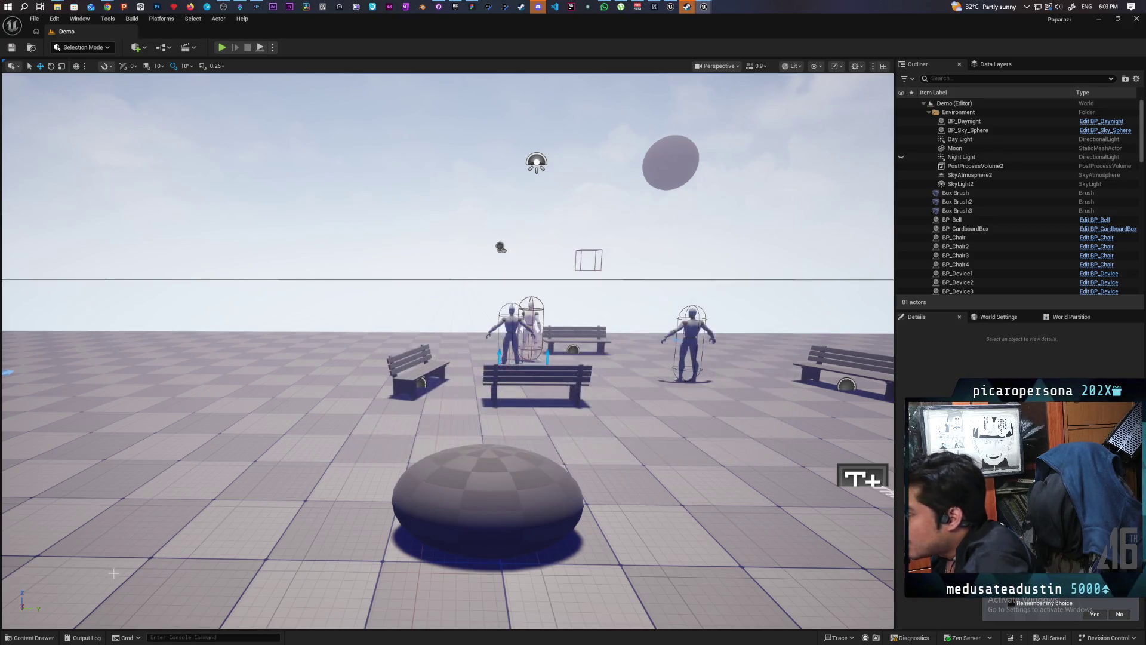
# Open the Content Drawer and try Import to Current Folder, then cancel the import.
pyautogui.click(60, 638)
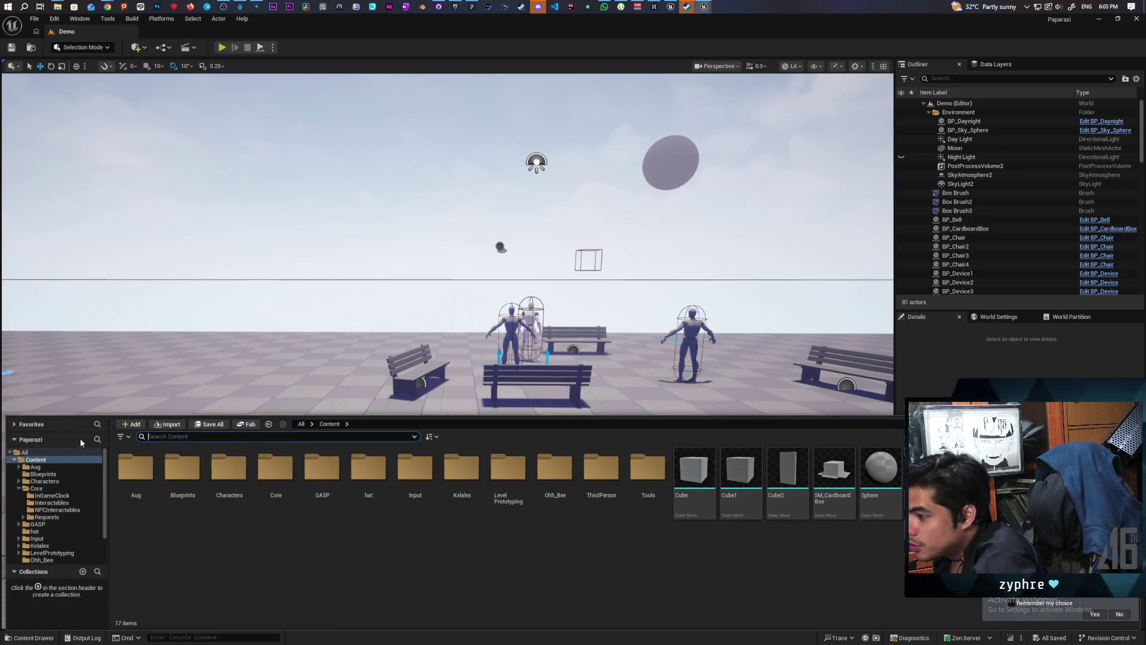
pyautogui.click(131, 424)
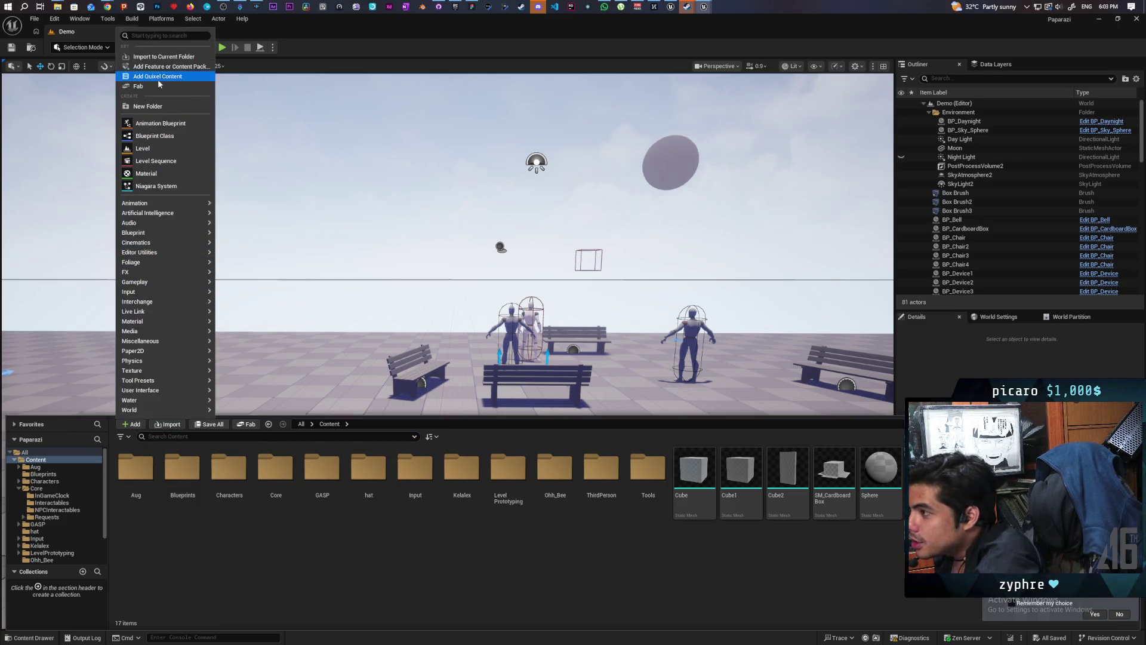
pyautogui.click(163, 56)
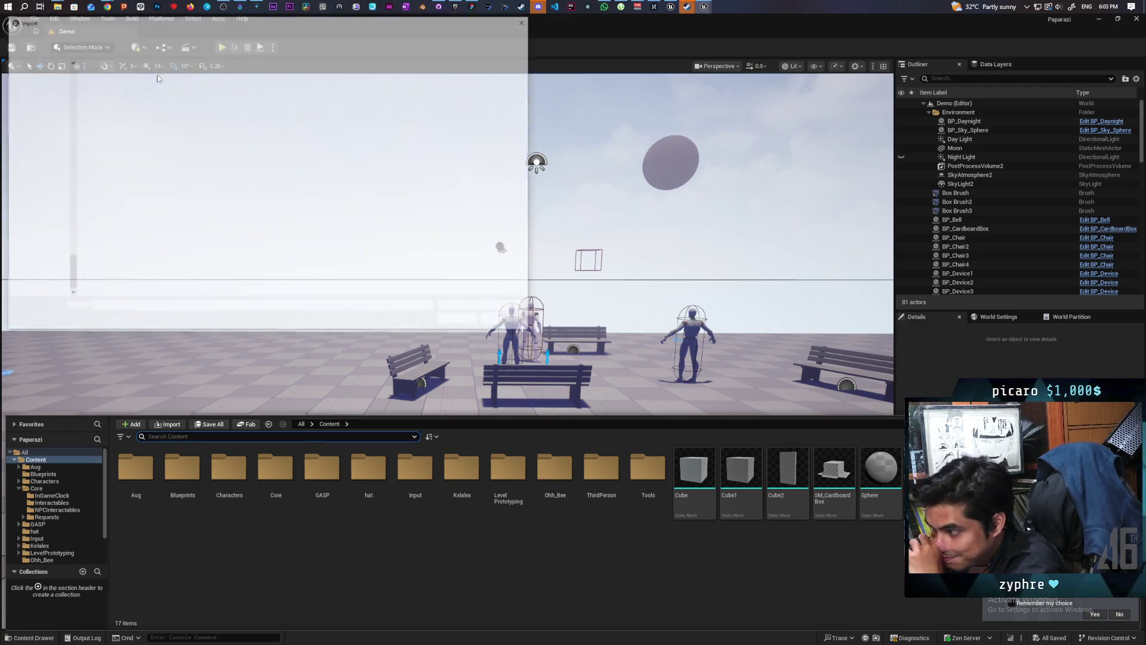
pyautogui.click(491, 322)
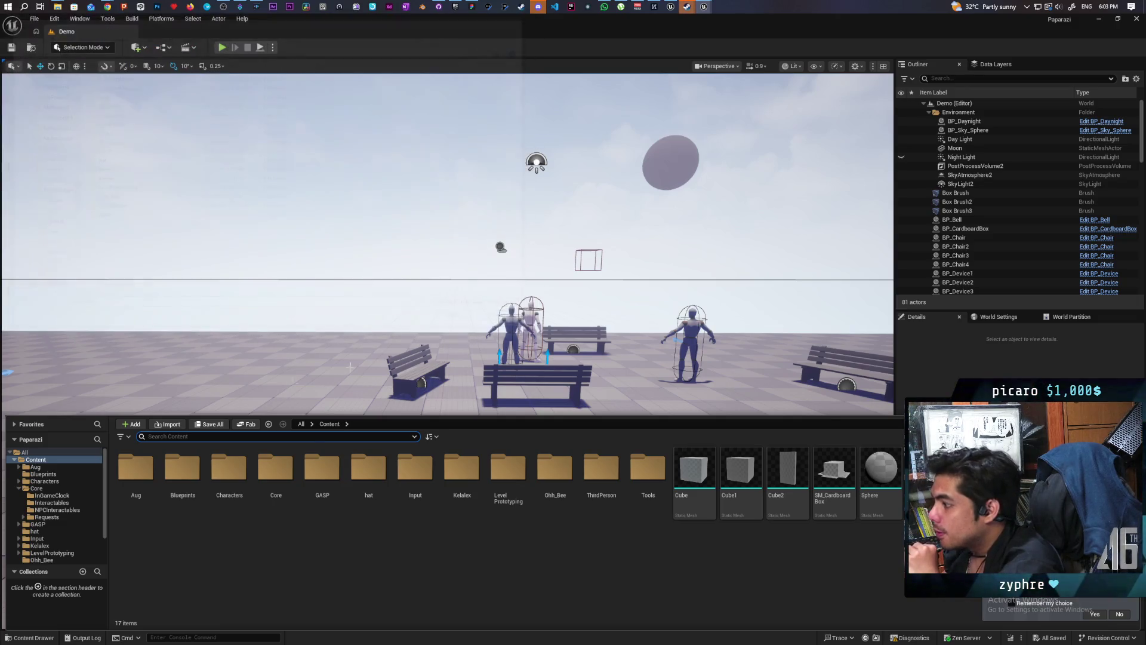
# Open Add Feature or Content Pack, close it without adding anything, and dismiss the Add menu.
pyautogui.click(131, 424)
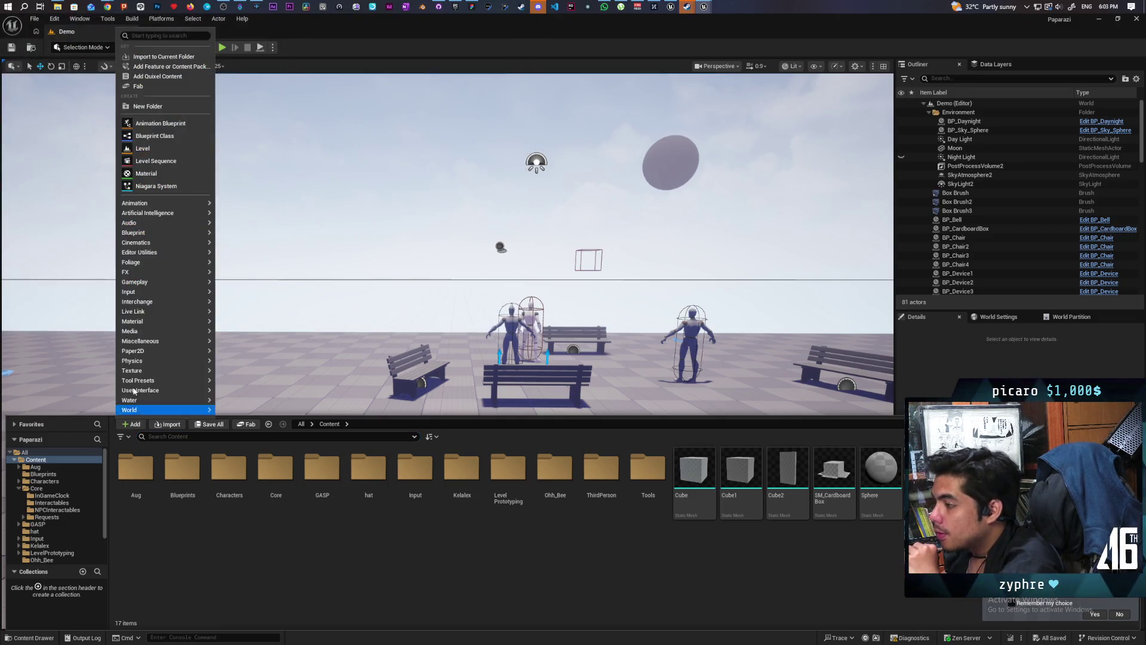
pyautogui.click(166, 67)
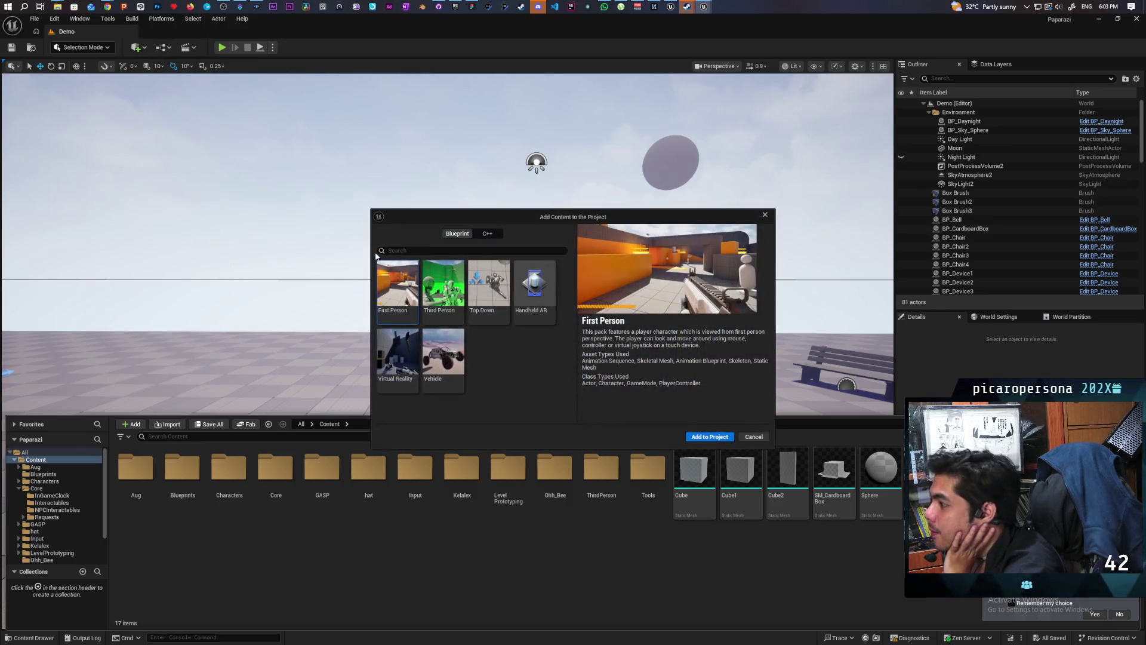
pyautogui.click(765, 214)
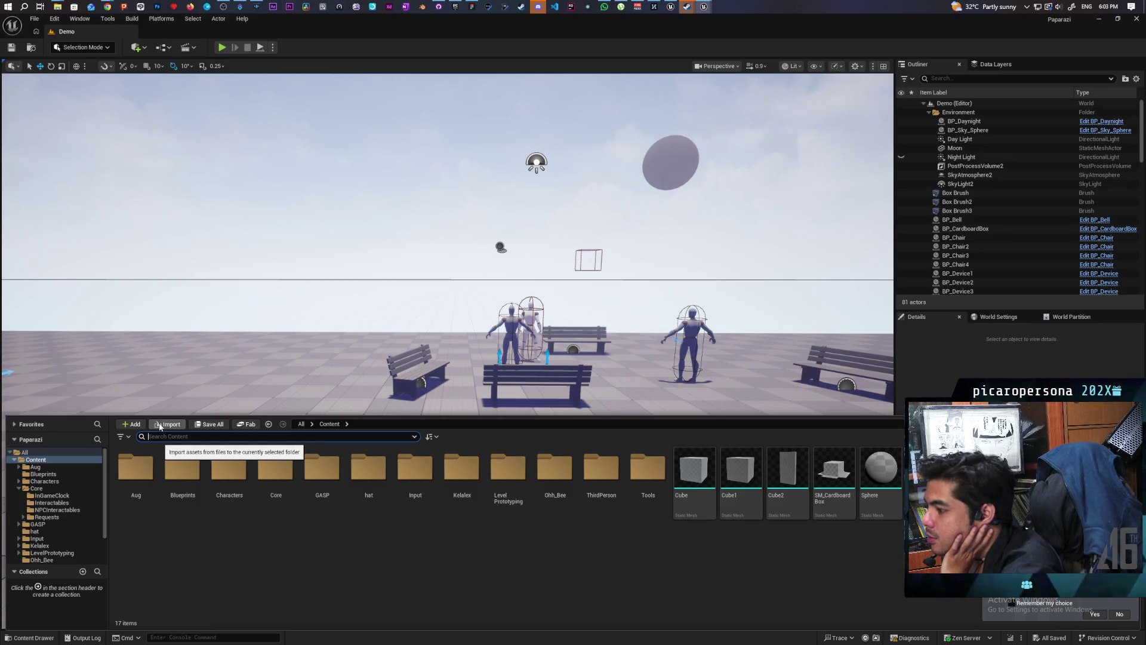
pyautogui.click(131, 424)
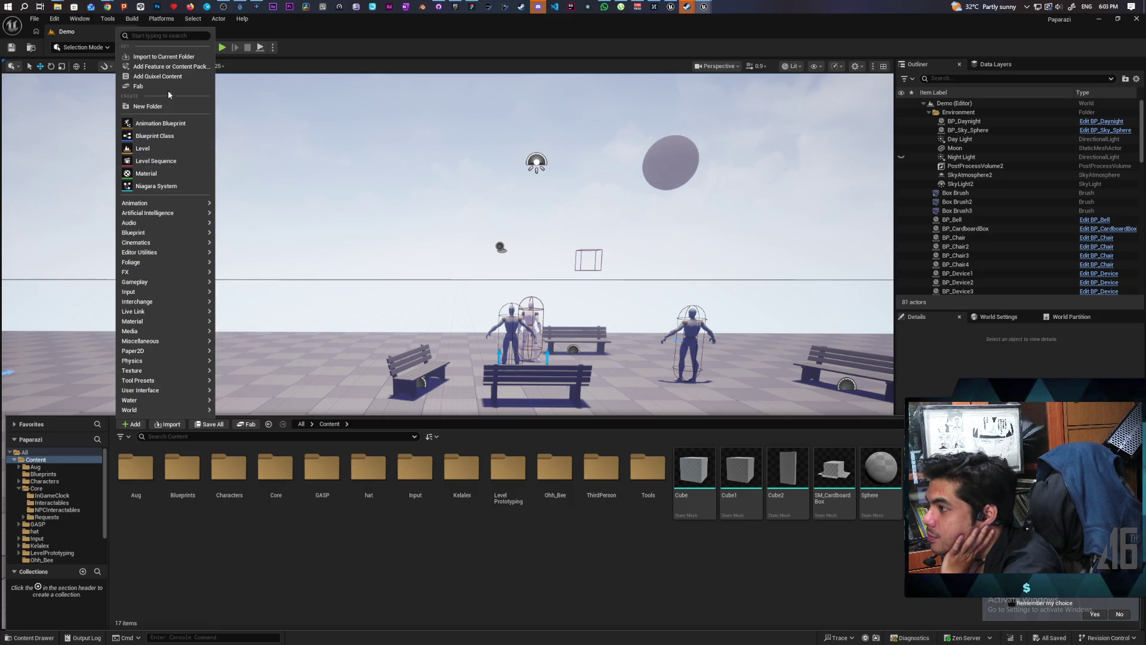
pyautogui.moveTo(179, 203)
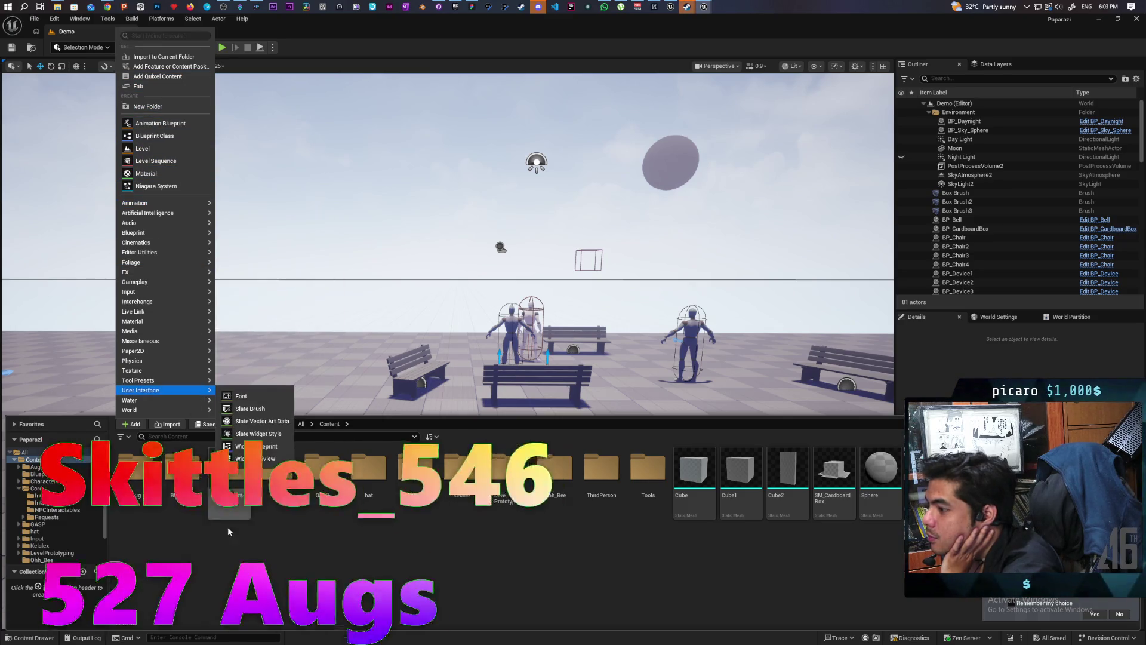
pyautogui.click(248, 542)
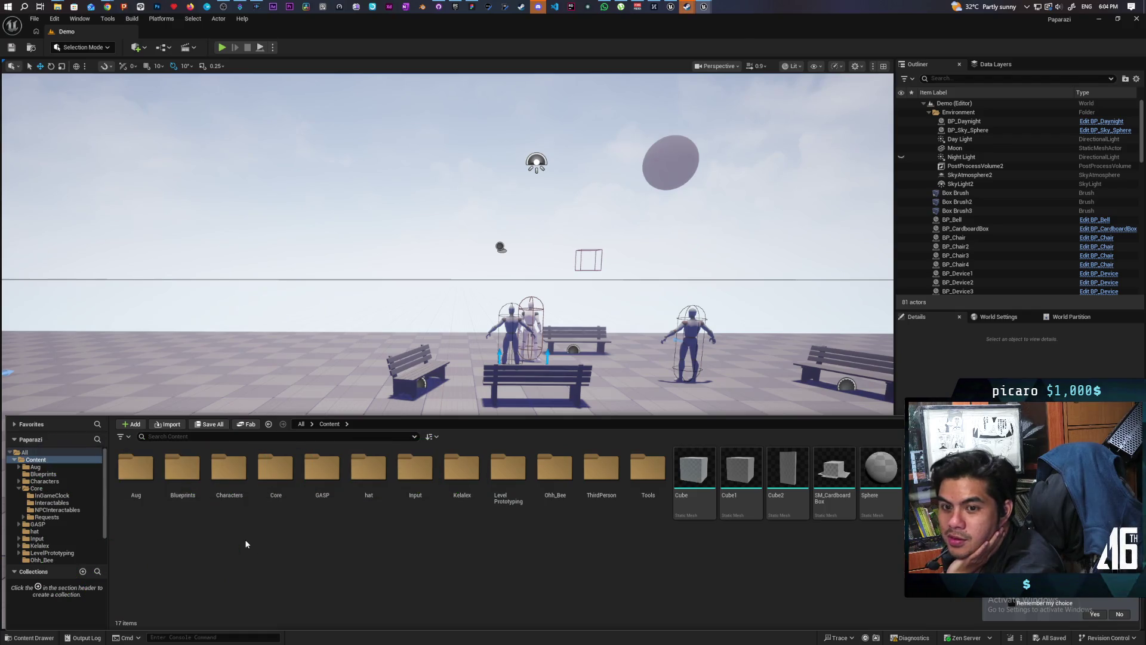
# In the Epic Games Launcher, find Farm plants models in Fab's My Library.
pyautogui.click(455, 7)
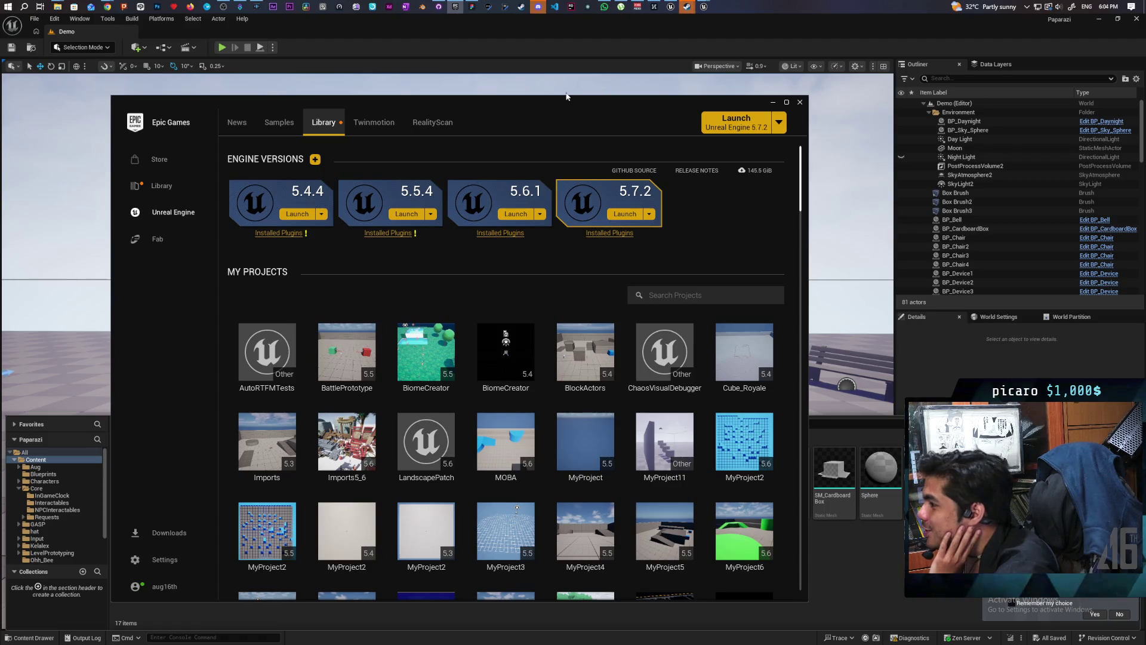
pyautogui.click(157, 242)
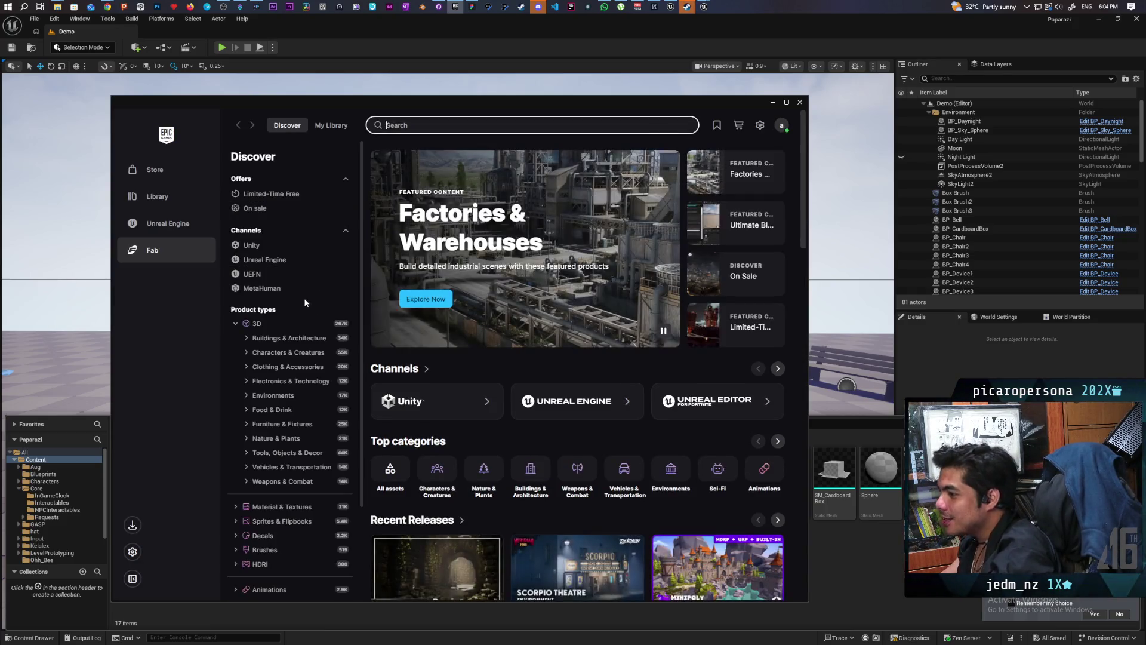
pyautogui.click(170, 225)
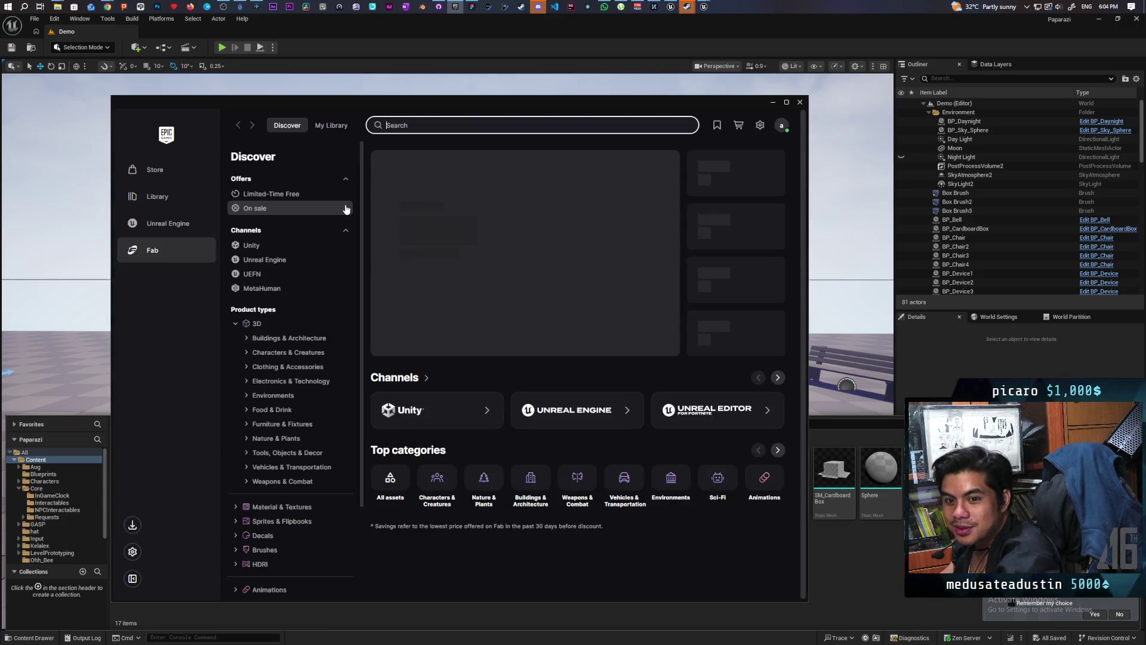
pyautogui.click(323, 128)
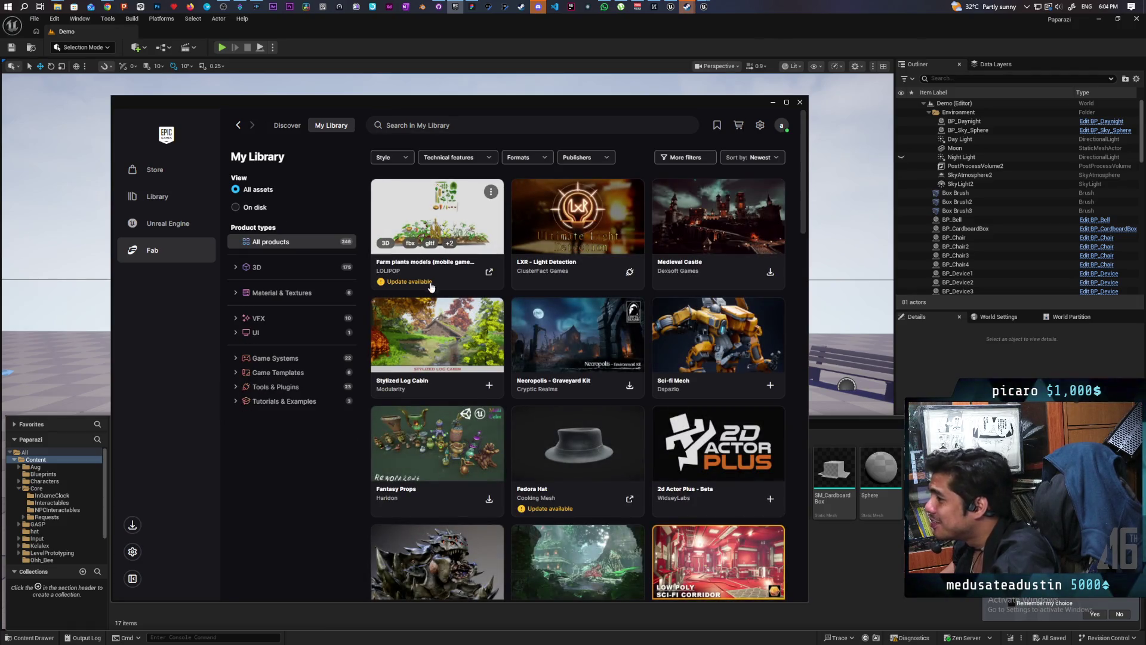
pyautogui.click(411, 284)
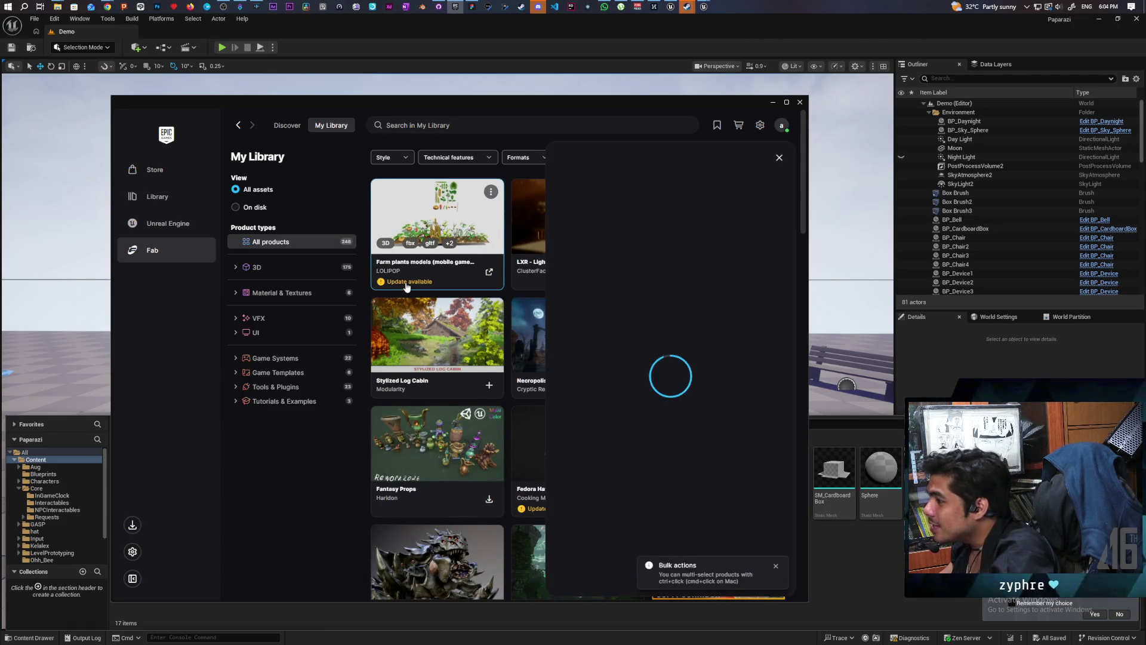
# Export the Farm plants pack as FBX into the Unreal Engine 5.7 project.
pyautogui.scroll(-10, 621, 400)
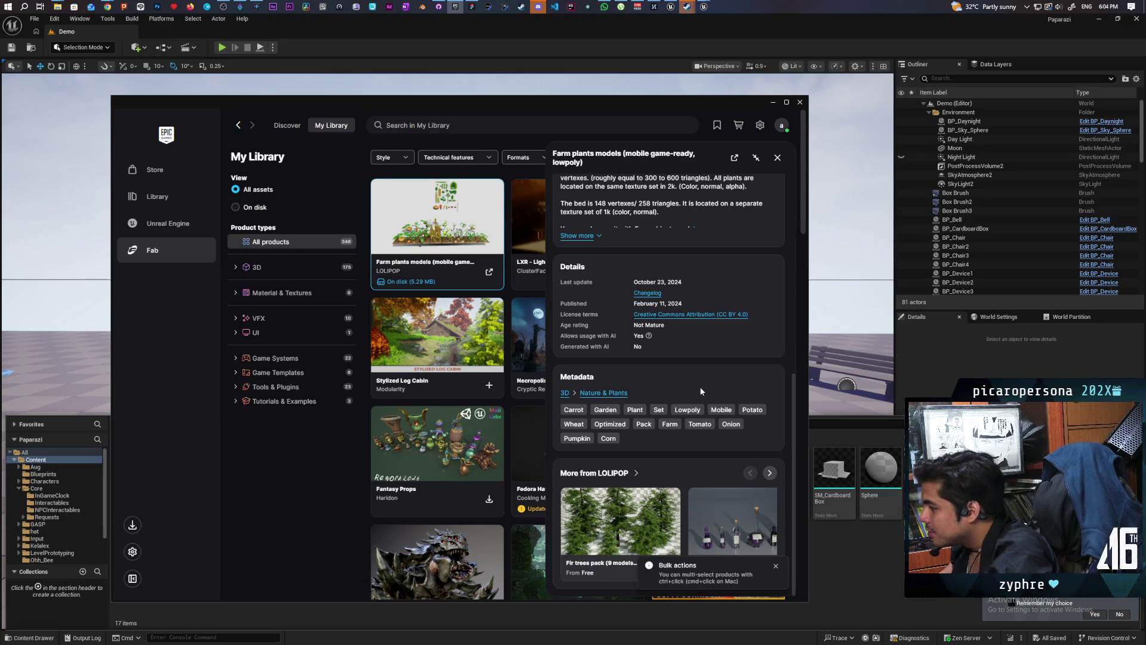
pyautogui.scroll(10, 696, 391)
pyautogui.scroll(-1, 700, 391)
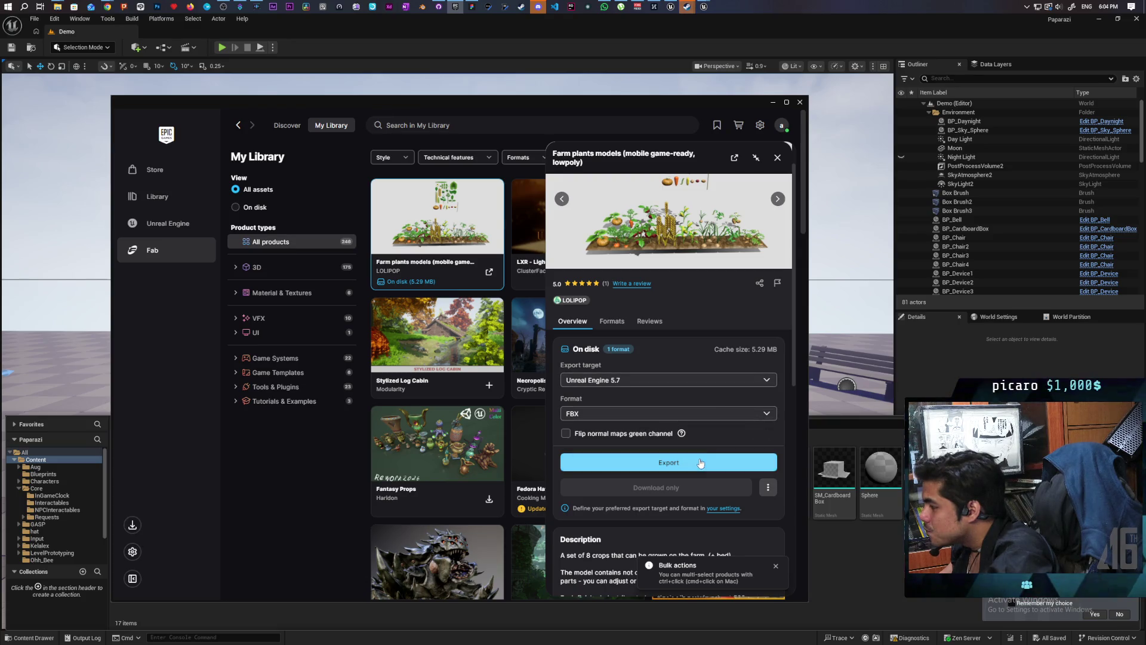
pyautogui.click(773, 413)
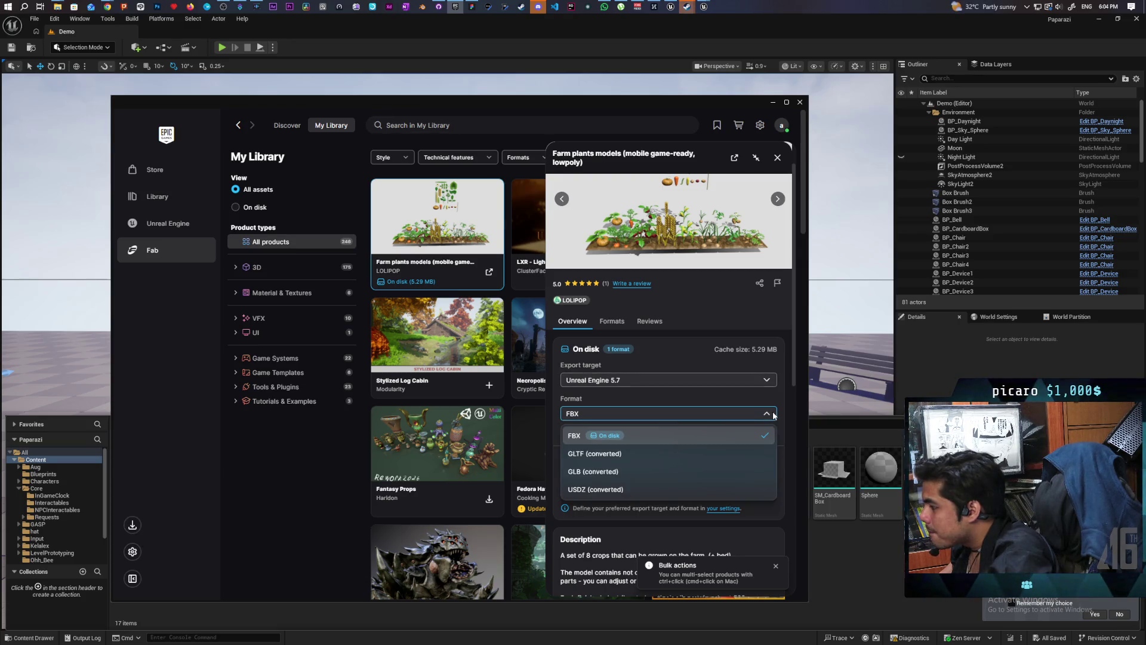
pyautogui.click(774, 414)
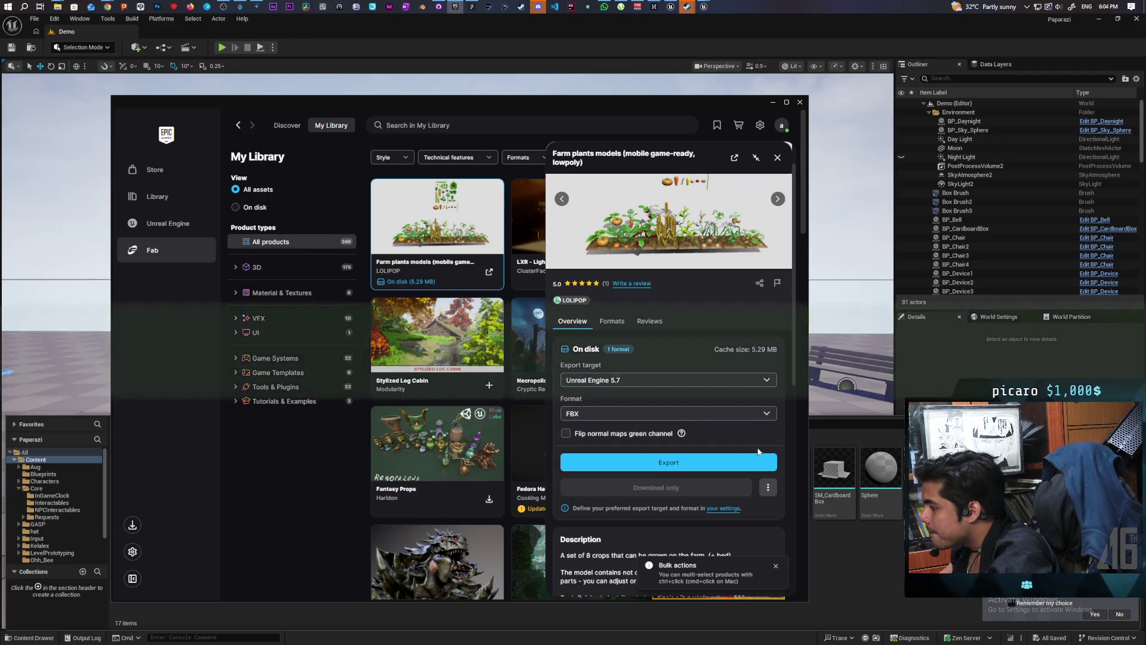
pyautogui.click(678, 465)
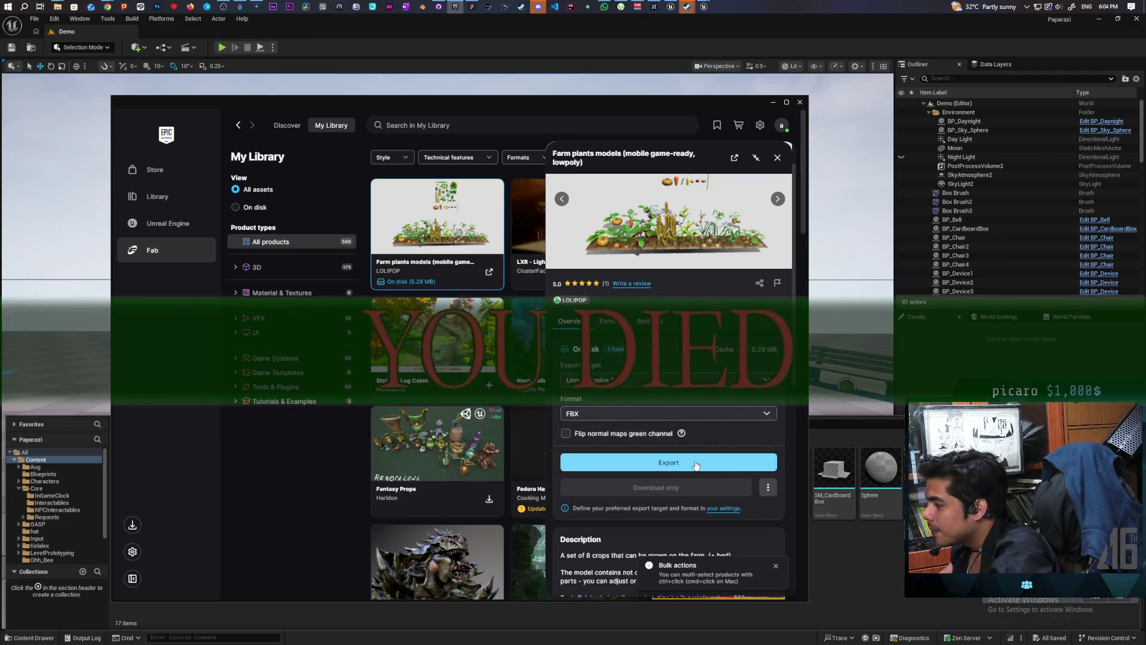
pyautogui.moveTo(632, 111)
pyautogui.mouseDown()
pyautogui.moveTo(877, 500)
pyautogui.moveTo(865, 568)
pyautogui.moveTo(752, 141)
pyautogui.mouseUp()
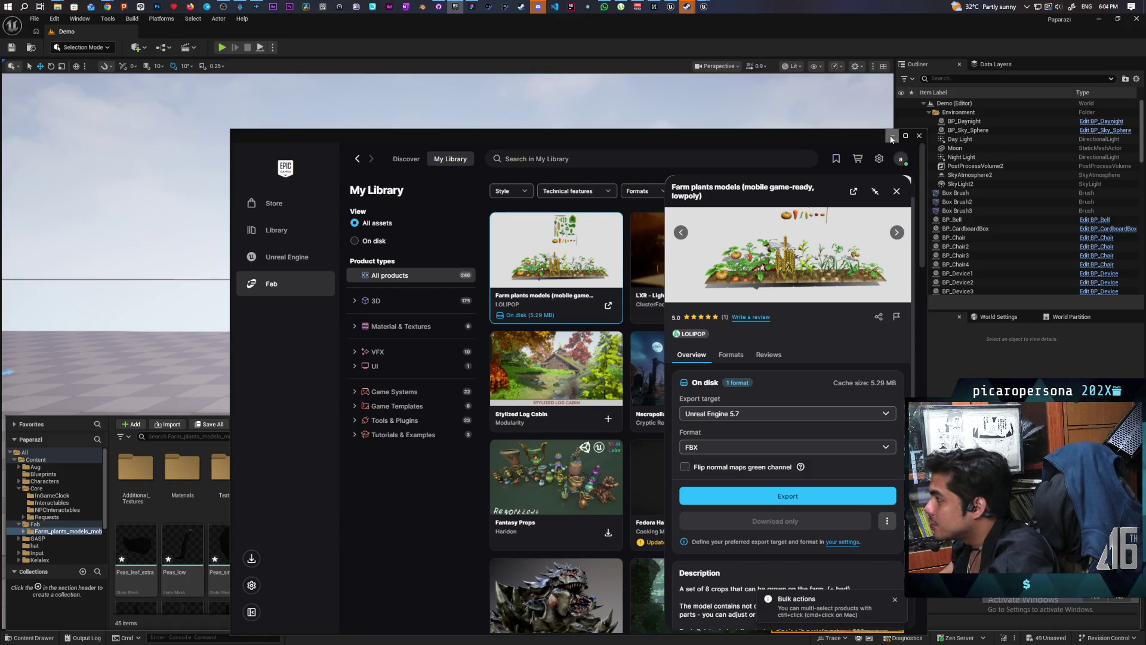
# Give the Bed material instance the Bed material from the pack's Materials folder as parent.
pyautogui.click(891, 139)
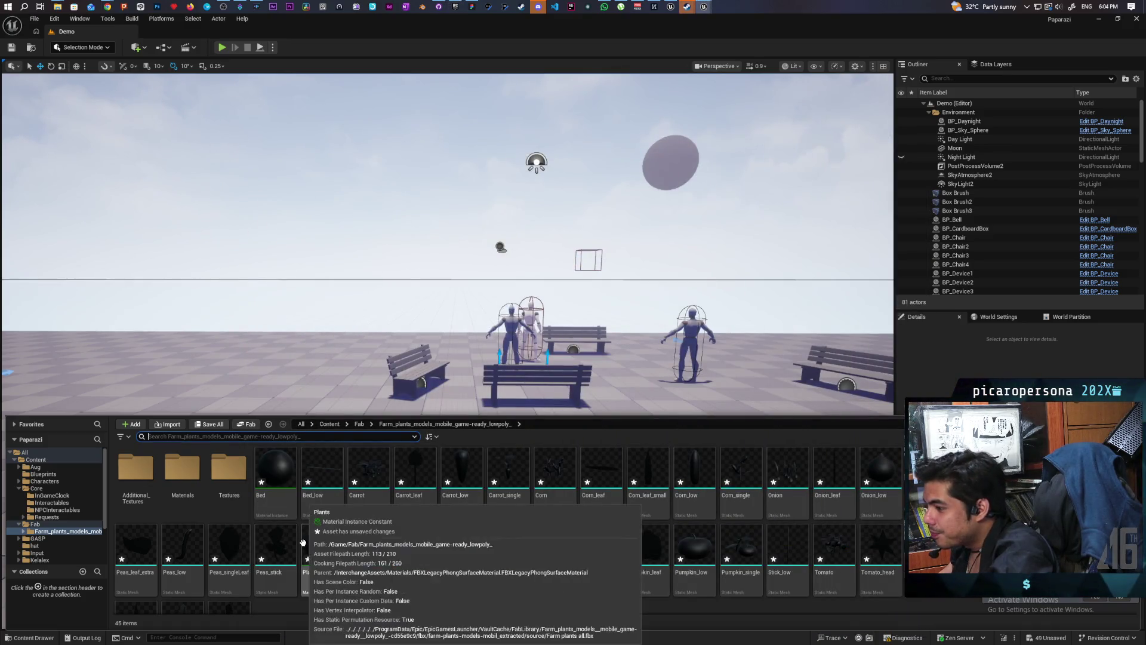
pyautogui.moveTo(277, 472)
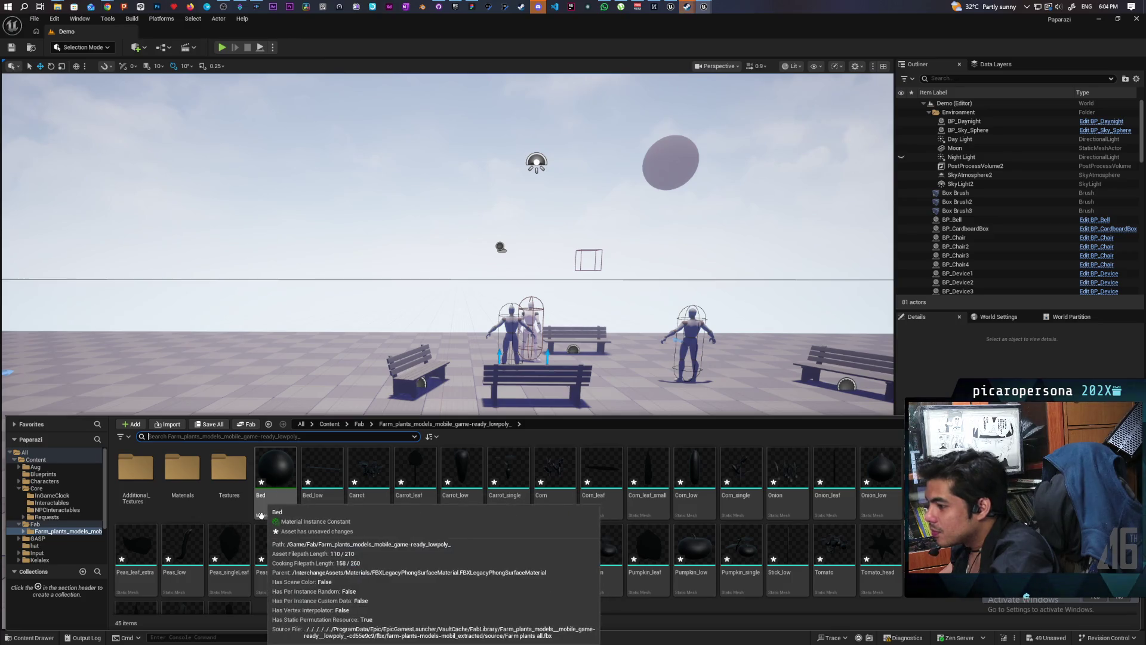
pyautogui.doubleClick(277, 471)
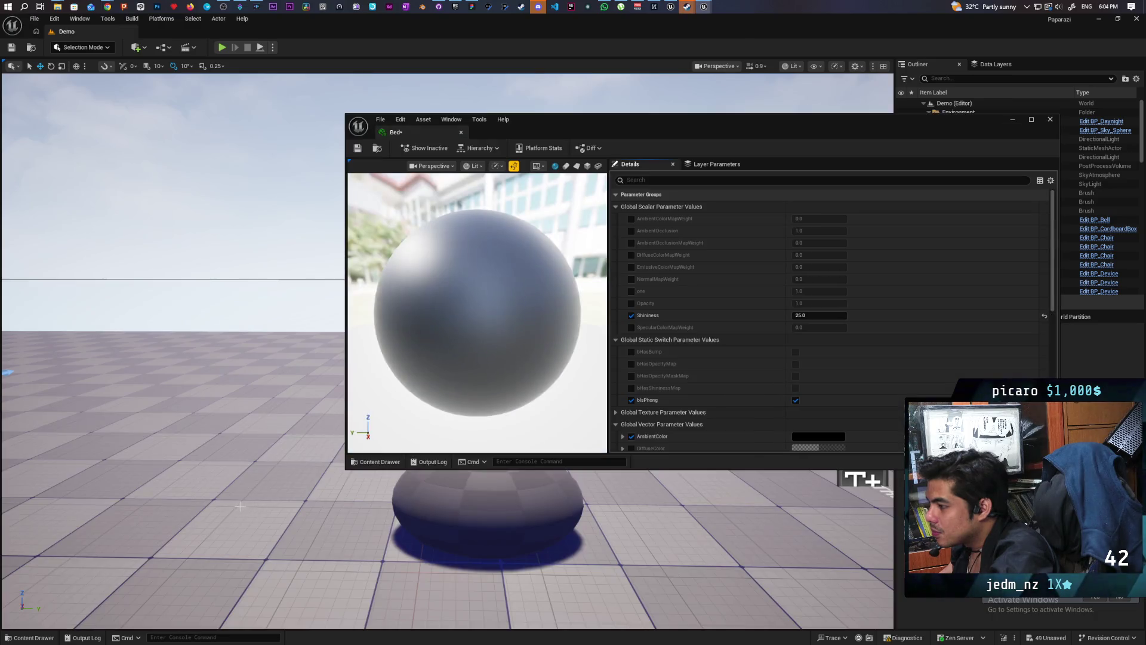
pyautogui.click(34, 638)
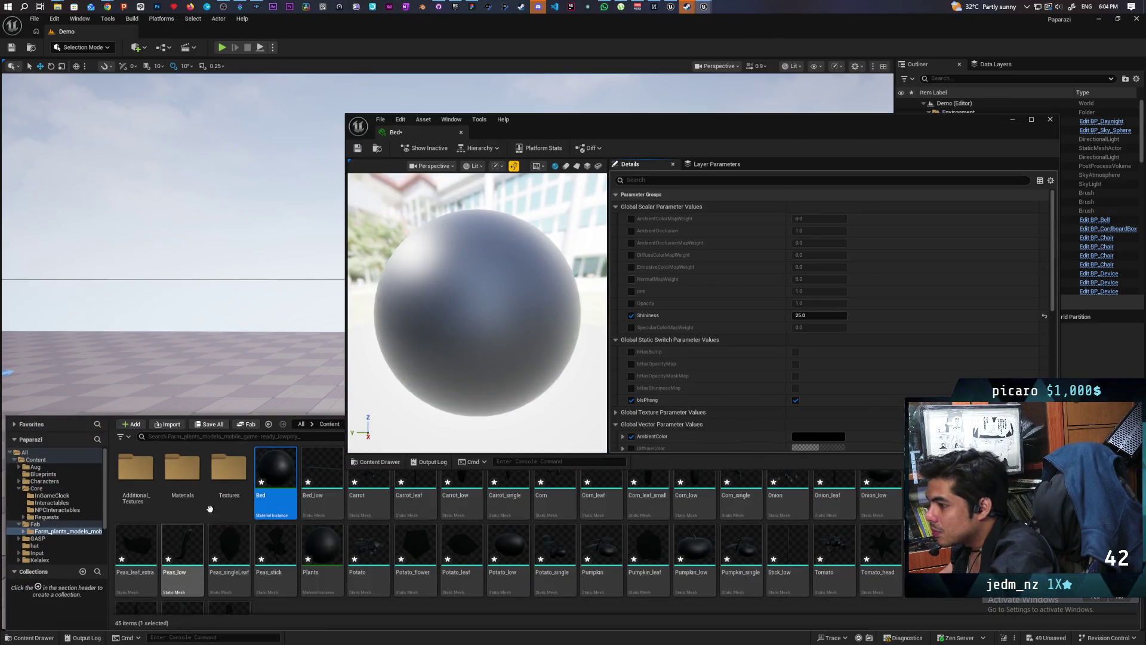
pyautogui.doubleClick(182, 477)
pyautogui.scroll(-5, 776, 322)
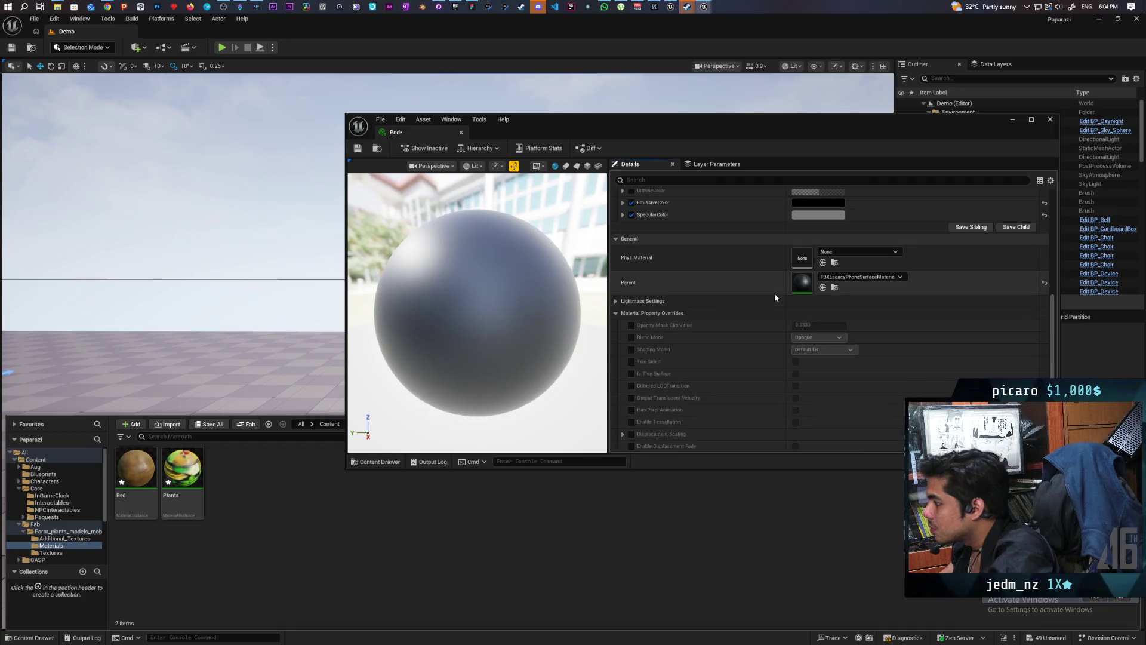
pyautogui.click(136, 472)
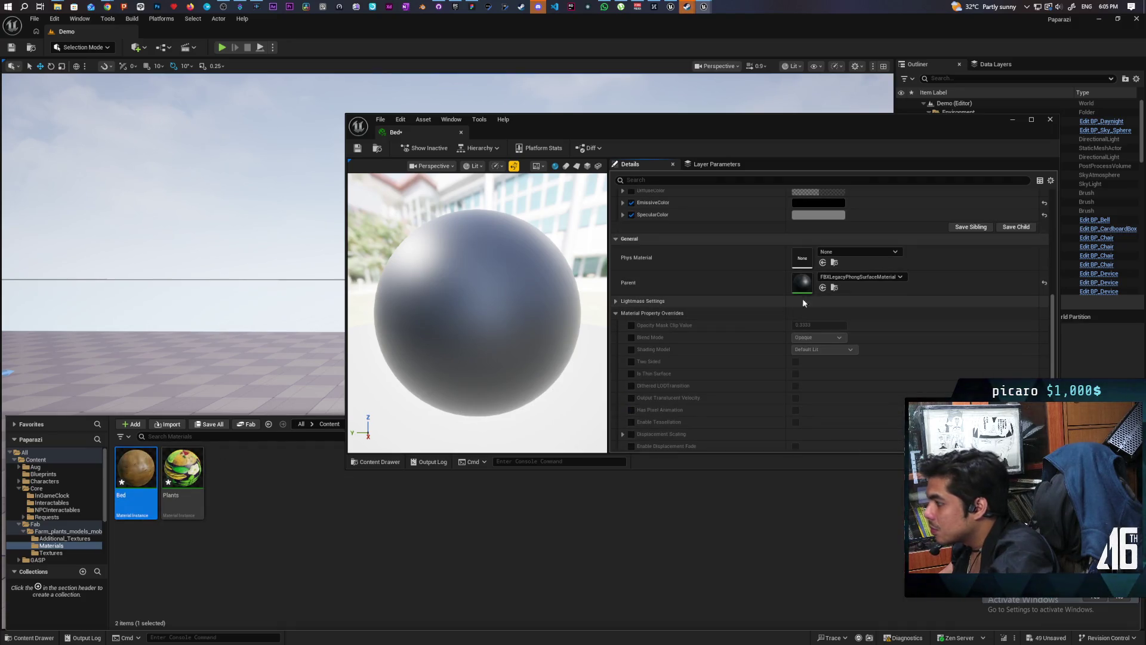
pyautogui.click(823, 263)
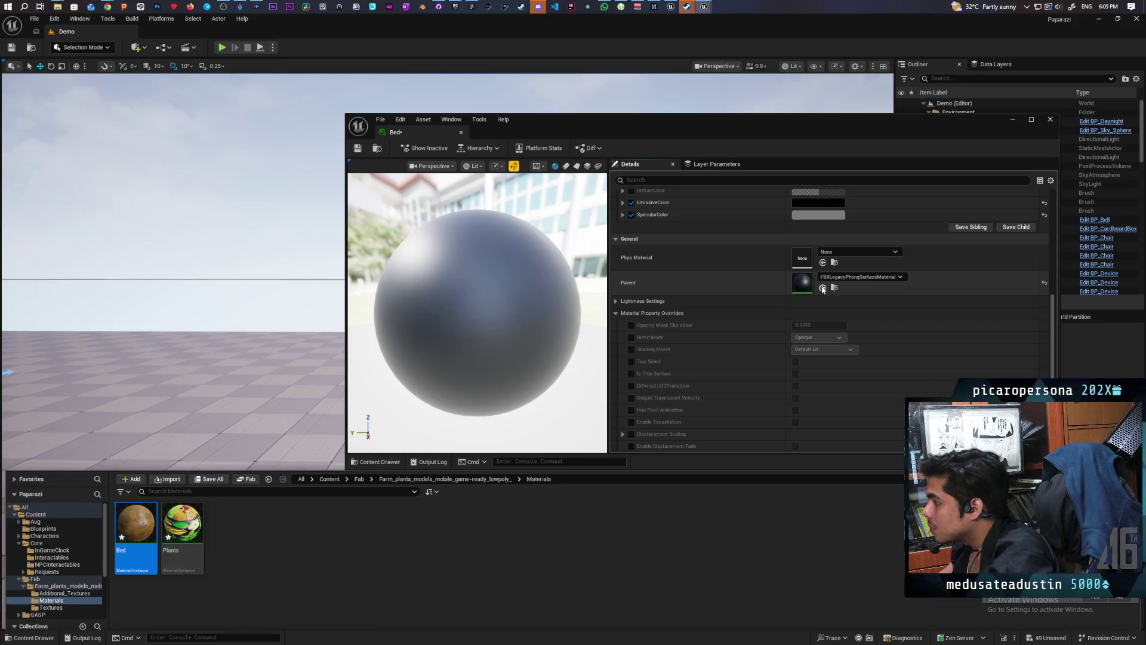
pyautogui.scroll(-5, 817, 295)
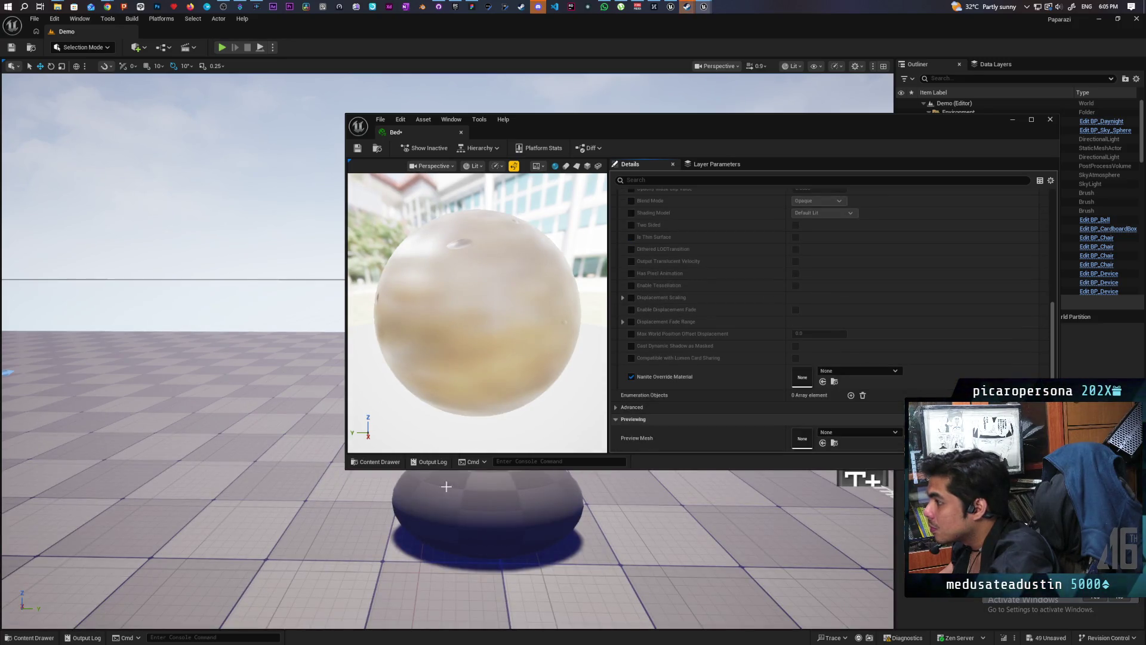
# Give the Plants material instance its textured Plants parent, save it, and close the editor.
pyautogui.click(381, 149)
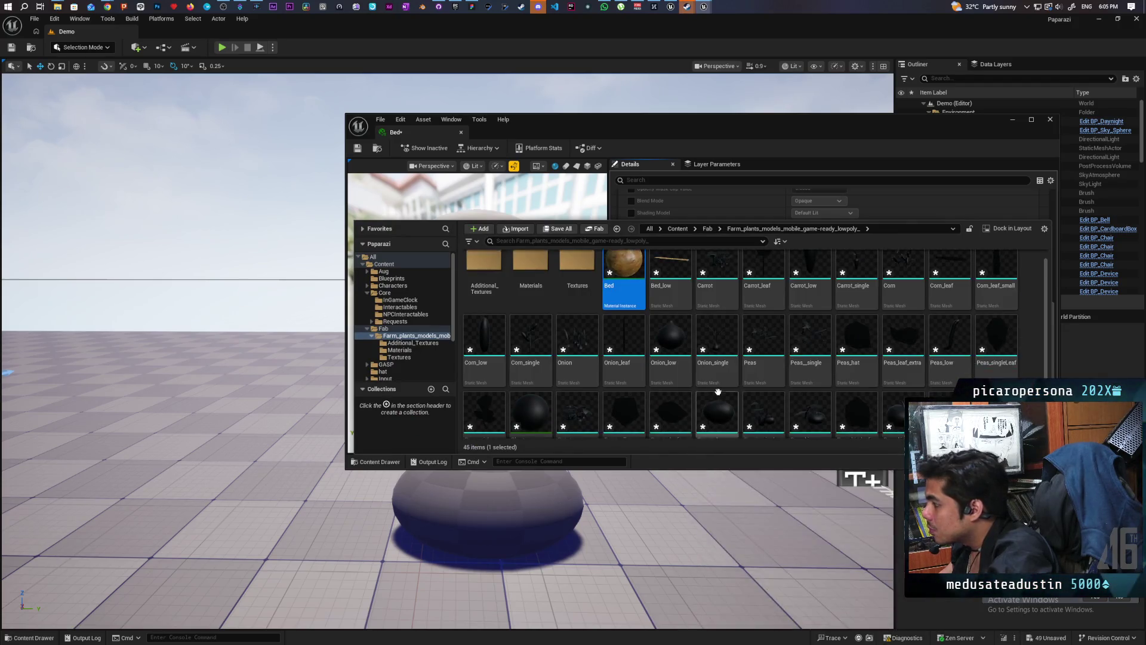
pyautogui.scroll(-1, 597, 388)
pyautogui.click(539, 396)
pyautogui.doubleClick(522, 425)
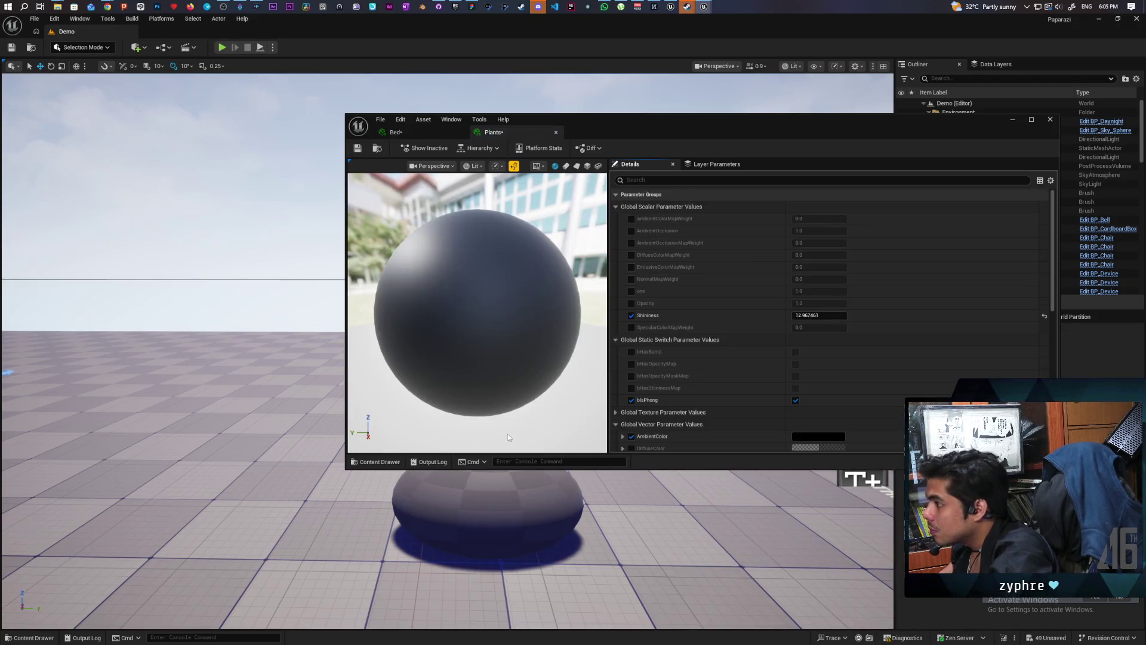
pyautogui.click(33, 638)
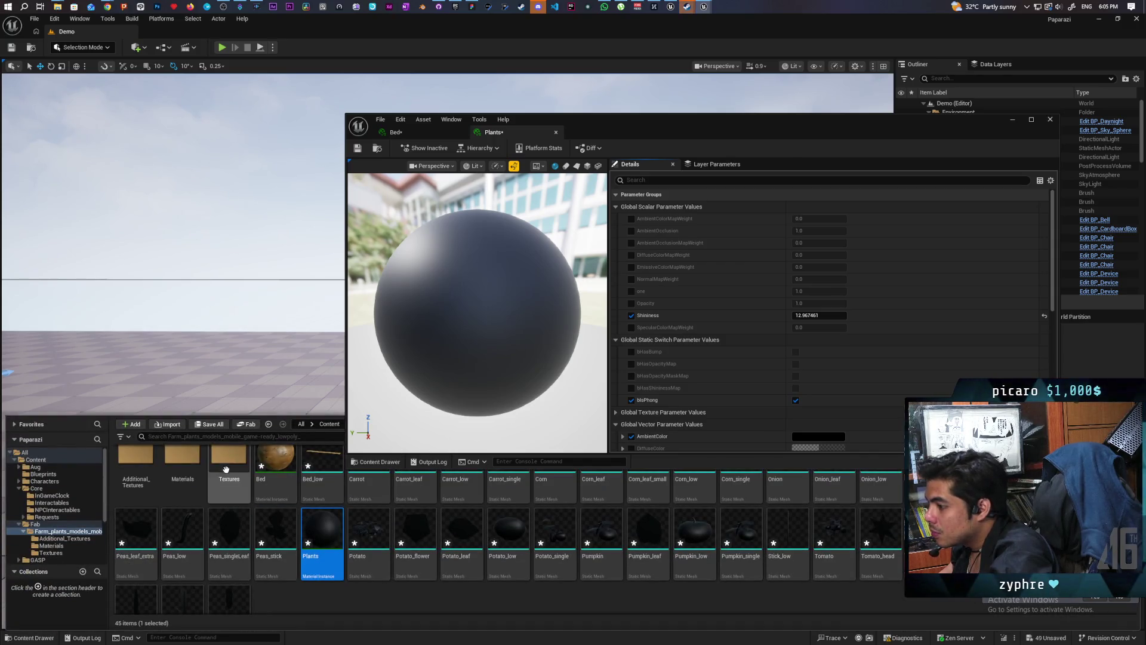
pyautogui.click(181, 486)
pyautogui.scroll(-6, 746, 358)
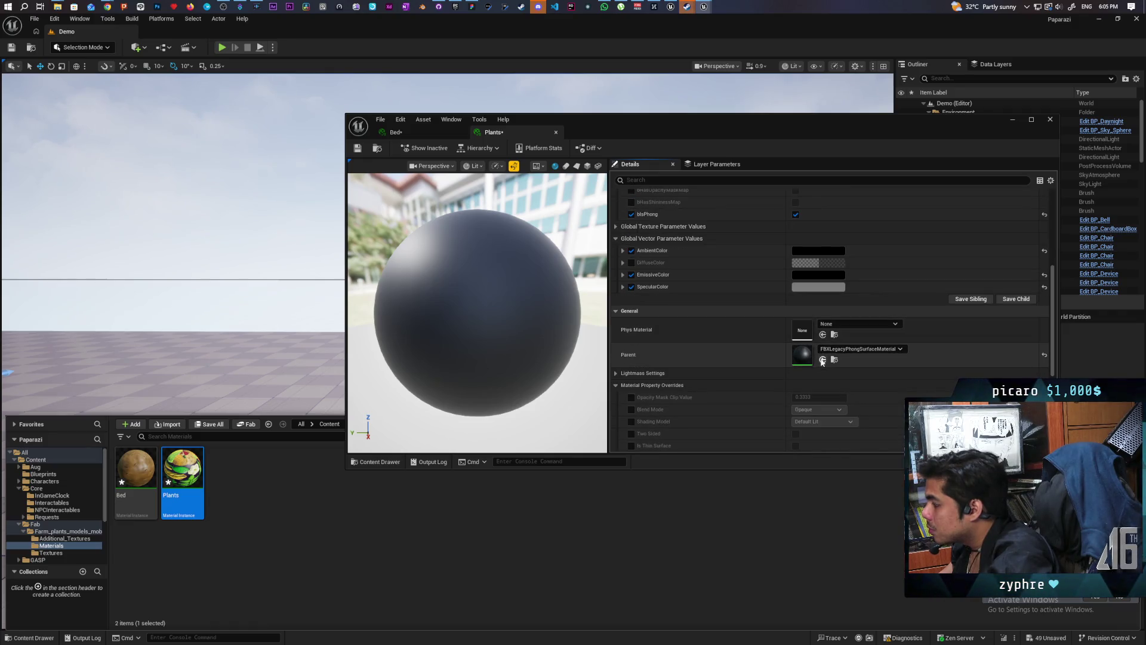
pyautogui.click(824, 336)
pyautogui.scroll(-5, 746, 328)
pyautogui.click(357, 148)
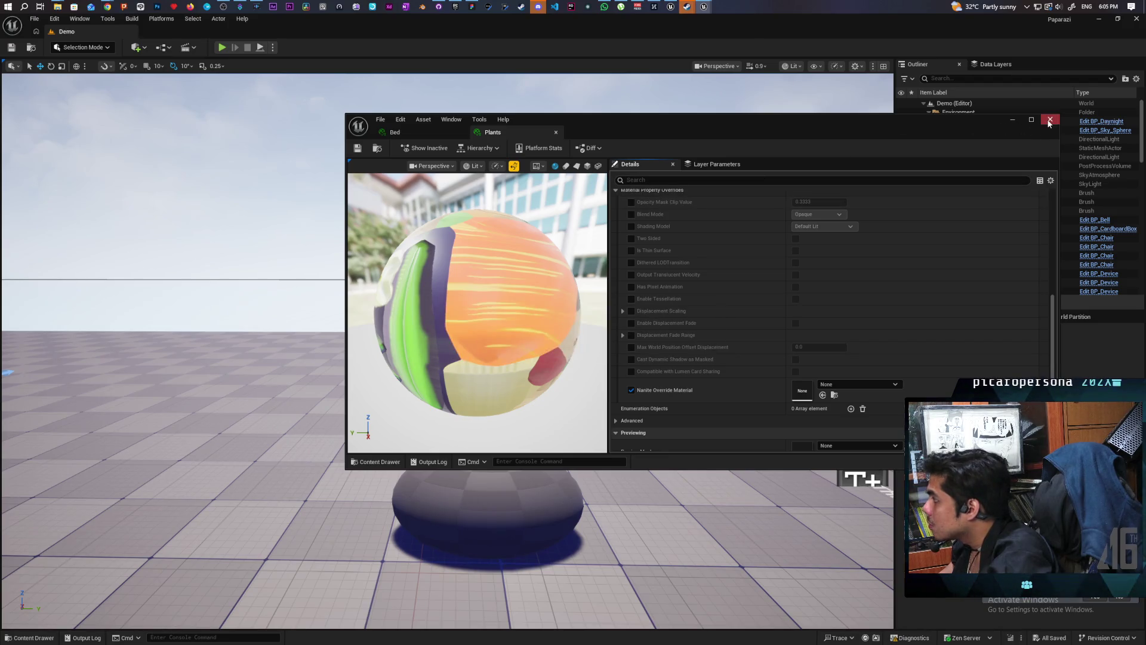
pyautogui.click(1050, 120)
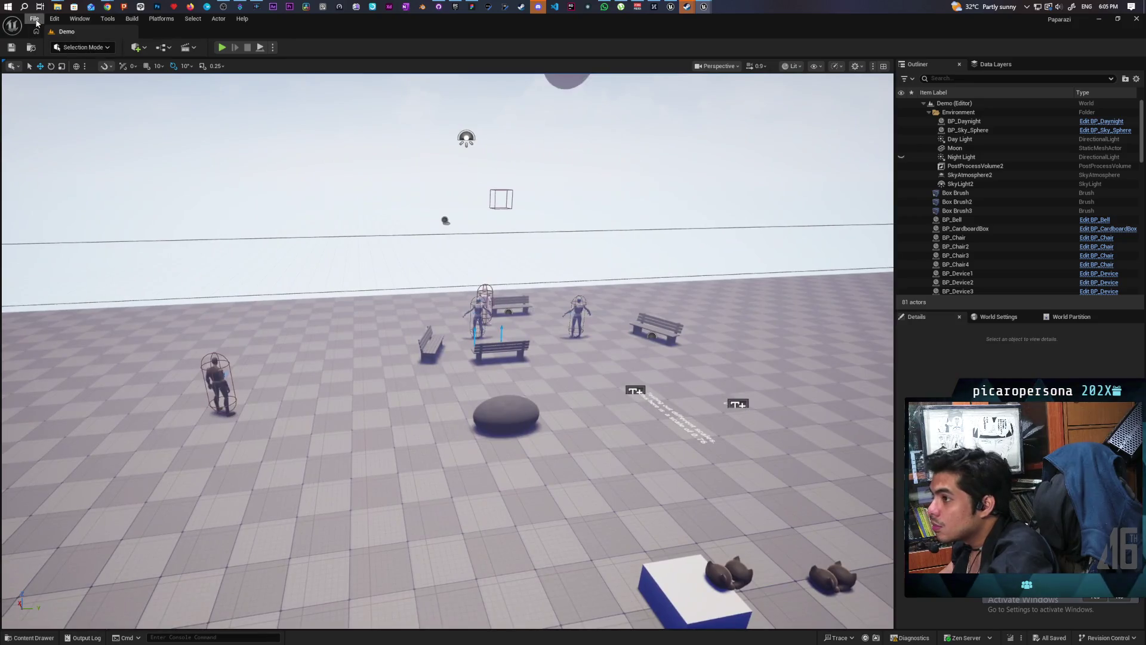
# Open GreyboxLevel from Favorite Levels and fly to the flat checkered ground.
pyautogui.click(34, 19)
pyautogui.moveTo(145, 71)
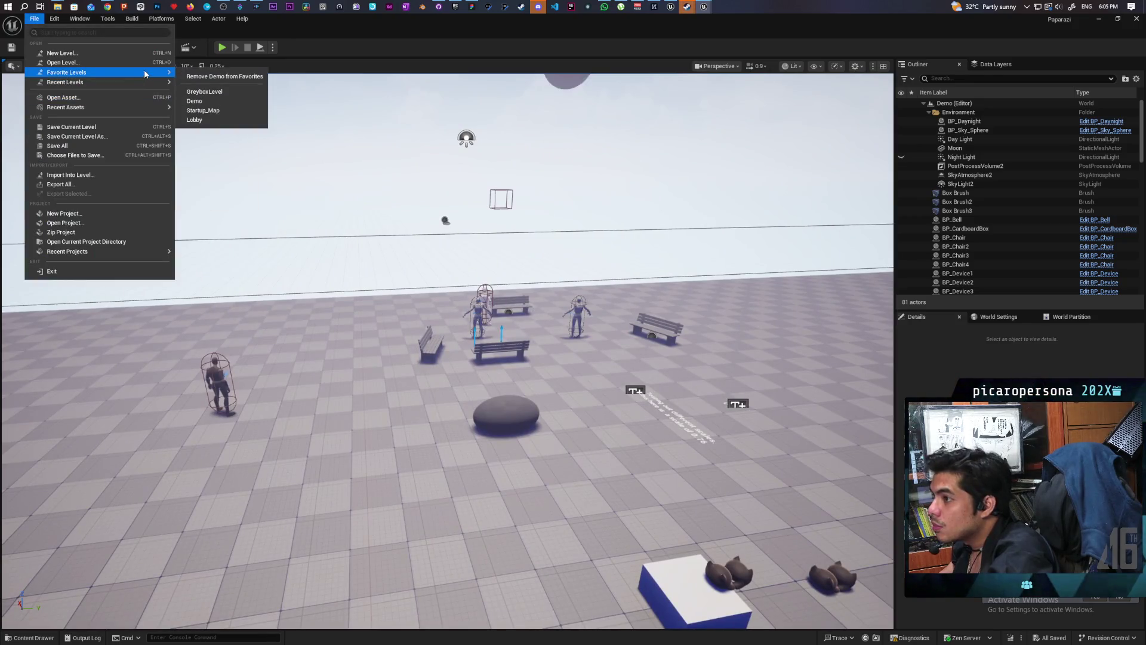
pyautogui.click(240, 90)
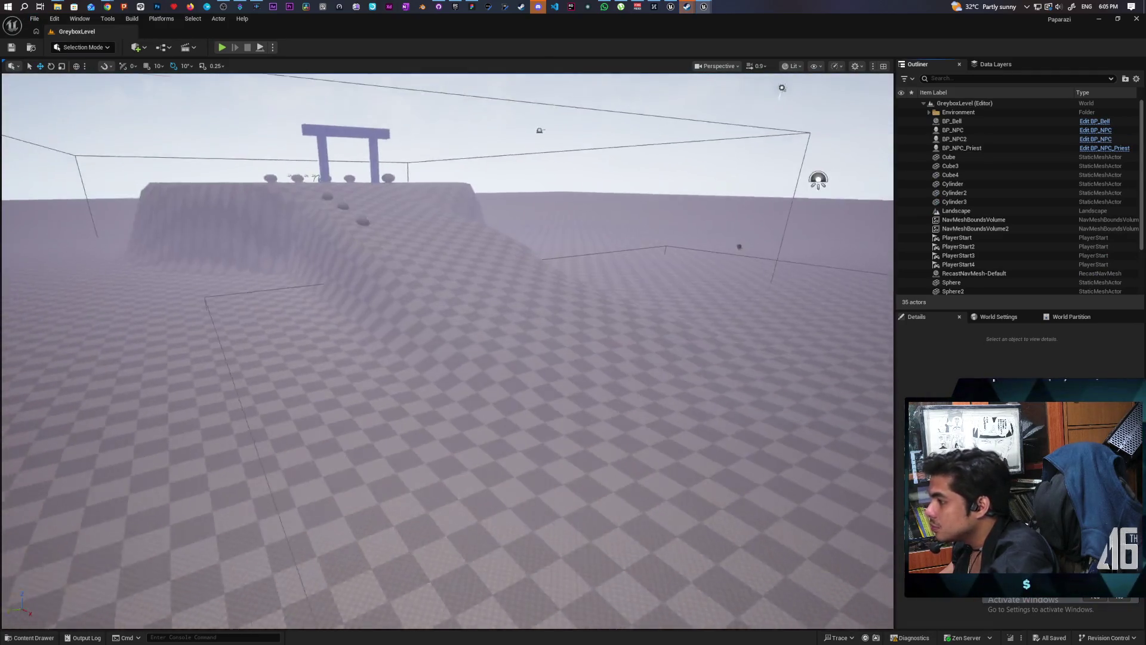
pyautogui.moveTo(138, 585)
pyautogui.mouseDown()
pyautogui.moveTo(119, 541)
pyautogui.moveTo(129, 514)
pyautogui.mouseUp()
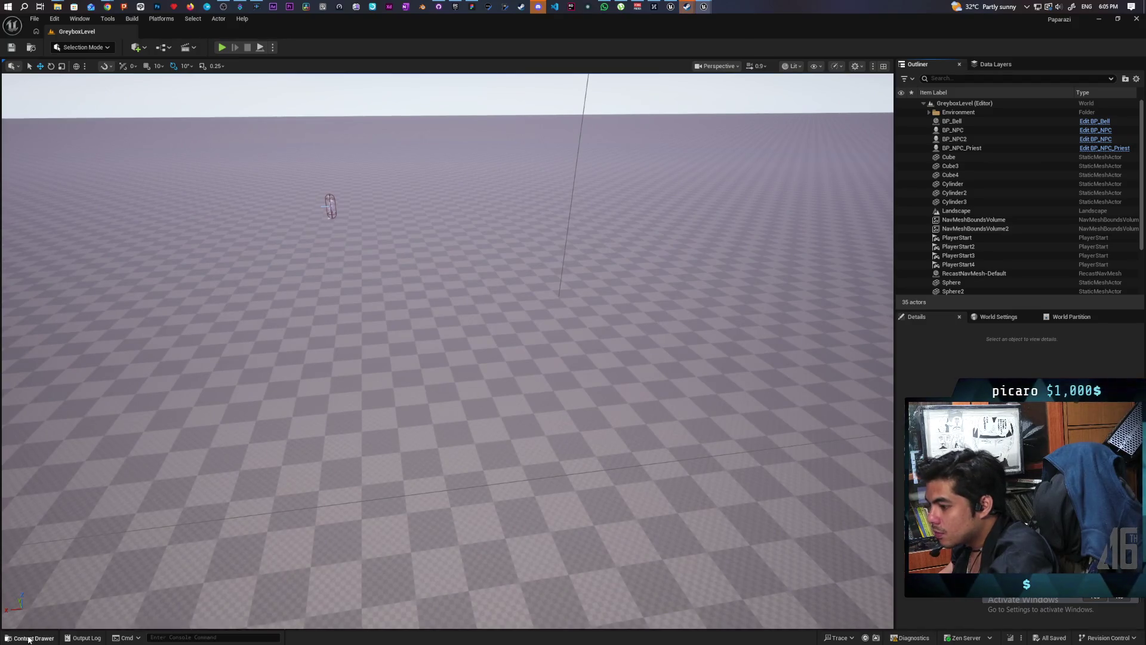
# Place Bed_low from Farm_plants on the ground and shift it right and back.
pyautogui.click(29, 637)
pyautogui.click(491, 425)
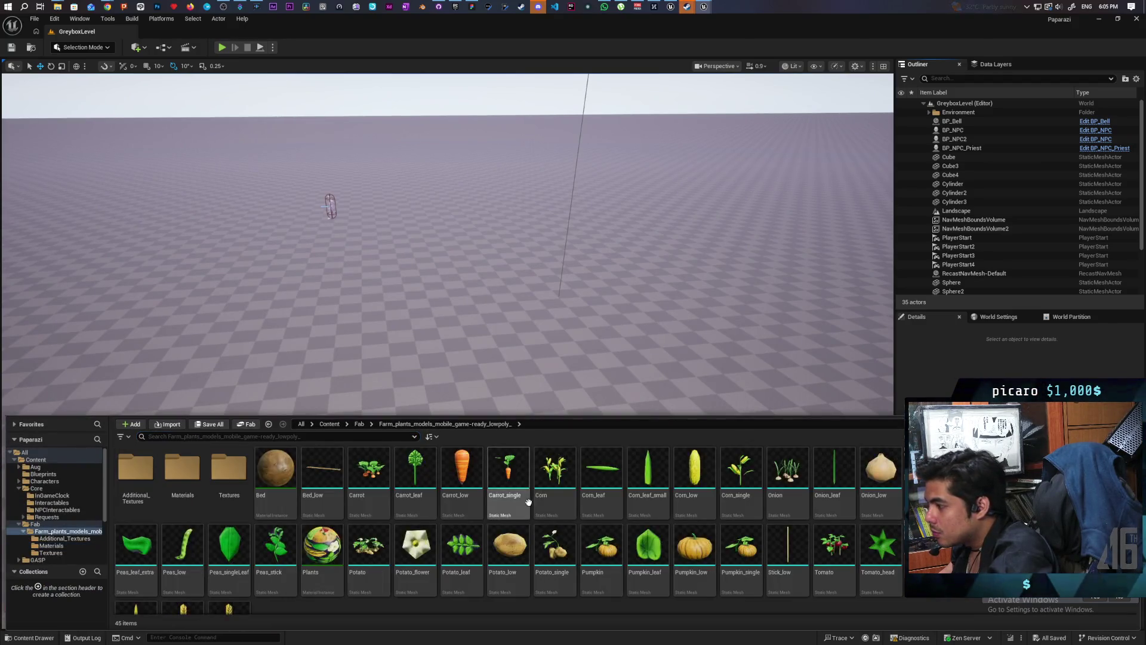
pyautogui.moveTo(322, 495)
pyautogui.mouseDown()
pyautogui.moveTo(557, 361)
pyautogui.moveTo(615, 453)
pyautogui.moveTo(454, 394)
pyautogui.moveTo(442, 471)
pyautogui.mouseUp()
pyautogui.scroll(3, 609, 442)
pyautogui.moveTo(580, 389)
pyautogui.mouseDown()
pyautogui.moveTo(561, 382)
pyautogui.moveTo(573, 418)
pyautogui.moveTo(579, 389)
pyautogui.mouseUp()
pyautogui.moveTo(480, 333)
pyautogui.mouseDown()
pyautogui.moveTo(664, 310)
pyautogui.moveTo(508, 370)
pyautogui.moveTo(356, 303)
pyautogui.moveTo(532, 302)
pyautogui.moveTo(460, 524)
pyautogui.moveTo(609, 435)
pyautogui.moveTo(694, 414)
pyautogui.moveTo(411, 402)
pyautogui.mouseUp()
pyautogui.click(45, 636)
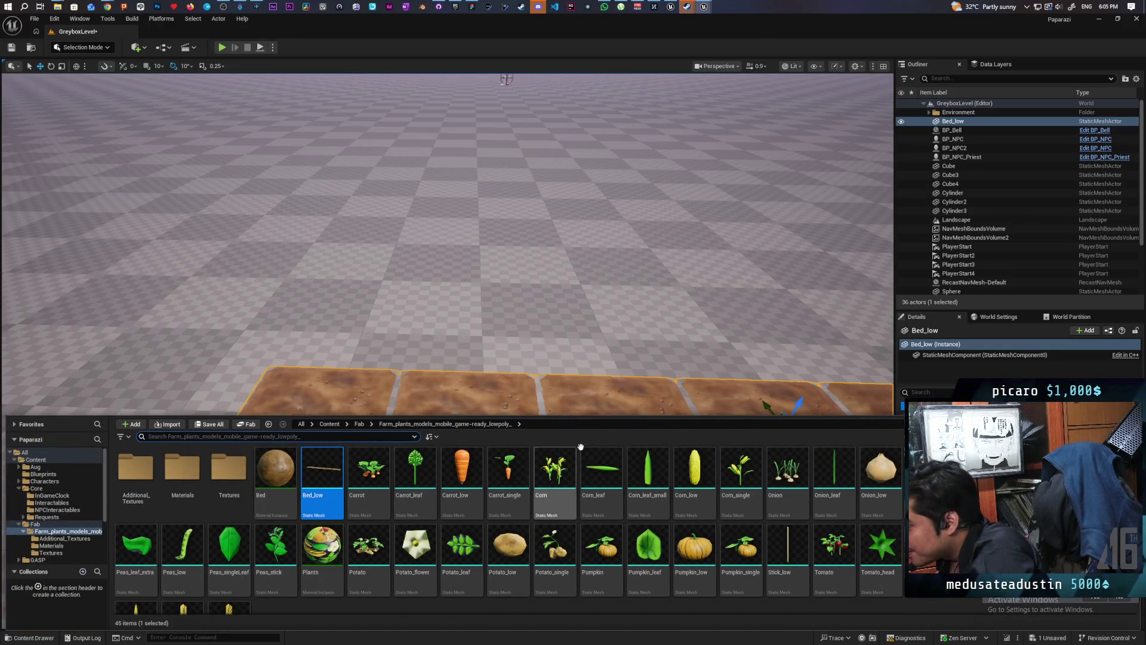
# Drop a Carrot_low into the level, lift it, then delete it again.
pyautogui.moveTo(462, 472)
pyautogui.mouseDown()
pyautogui.moveTo(453, 406)
pyautogui.moveTo(340, 401)
pyautogui.mouseUp()
pyautogui.click(197, 423)
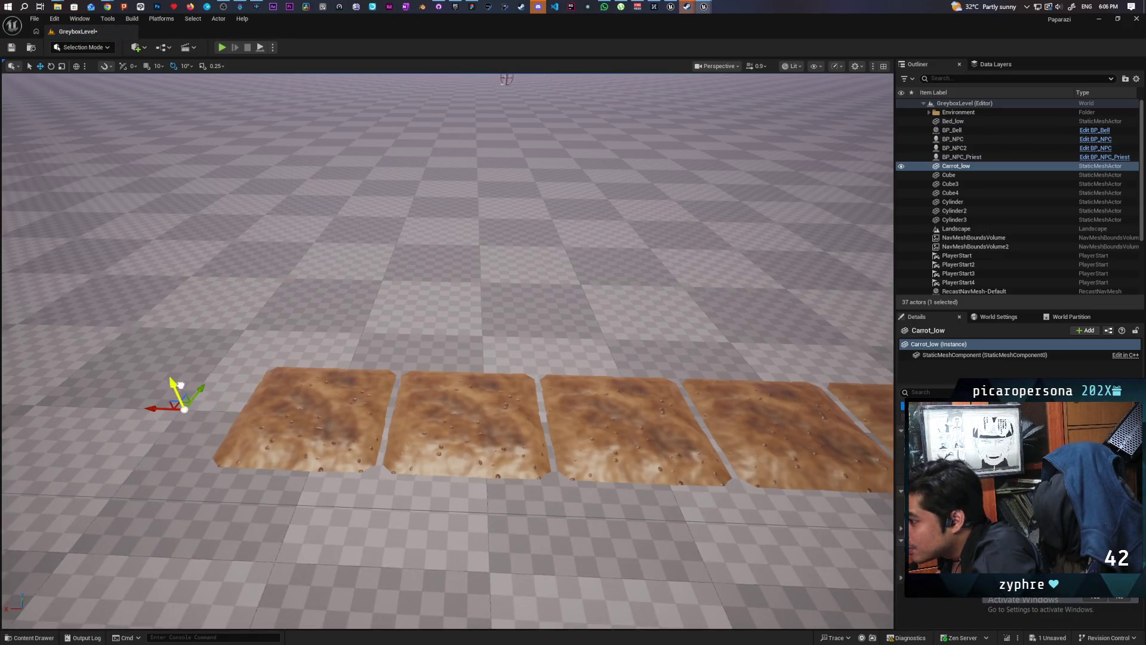
pyautogui.moveTo(192, 402)
pyautogui.mouseDown()
pyautogui.moveTo(316, 280)
pyautogui.moveTo(373, 249)
pyautogui.moveTo(376, 323)
pyautogui.moveTo(325, 445)
pyautogui.moveTo(209, 383)
pyautogui.moveTo(323, 224)
pyautogui.moveTo(352, 453)
pyautogui.moveTo(250, 459)
pyautogui.moveTo(203, 482)
pyautogui.moveTo(64, 484)
pyautogui.moveTo(18, 517)
pyautogui.mouseUp()
pyautogui.moveTo(701, 278)
pyautogui.mouseDown()
pyautogui.moveTo(686, 281)
pyautogui.moveTo(701, 278)
pyautogui.mouseUp()
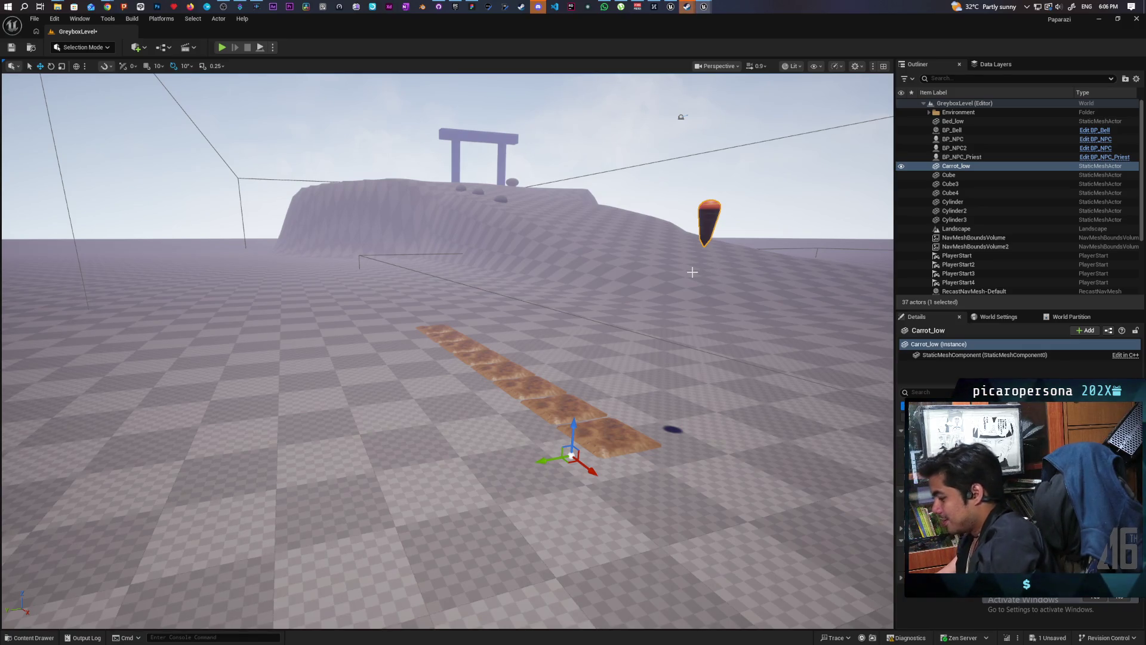
pyautogui.press('Delete')
pyautogui.click(27, 638)
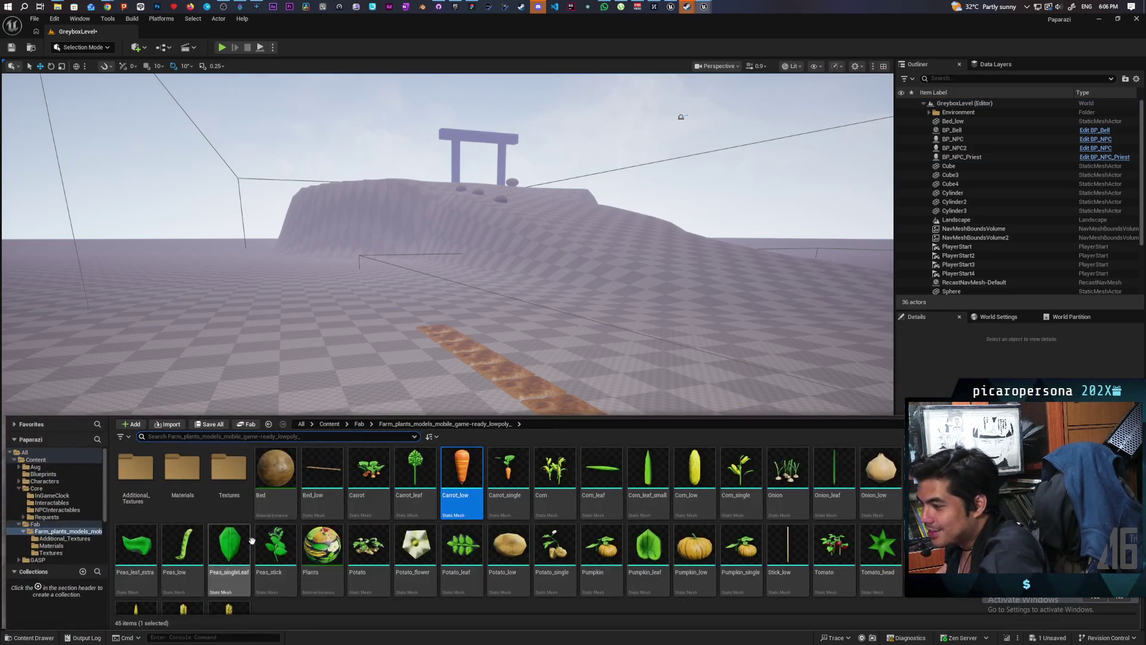
pyautogui.scroll(-1, 350, 519)
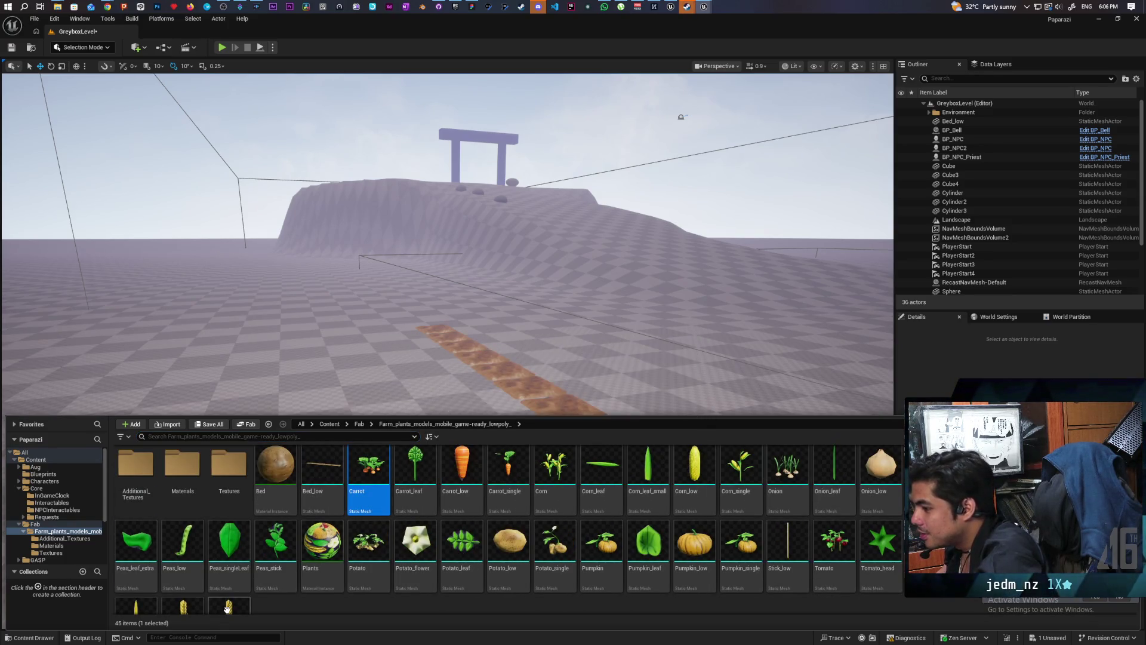
pyautogui.hotkey('shift', 'End')
pyautogui.moveTo(388, 402)
pyautogui.mouseDown()
pyautogui.moveTo(388, 361)
pyautogui.moveTo(497, 357)
pyautogui.moveTo(390, 373)
pyautogui.moveTo(385, 350)
pyautogui.moveTo(399, 370)
pyautogui.mouseUp()
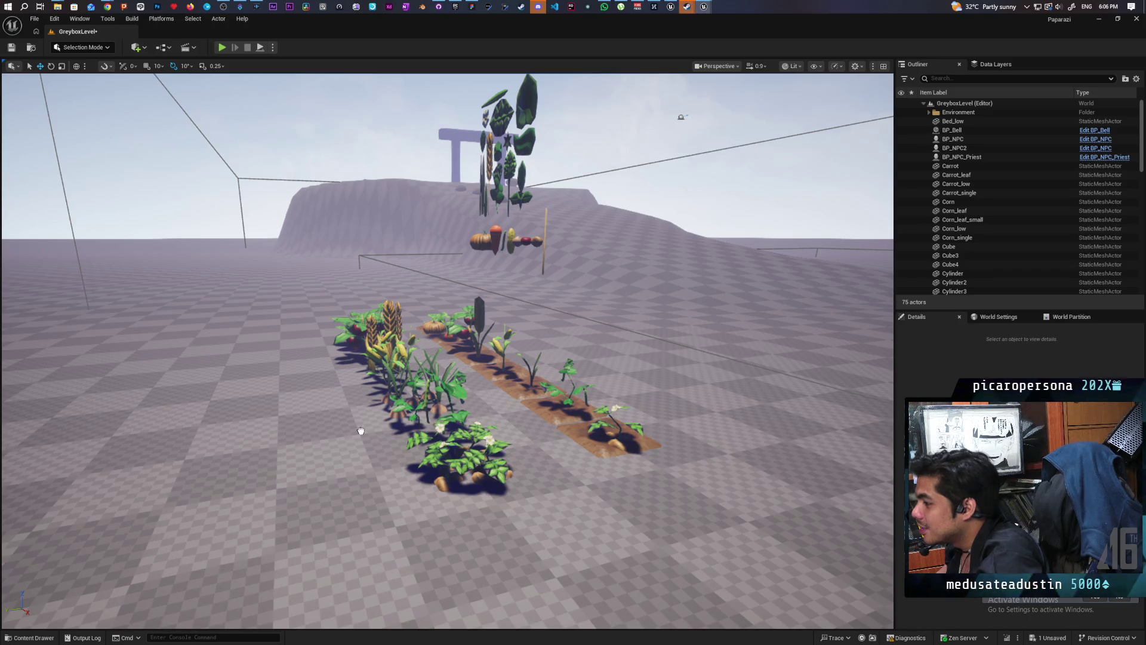
pyautogui.moveTo(313, 468); pyautogui.dragTo(343, 514)
pyautogui.click(357, 539)
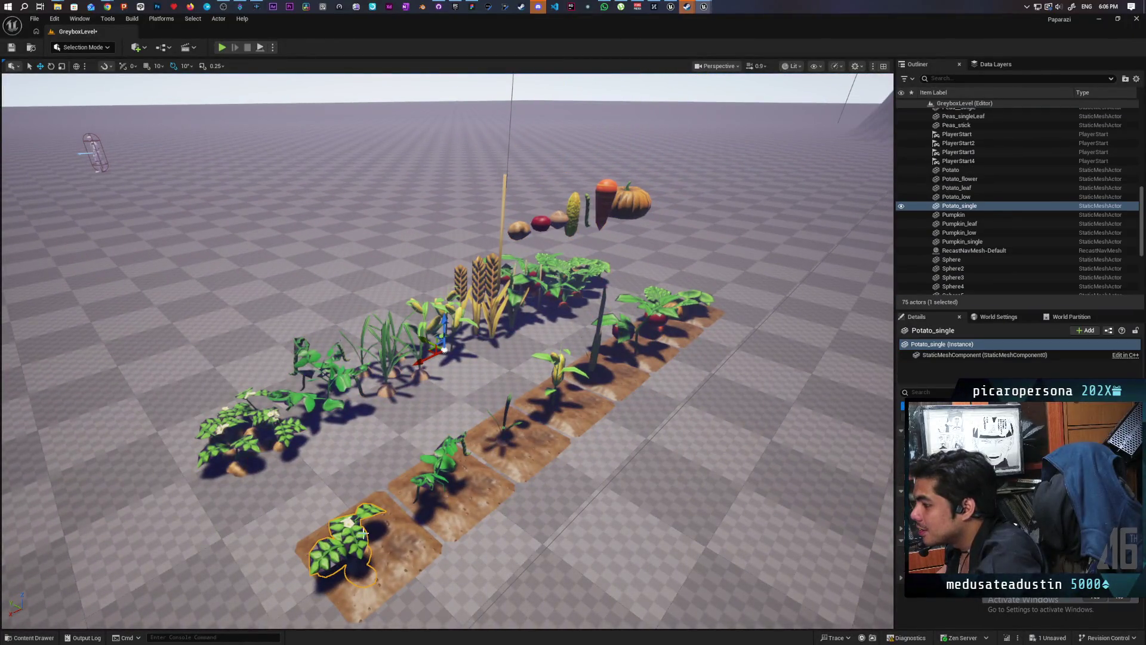
pyautogui.click(442, 472)
pyautogui.click(508, 428)
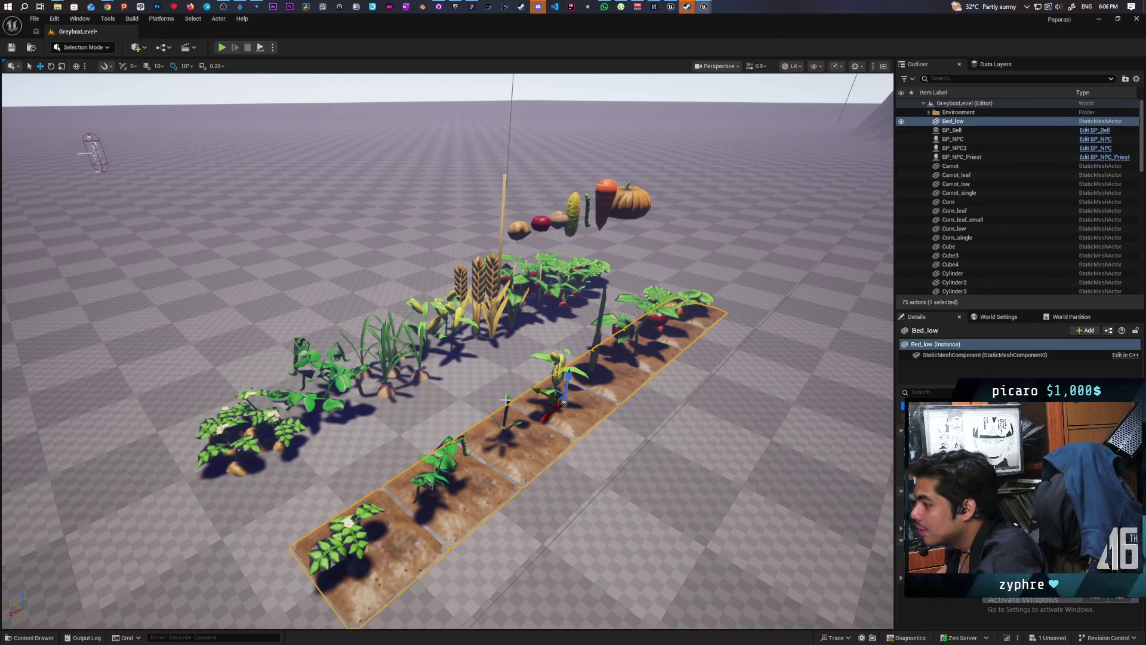
pyautogui.click(503, 425)
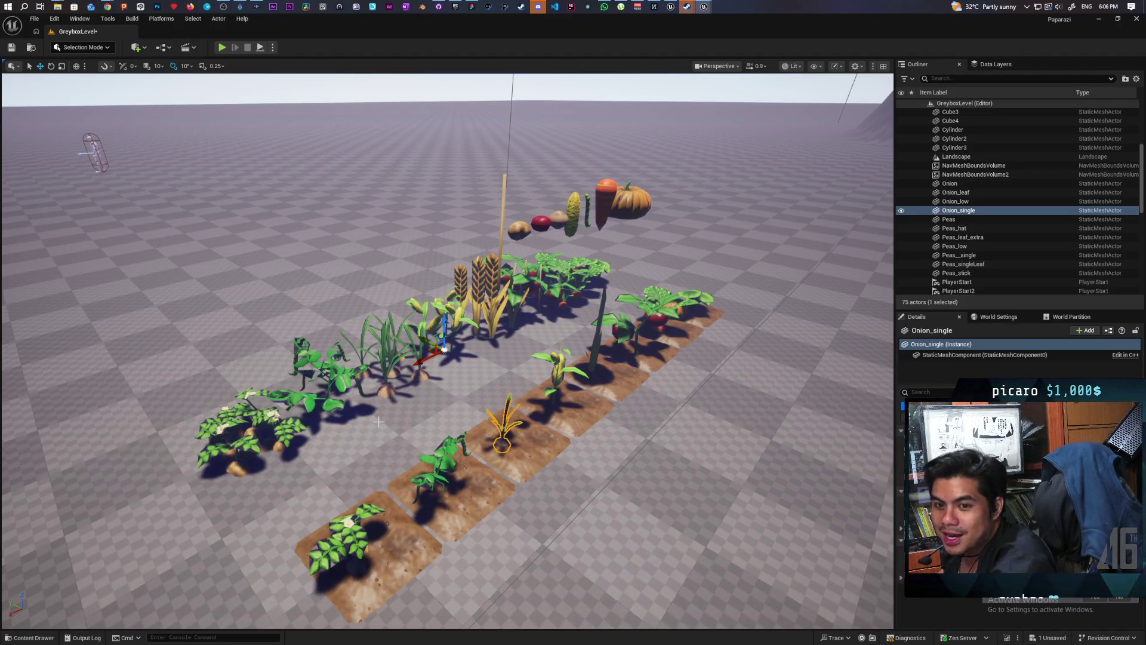
pyautogui.moveTo(418, 411)
pyautogui.mouseDown()
pyautogui.moveTo(579, 373)
pyautogui.moveTo(634, 126)
pyautogui.mouseUp()
pyautogui.click(579, 373)
pyautogui.moveTo(448, 352); pyautogui.dragTo(543, 352)
pyautogui.scroll(-5, 612, 379)
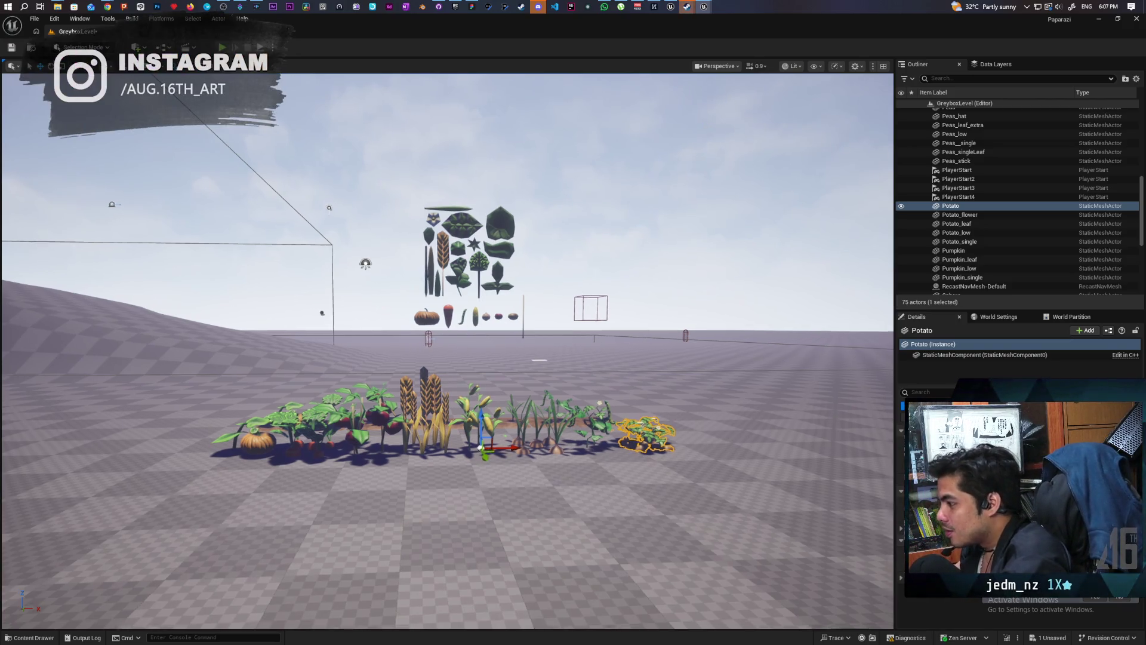
pyautogui.press('w')
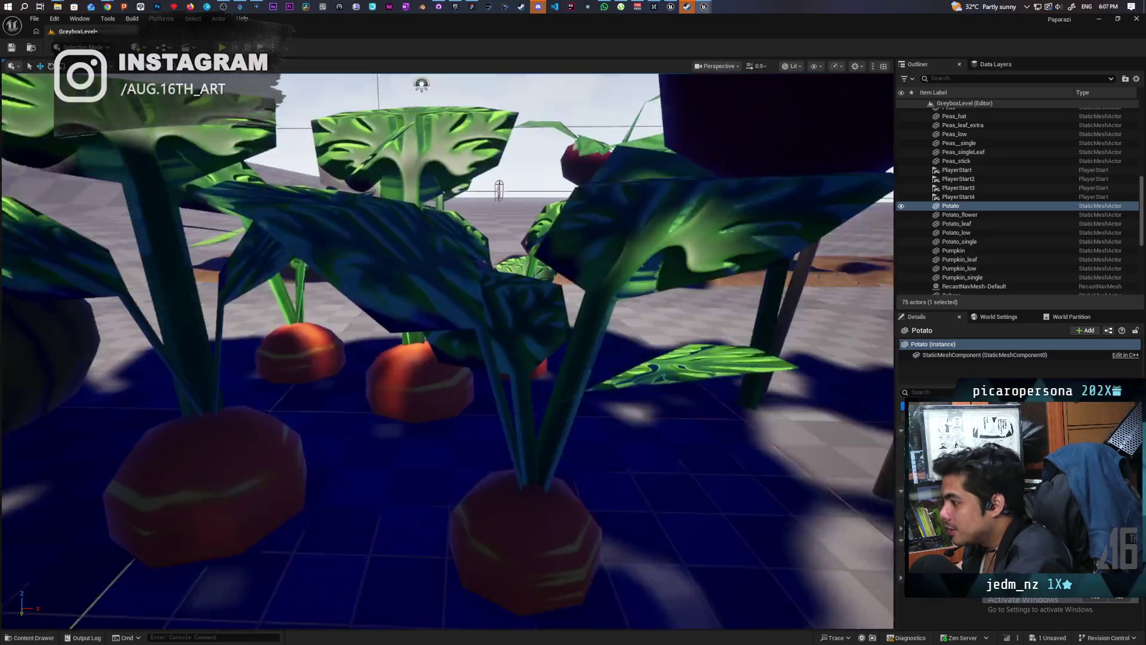
pyautogui.click(578, 448)
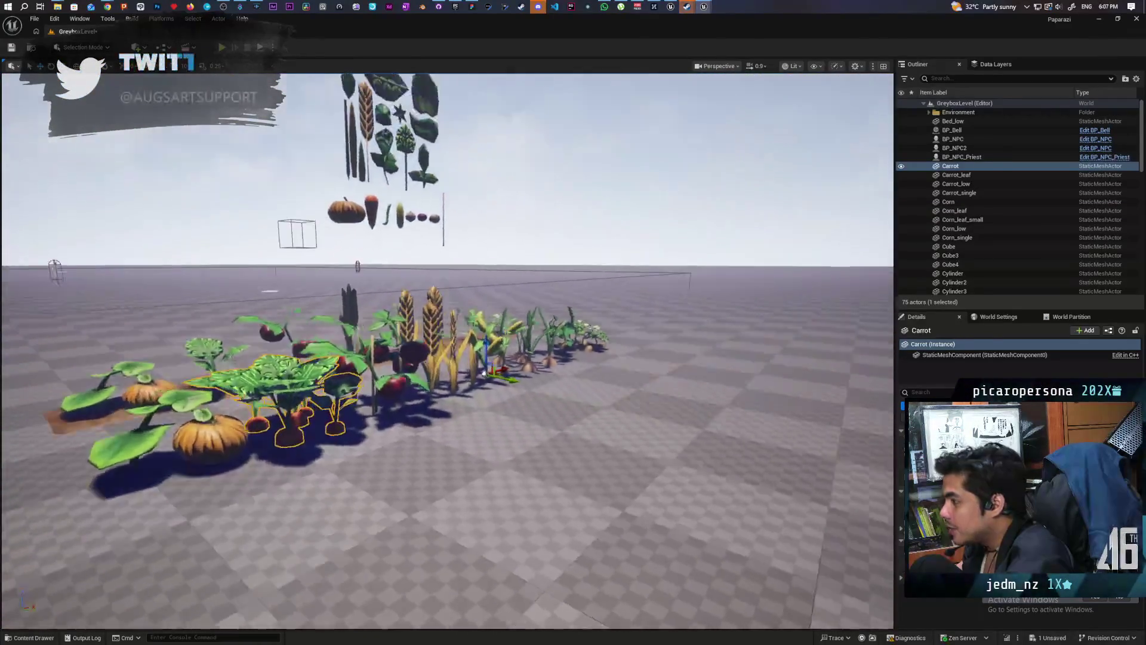
pyautogui.press('f')
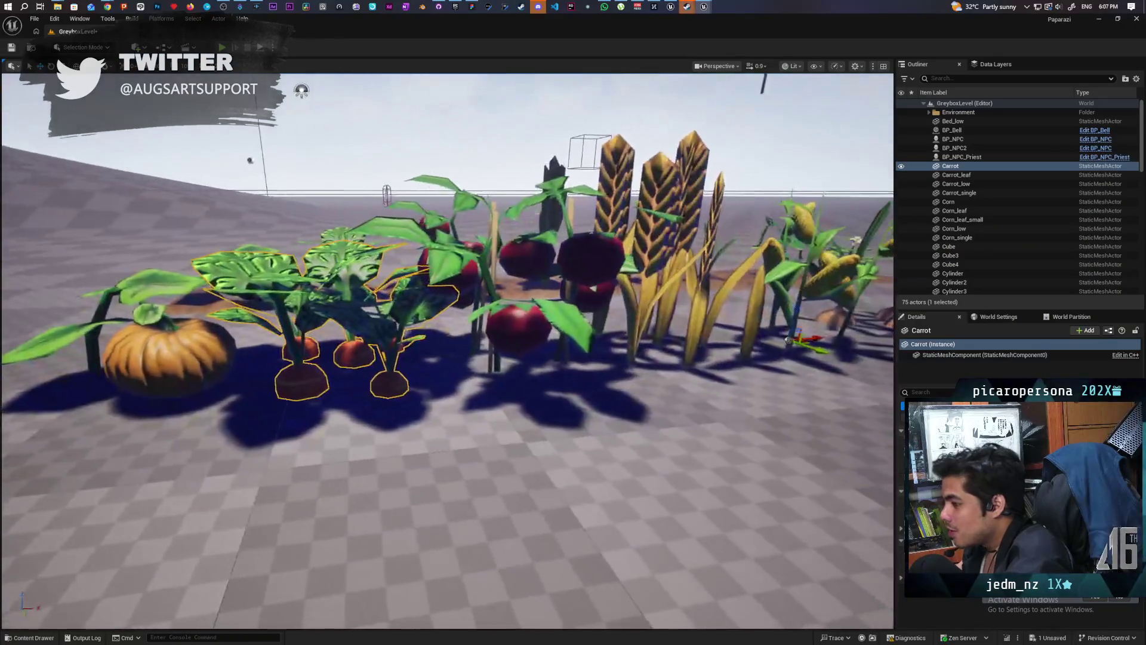
pyautogui.press('s')
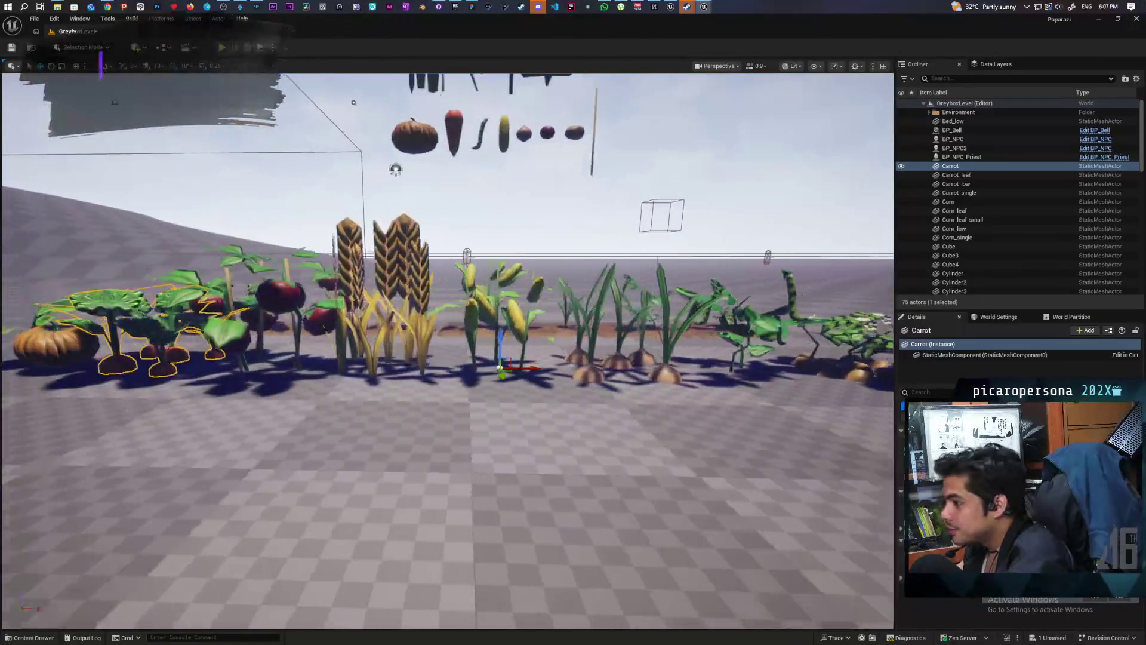
pyautogui.press('a')
pyautogui.moveTo(447, 346); pyautogui.dragTo(257, 338)
pyautogui.press('d')
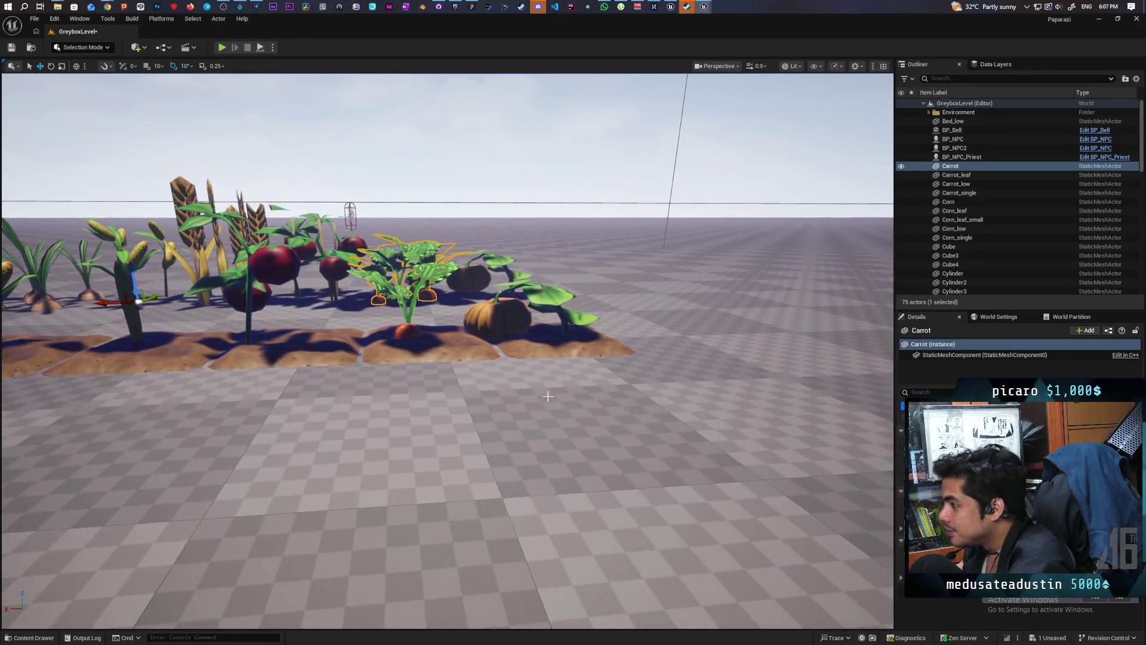
pyautogui.click(407, 333)
pyautogui.moveTo(407, 332); pyautogui.dragTo(226, 333)
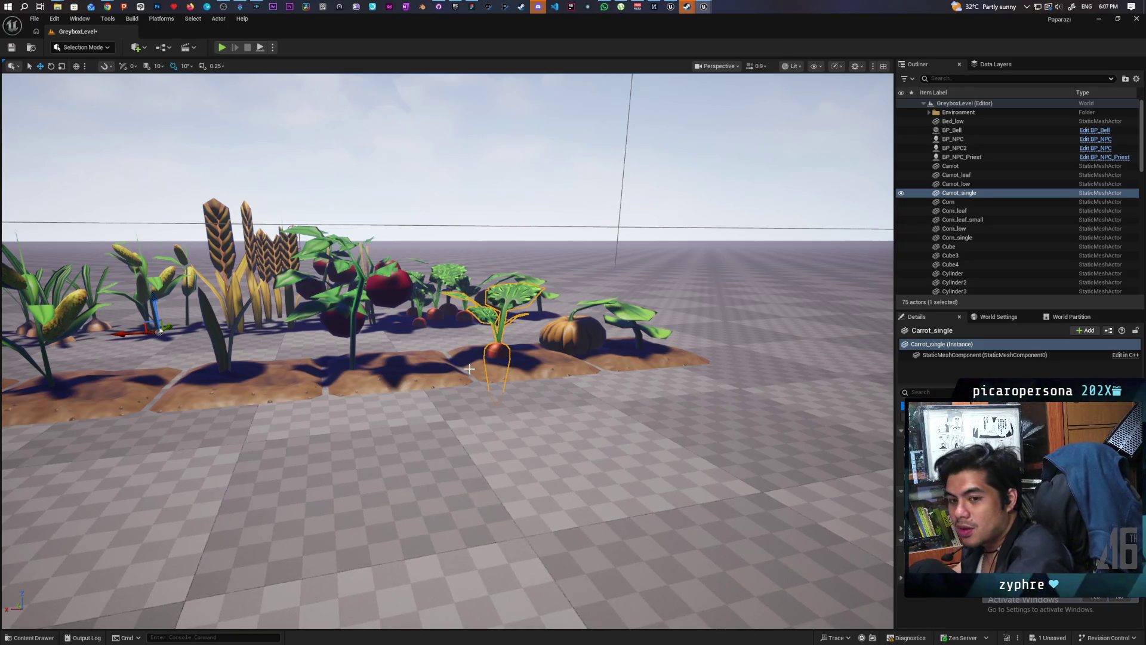
pyautogui.moveTo(461, 345)
pyautogui.mouseDown()
pyautogui.moveTo(418, 358)
pyautogui.moveTo(424, 406)
pyautogui.moveTo(430, 394)
pyautogui.moveTo(418, 388)
pyautogui.moveTo(412, 400)
pyautogui.moveTo(430, 382)
pyautogui.moveTo(465, 388)
pyautogui.mouseUp()
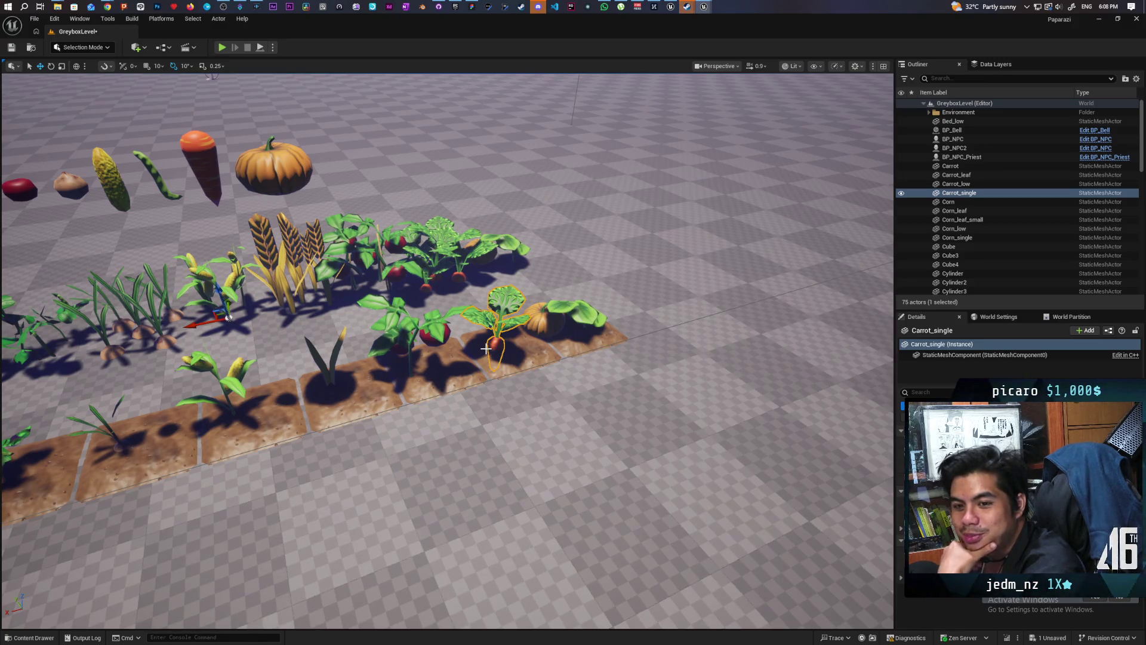
pyautogui.moveTo(532, 366)
pyautogui.mouseDown()
pyautogui.moveTo(527, 305)
pyautogui.moveTo(471, 309)
pyautogui.moveTo(471, 388)
pyautogui.moveTo(406, 381)
pyautogui.moveTo(406, 391)
pyautogui.moveTo(418, 388)
pyautogui.moveTo(412, 365)
pyautogui.mouseUp()
pyautogui.moveTo(60, 595); pyautogui.dragTo(60, 595)
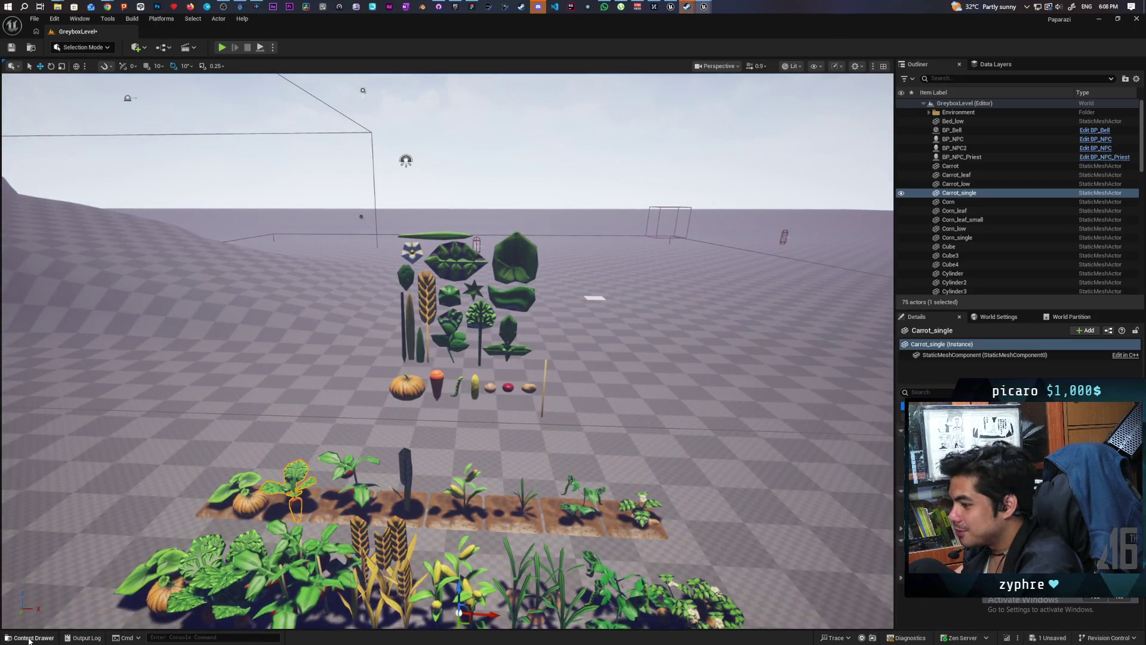
pyautogui.click(29, 637)
pyautogui.scroll(-2, 510, 566)
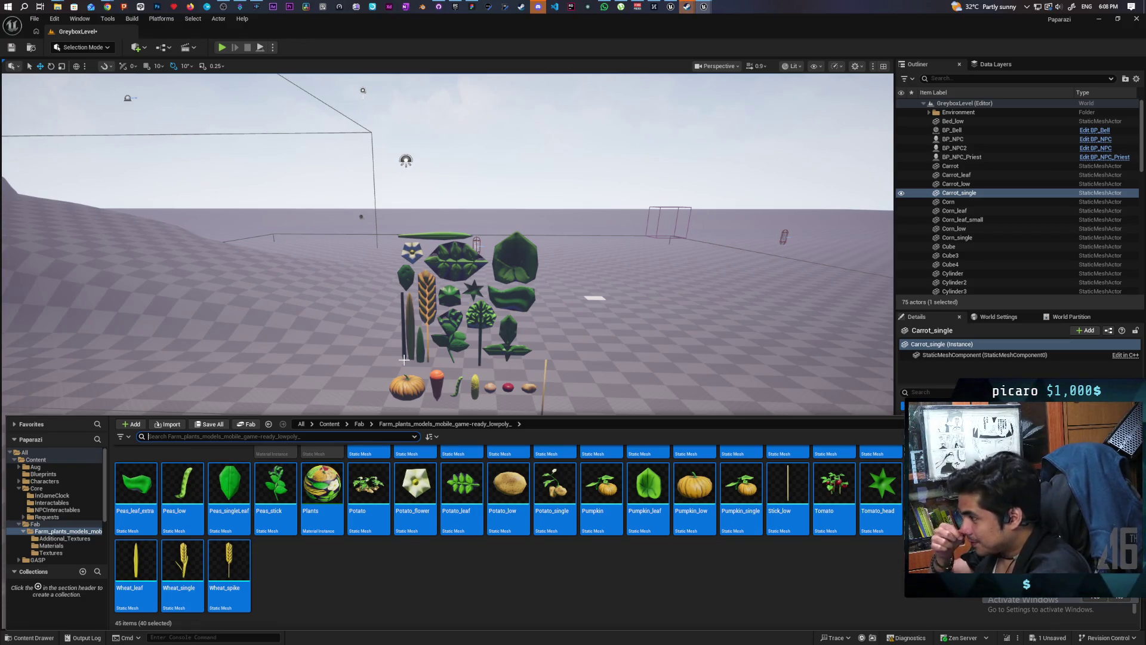
pyautogui.press('w')
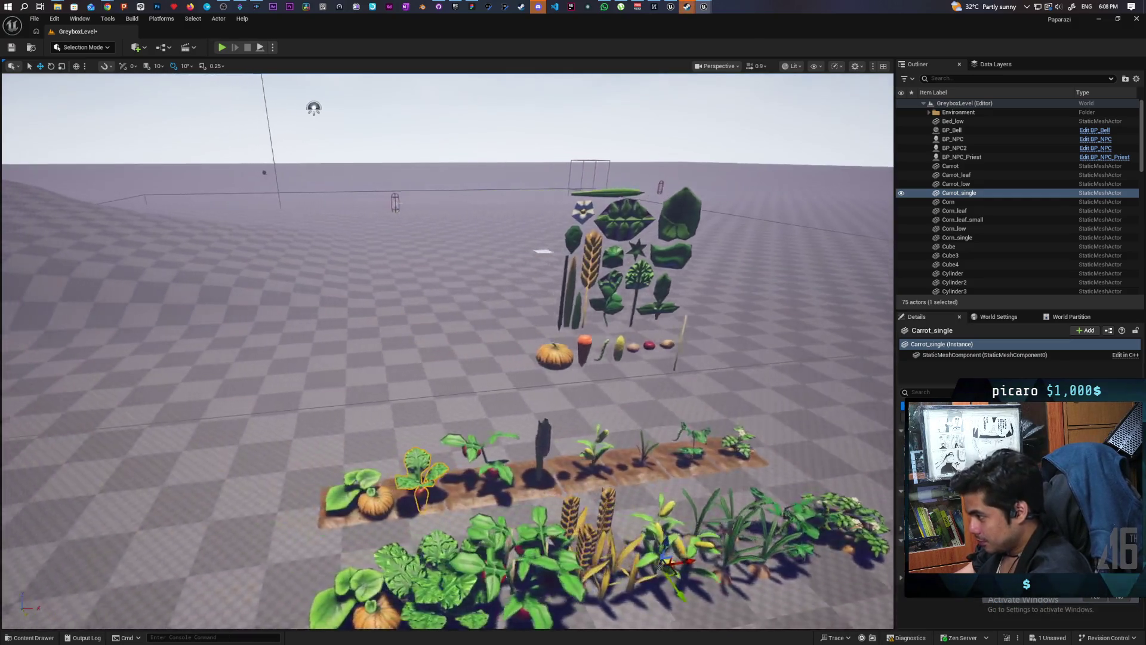
pyautogui.press('s')
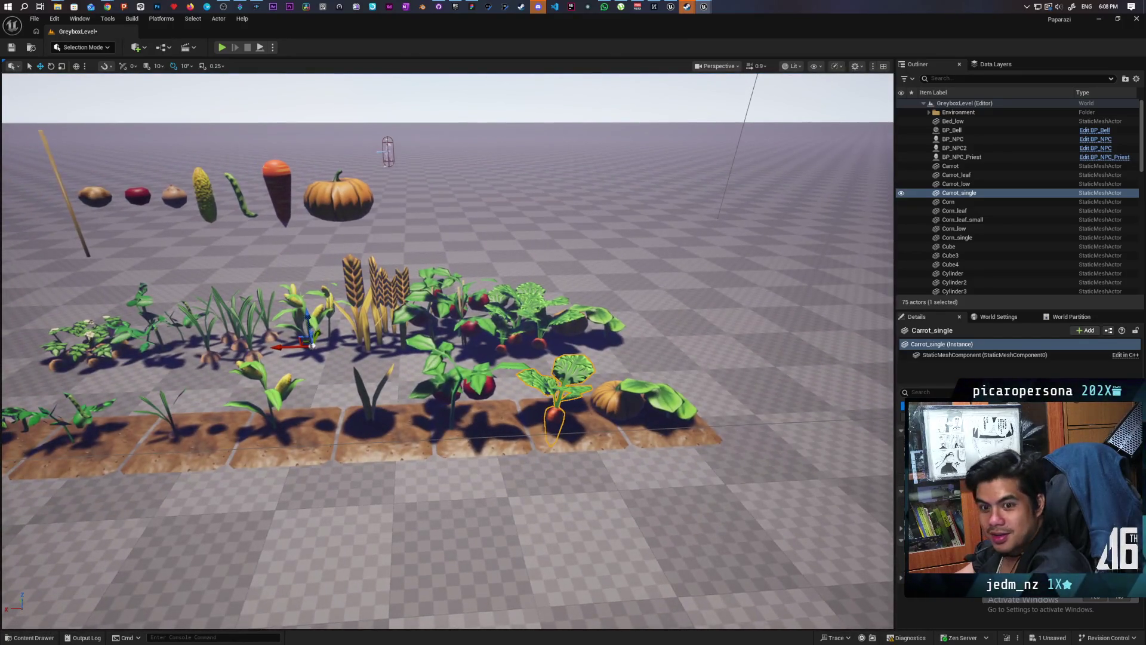
pyautogui.press('w')
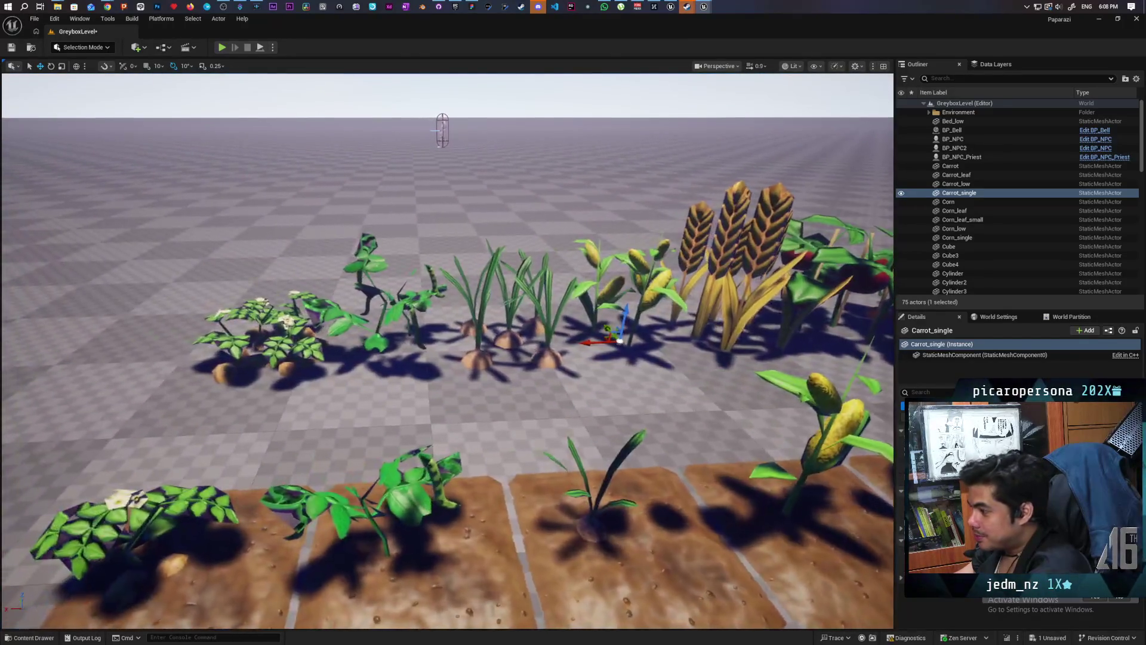
pyautogui.press('s')
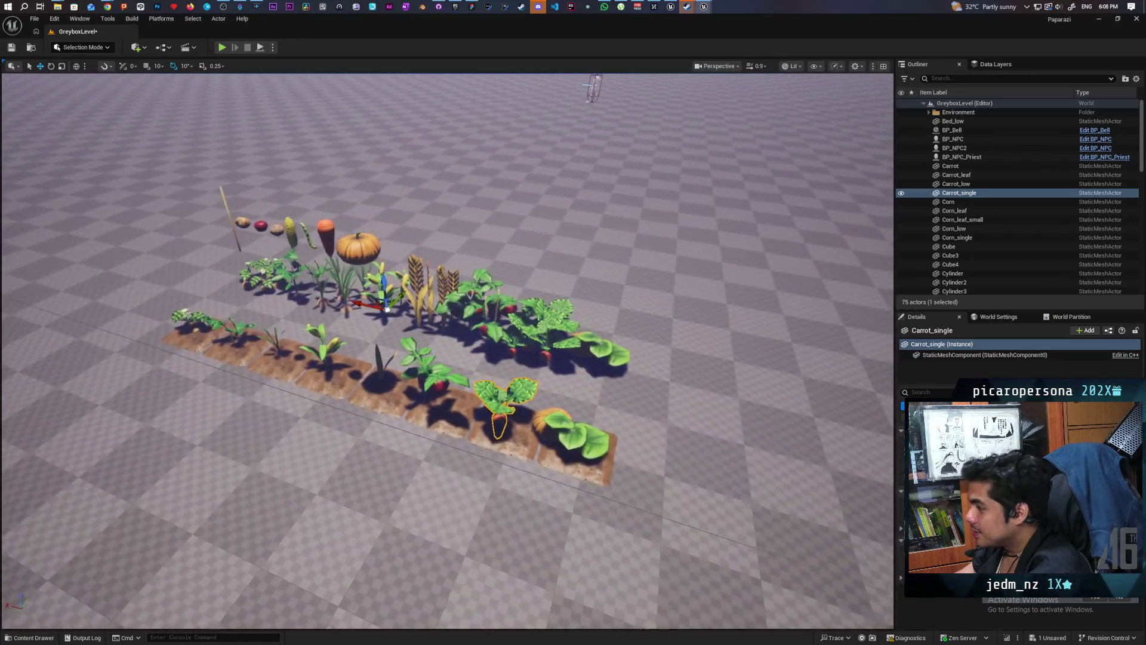
pyautogui.press('w')
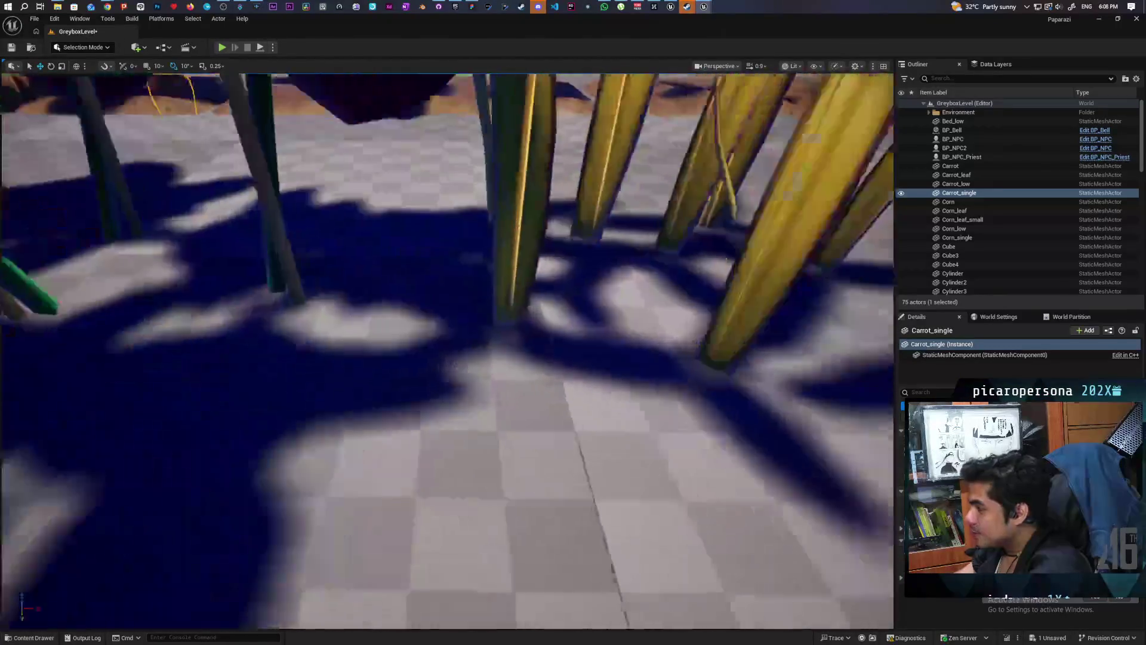
pyautogui.press('s')
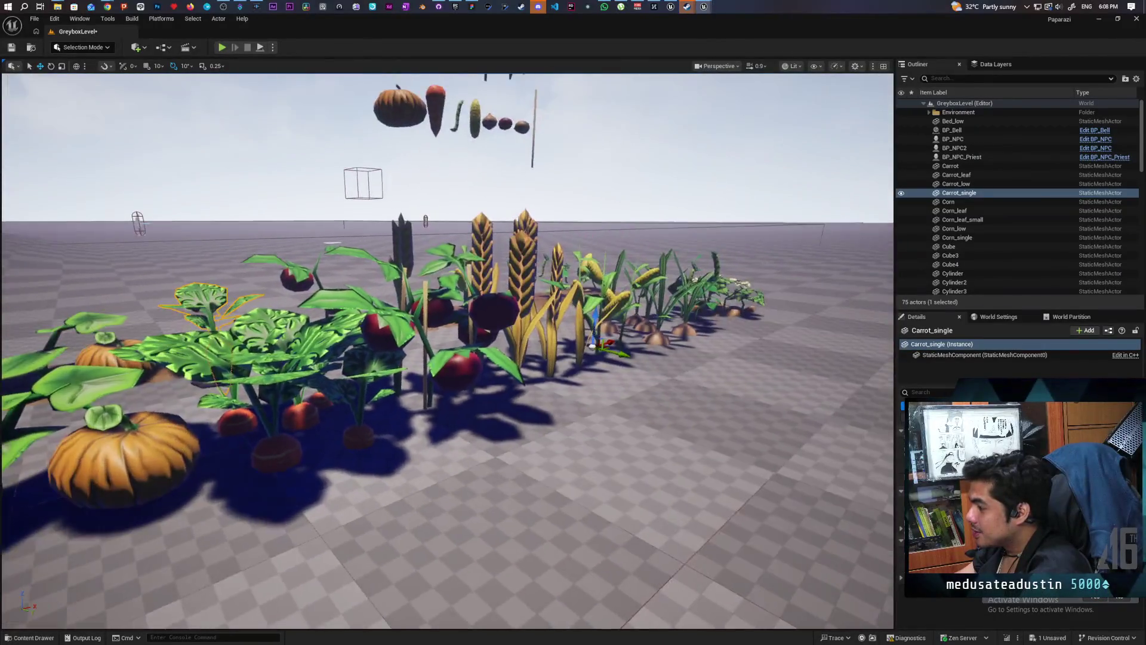
pyautogui.press('d')
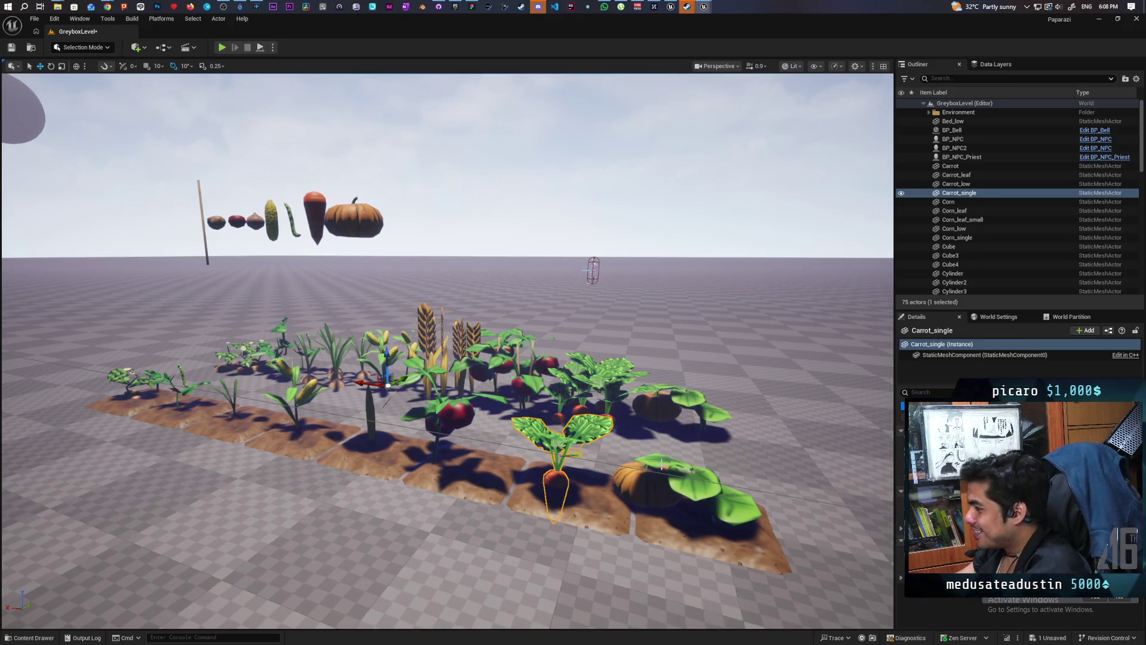
pyautogui.click(512, 262)
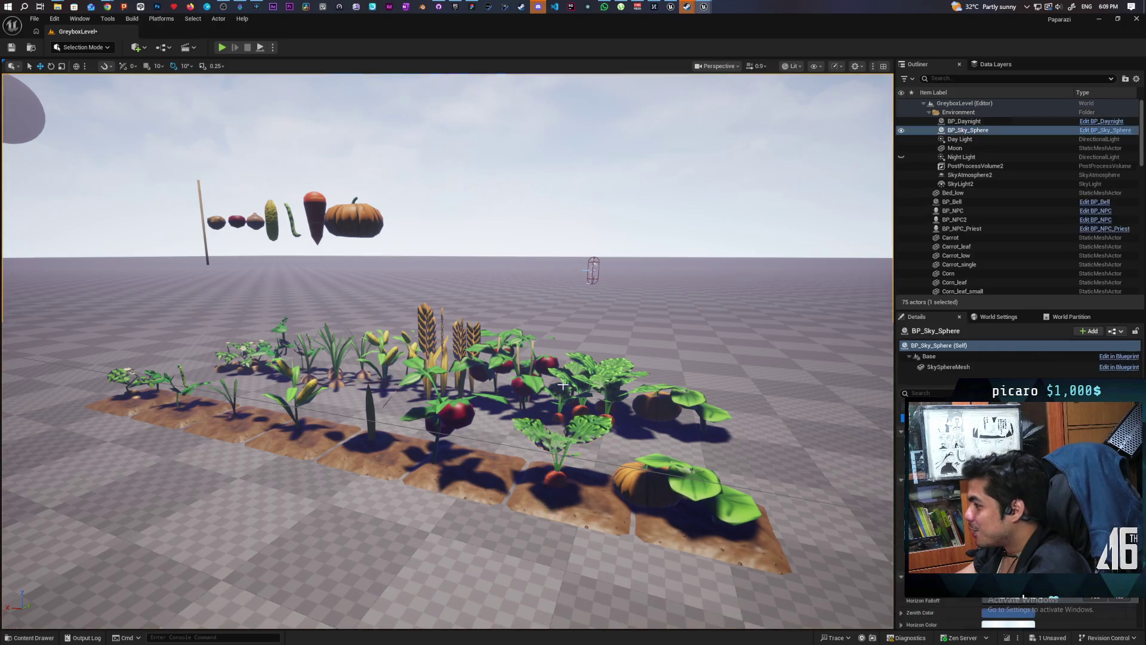
# Select the placed plants, from the single carrot, tomato and pumpkin to the whole Onion–Pumpkin_single range.
pyautogui.click(549, 441)
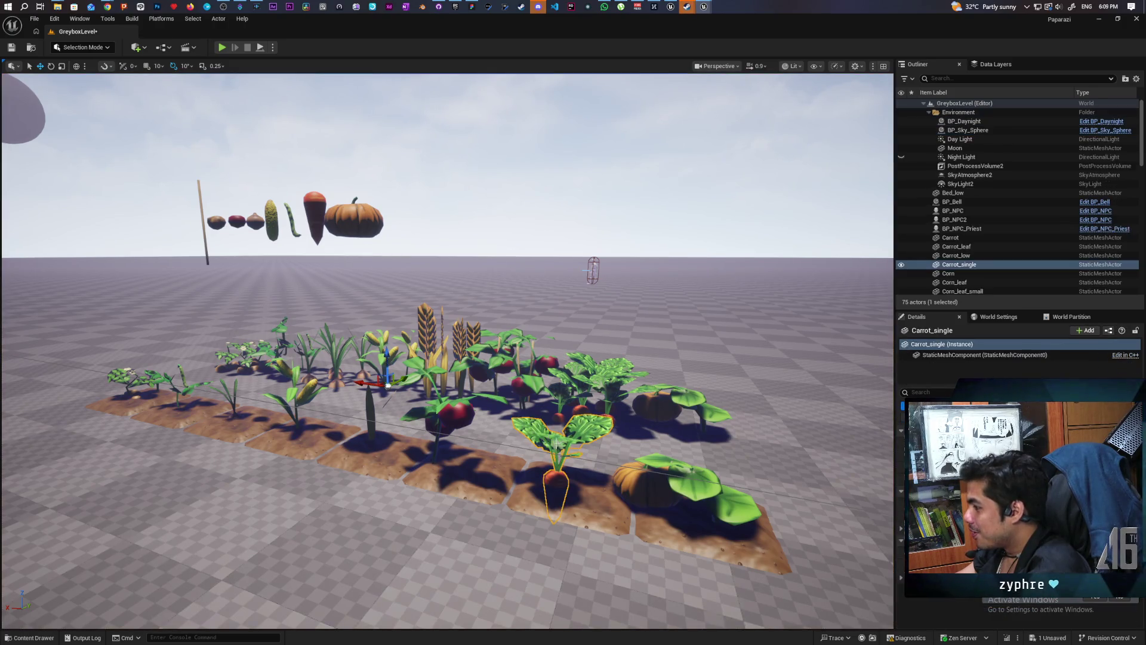
pyautogui.click(455, 412)
pyautogui.click(662, 488)
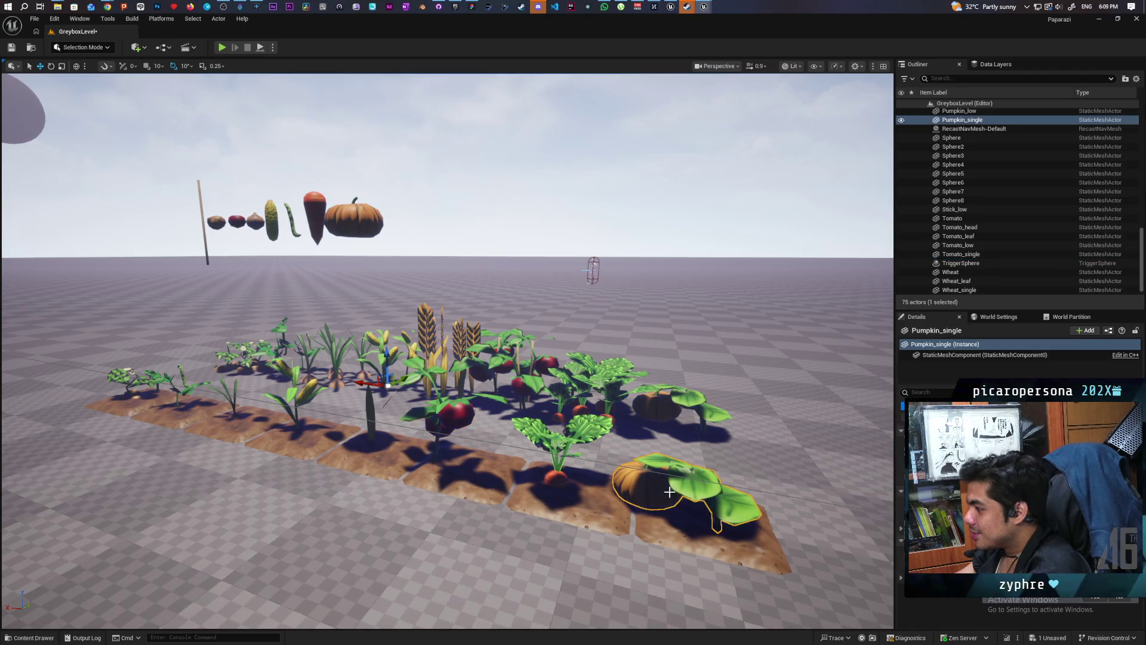
pyautogui.scroll(5, 673, 523)
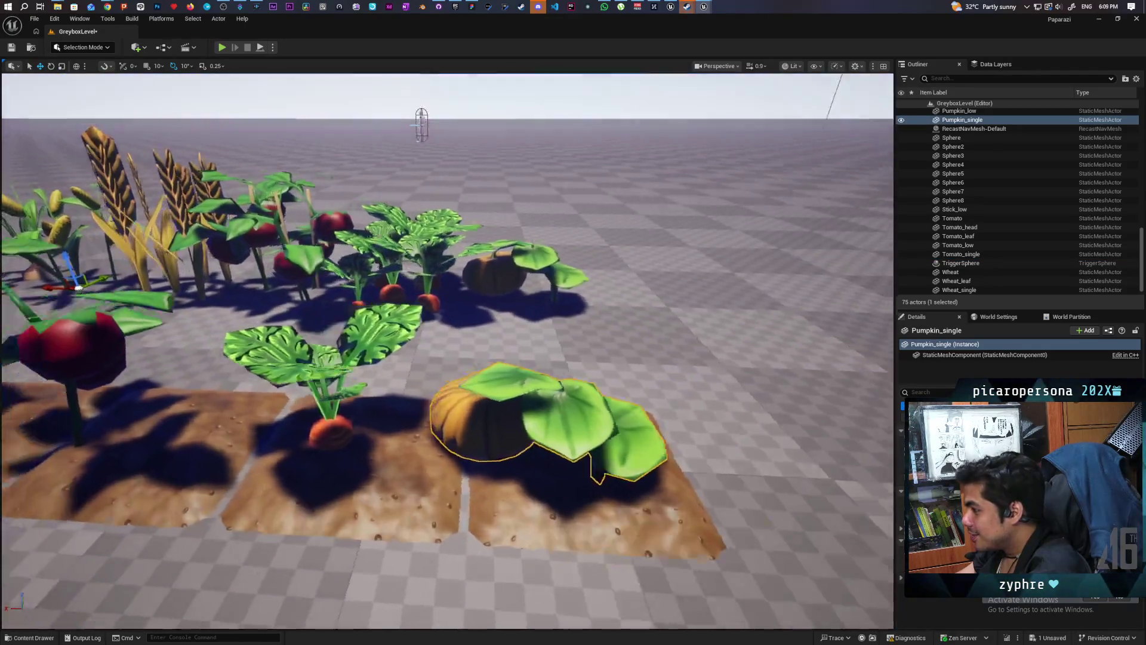
pyautogui.scroll(-10, 447, 352)
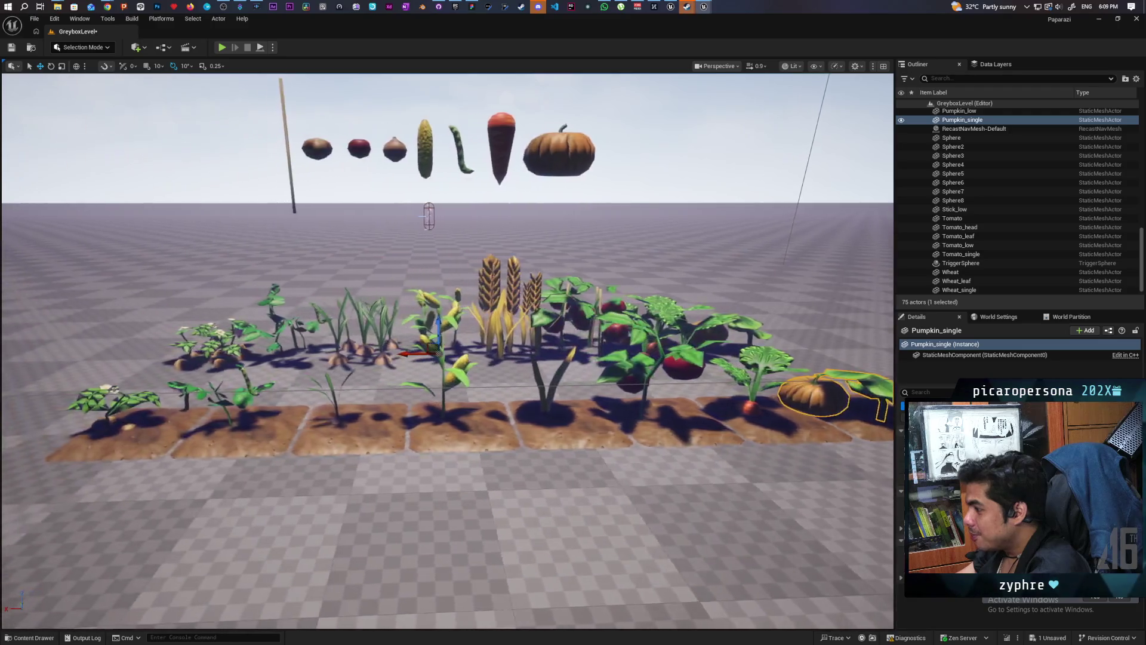
pyautogui.scroll(5, 429, 228)
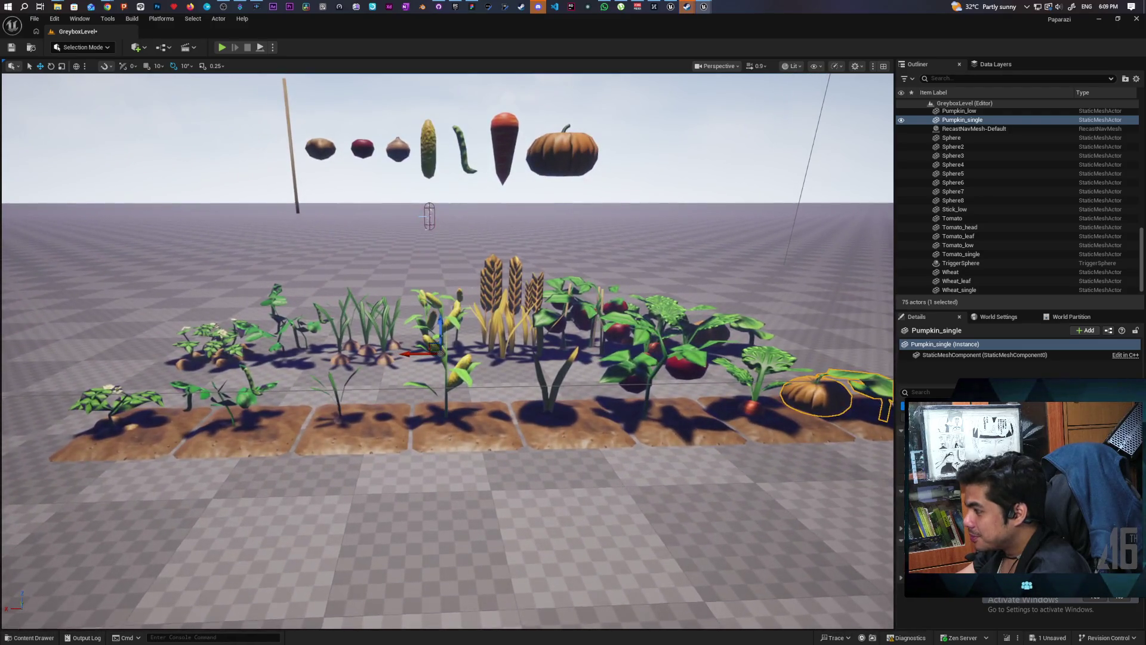
pyautogui.scroll(-5, 668, 505)
pyautogui.scroll(5, 668, 505)
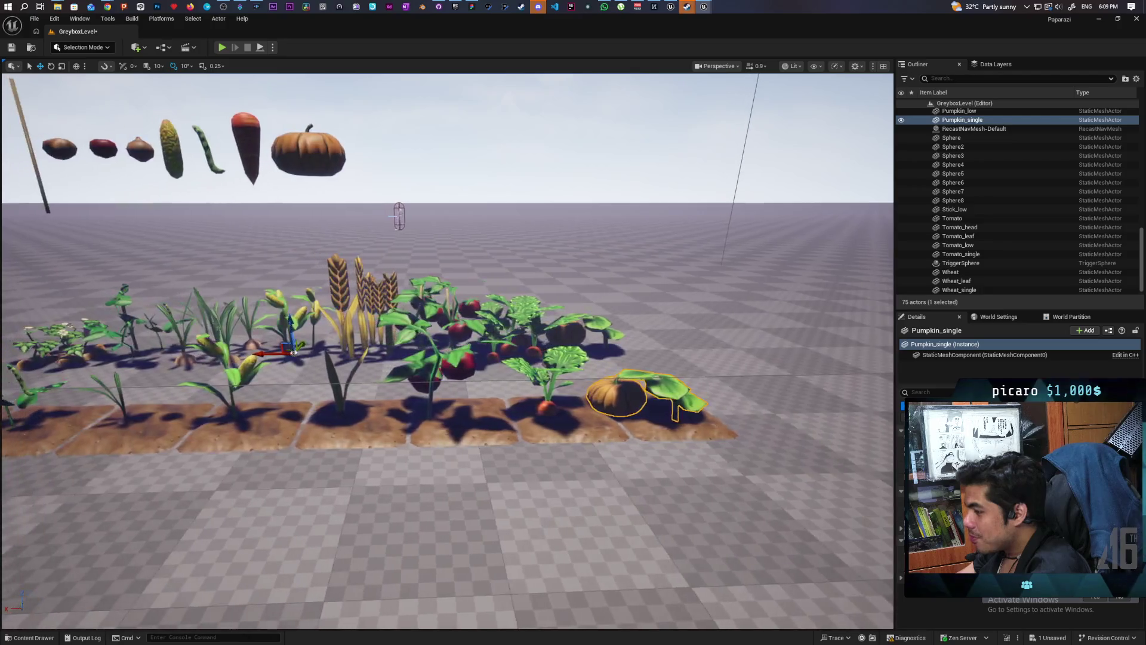
pyautogui.scroll(-3, 668, 506)
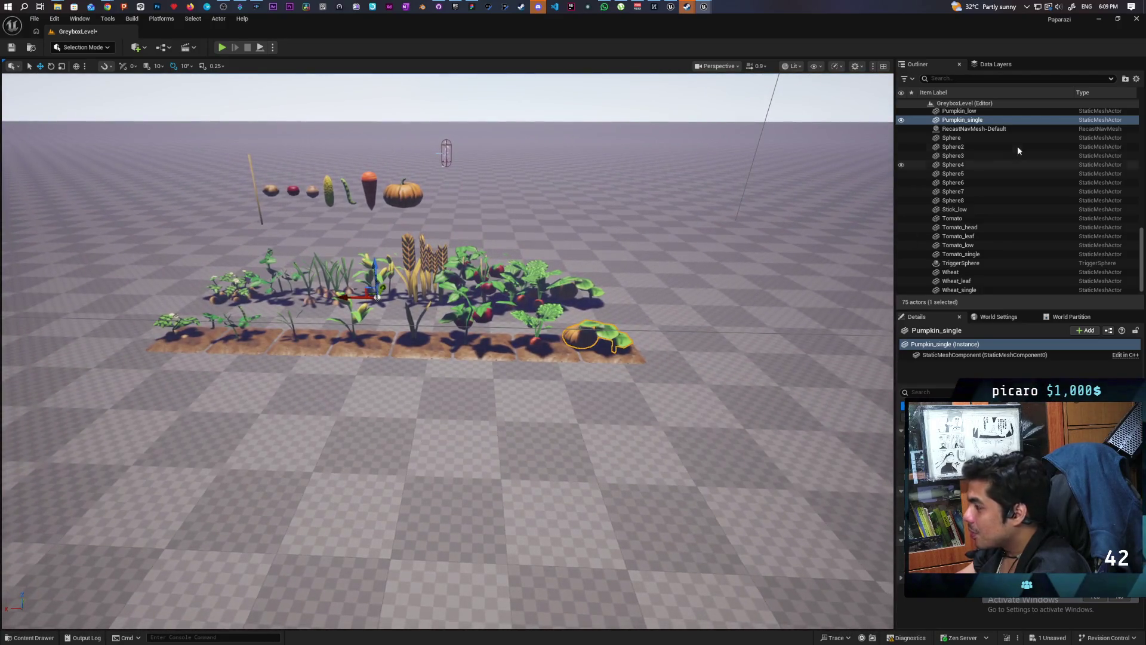
pyautogui.scroll(3, 969, 170)
pyautogui.scroll(8, 1022, 196)
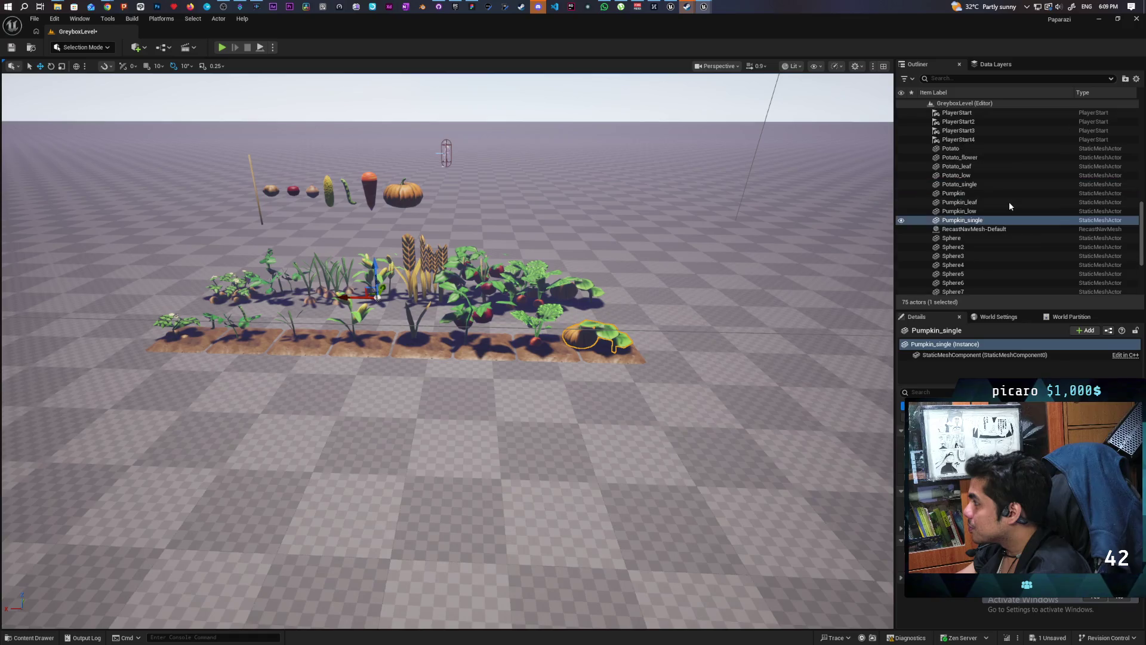
pyautogui.scroll(3, 1039, 185)
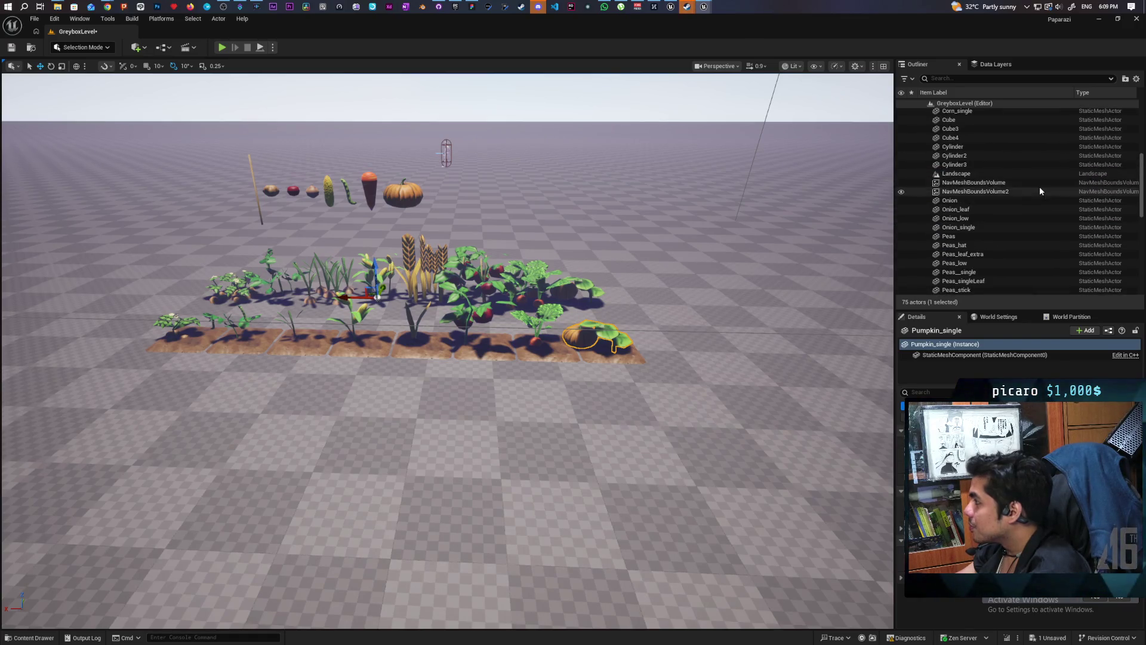
pyautogui.keyDown('shift'); pyautogui.click(994, 175); pyautogui.keyUp('shift')
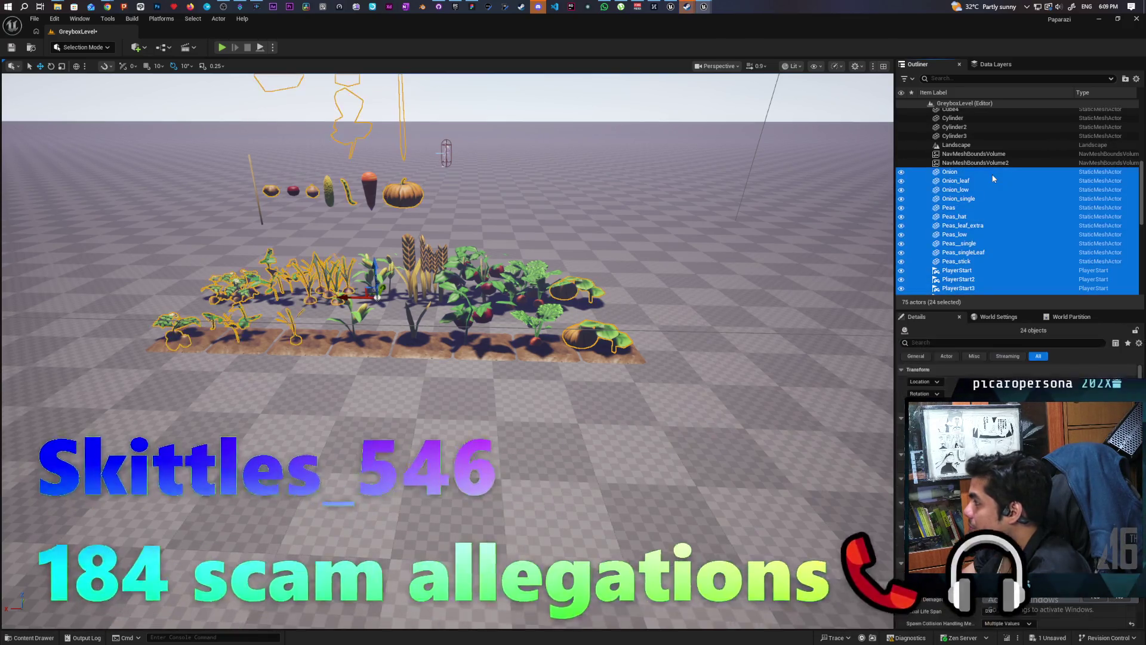
pyautogui.scroll(-6, 1022, 215)
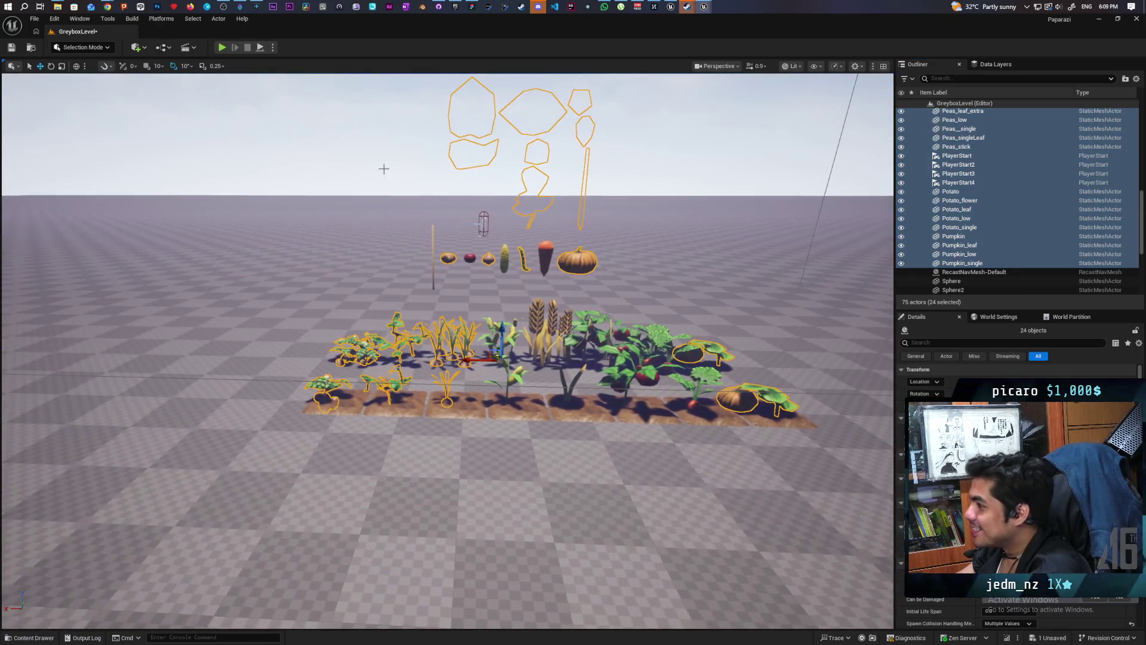
# Undo the earlier plant placement with Ctrl+Z, leaving the bare soil row.
pyautogui.click(427, 213)
pyautogui.hotkey('ctrl', 'z')
pyautogui.hotkey('ctrl', 'z')
pyautogui.hotkey('ctrl', 'z')
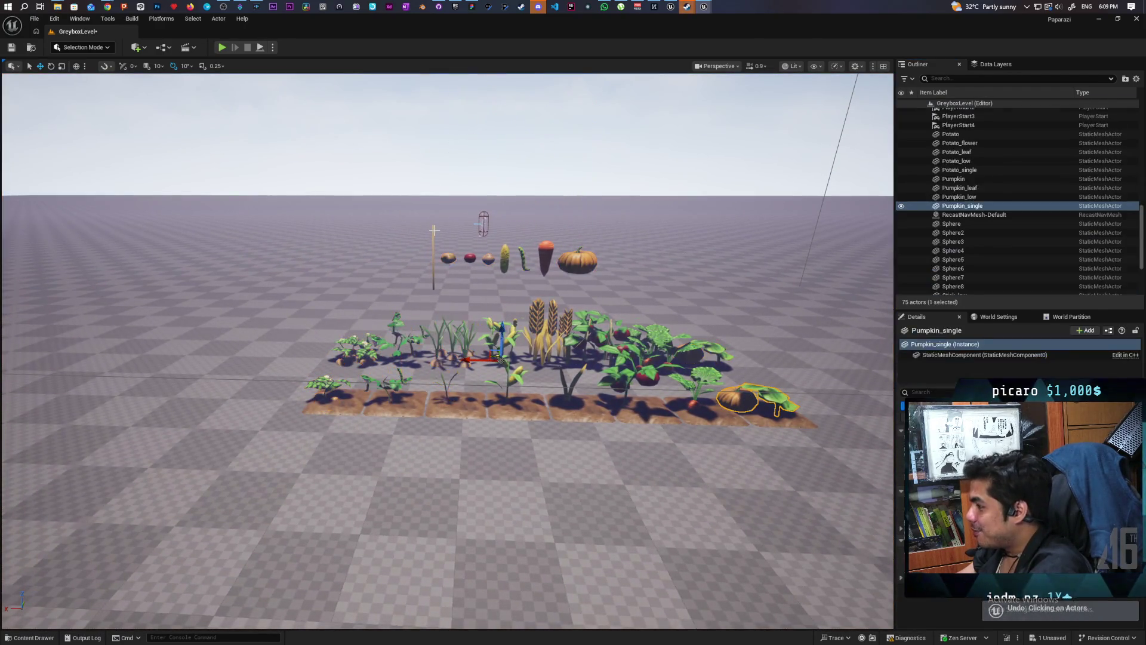
pyautogui.hotkey('ctrl', 'z')
pyautogui.hotkey('ctrl', 'z')
pyautogui.hotkey('ctrl', 'z')
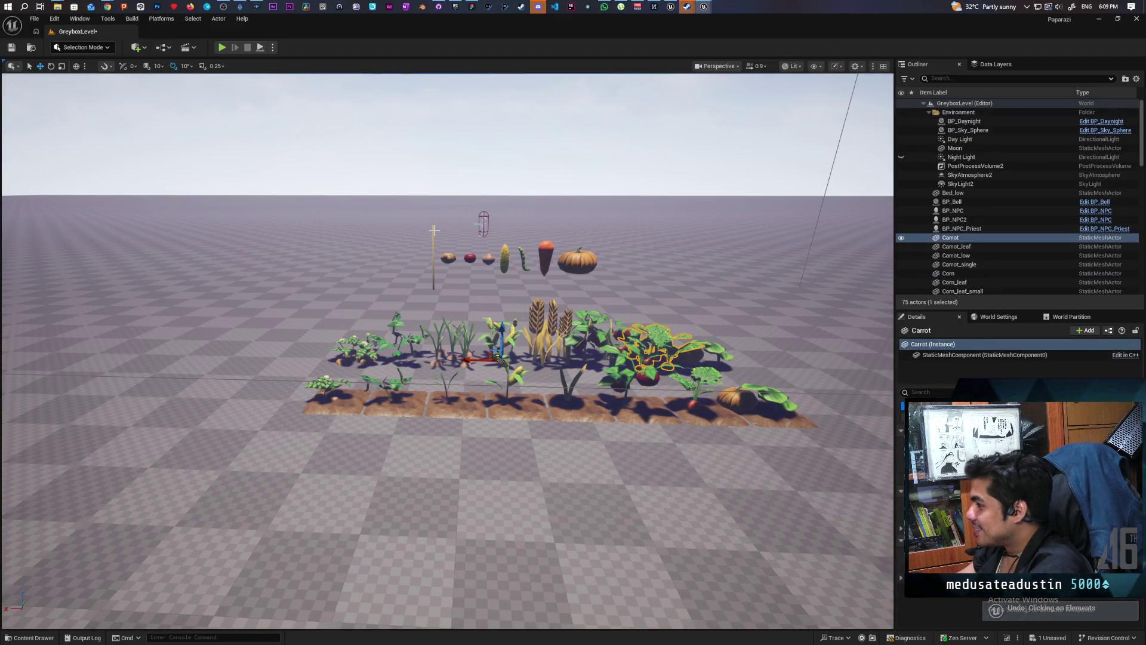
pyautogui.hotkey('ctrl', 'z')
pyautogui.hotkey('ctrl', 'z')
pyautogui.hotkey('ctrl', 'z')
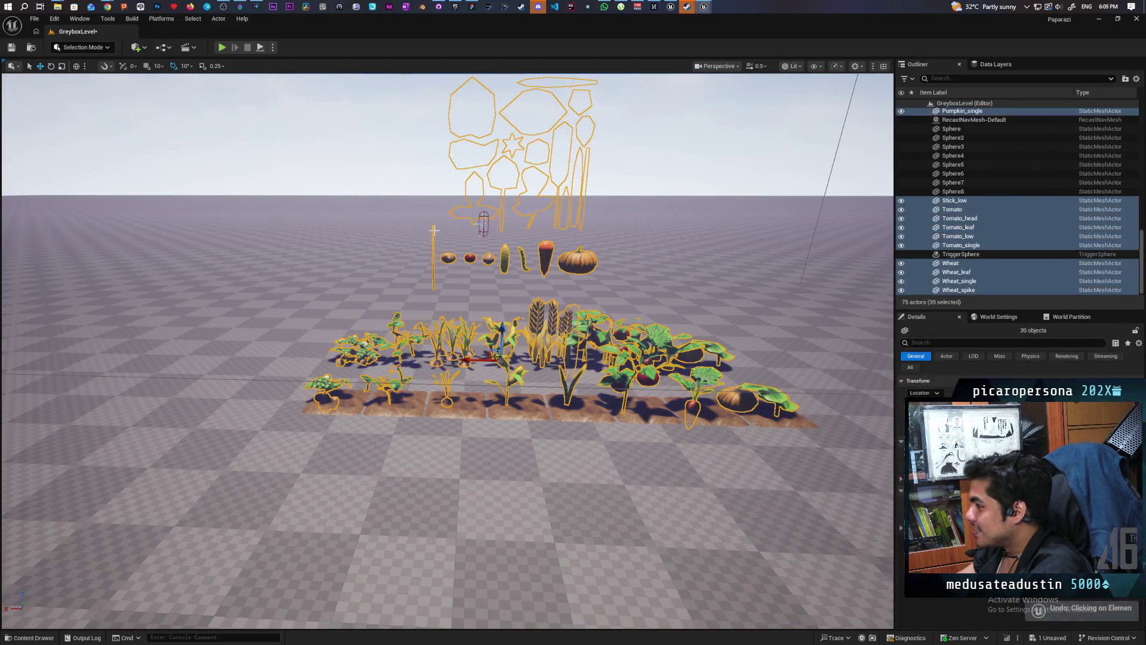
pyautogui.moveTo(527, 259)
pyautogui.mouseDown()
pyautogui.moveTo(527, 209)
pyautogui.moveTo(465, 209)
pyautogui.mouseUp()
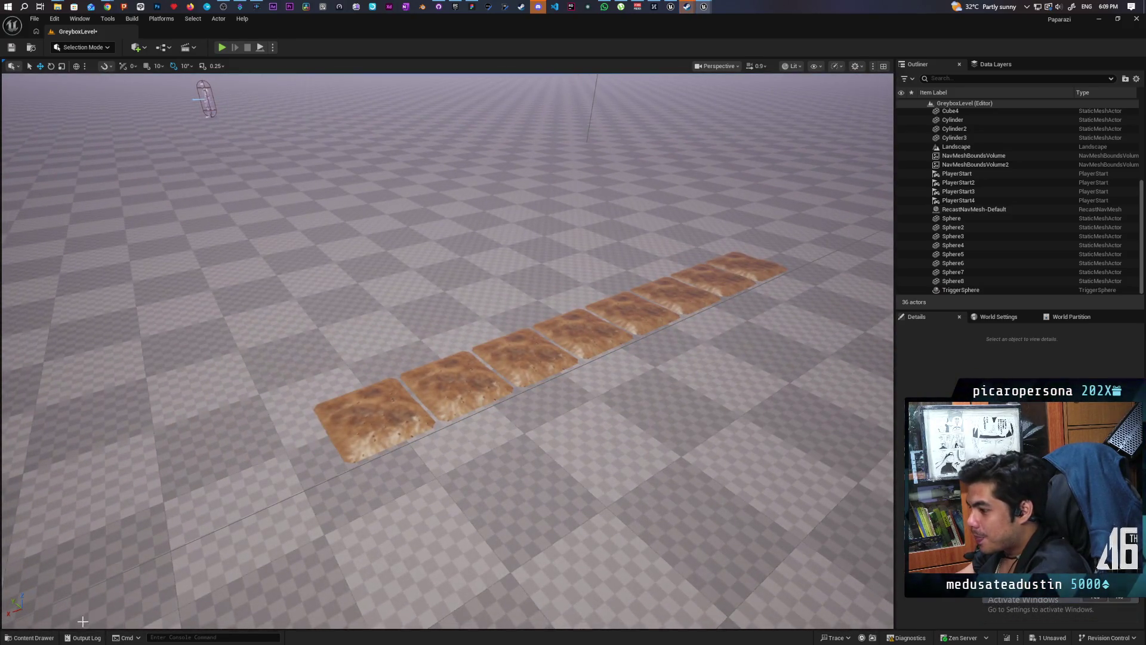
# Drop all forty plant assets onto the soil row, then undo it again.
pyautogui.hotkey('ctrl', 'space')
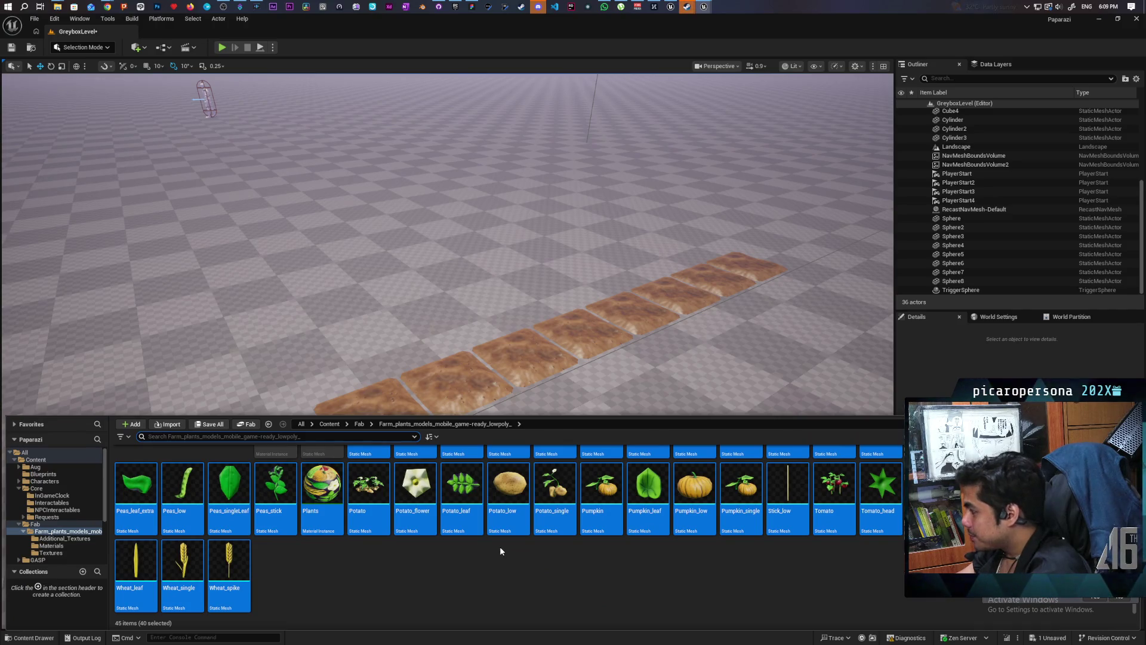
pyautogui.scroll(2, 564, 553)
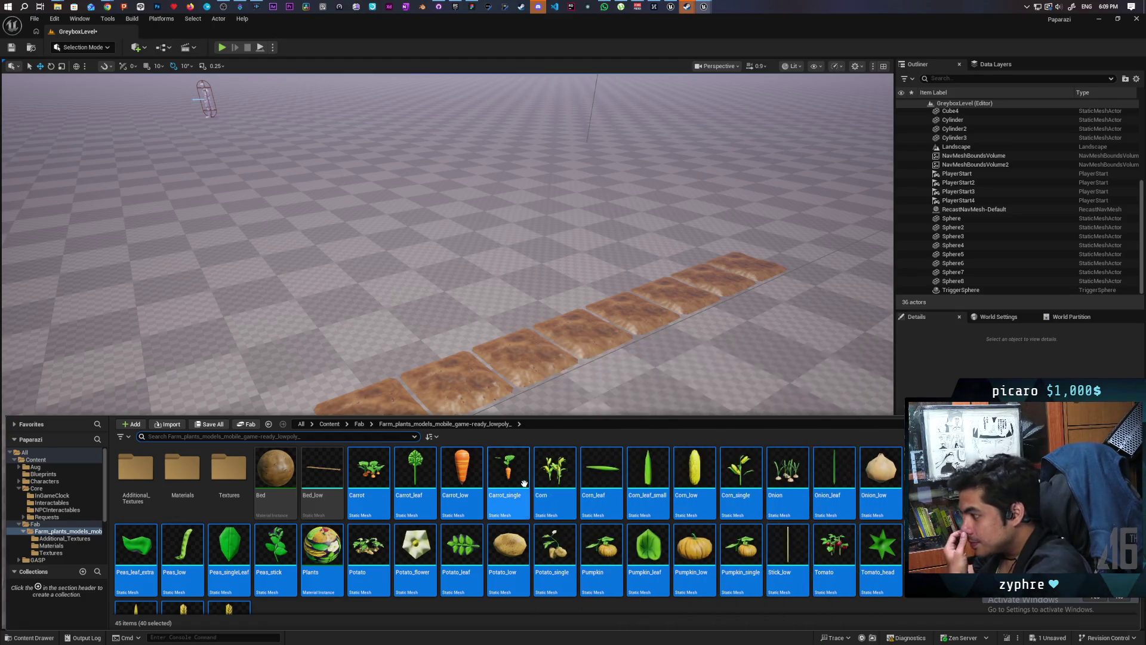
pyautogui.moveTo(508, 472); pyautogui.dragTo(505, 405)
pyautogui.scroll(3, 467, 406)
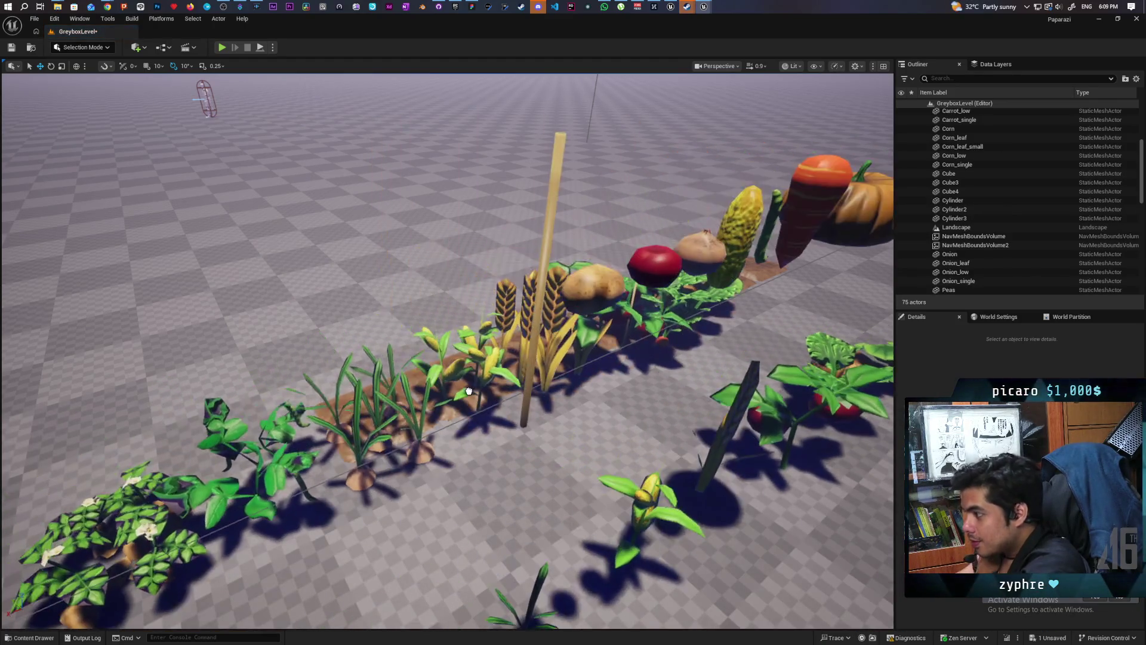
pyautogui.hotkey('ctrl', 'z')
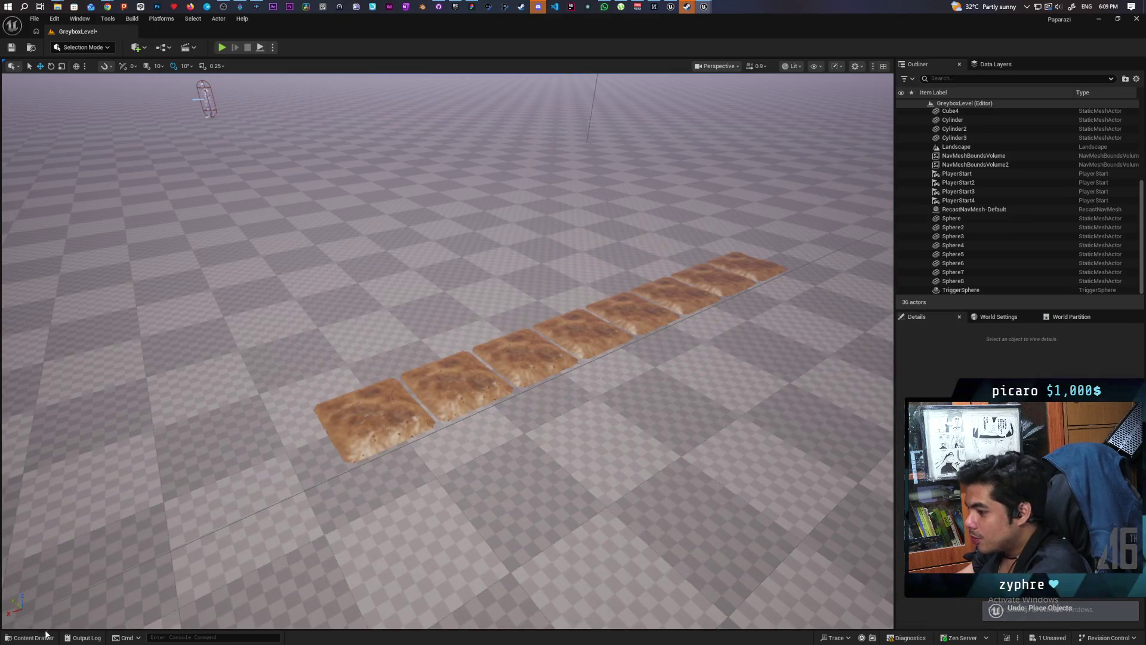
# Select only the Carrot_low asset in the Content Drawer.
pyautogui.click(30, 638)
pyautogui.click(462, 546)
pyautogui.click(462, 472)
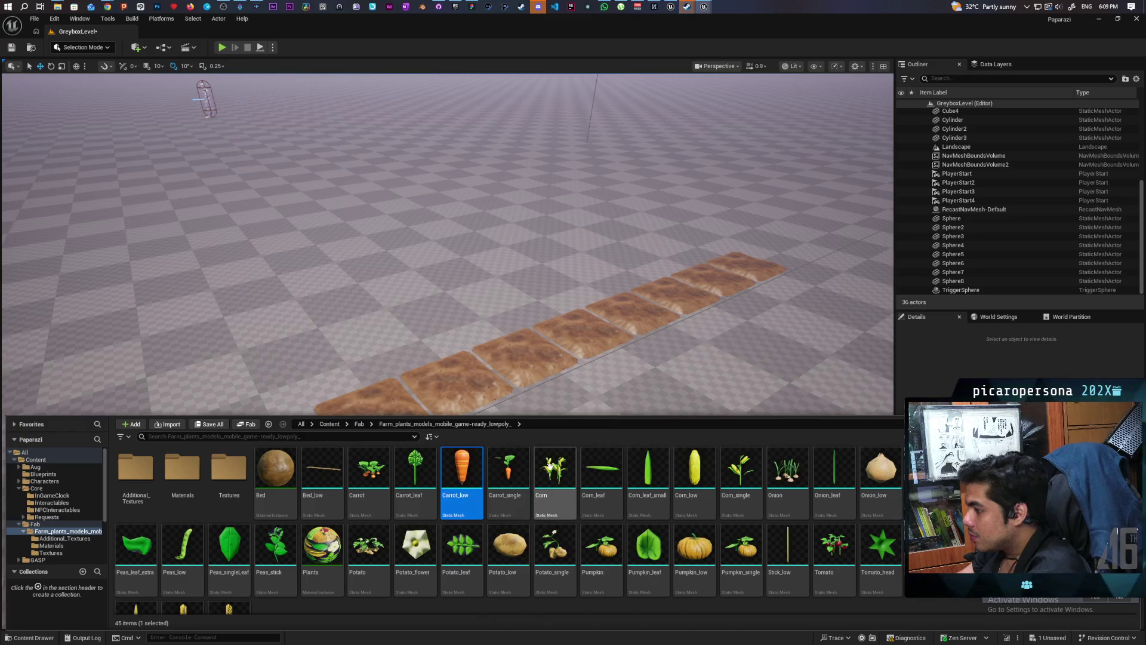
# Place one Carrot_low on a soil tile, focus it, and nudge it slightly along X.
pyautogui.moveTo(476, 481)
pyautogui.mouseDown()
pyautogui.moveTo(502, 477)
pyautogui.moveTo(410, 379)
pyautogui.moveTo(366, 376)
pyautogui.moveTo(349, 304)
pyautogui.moveTo(379, 294)
pyautogui.mouseUp()
pyautogui.press('f')
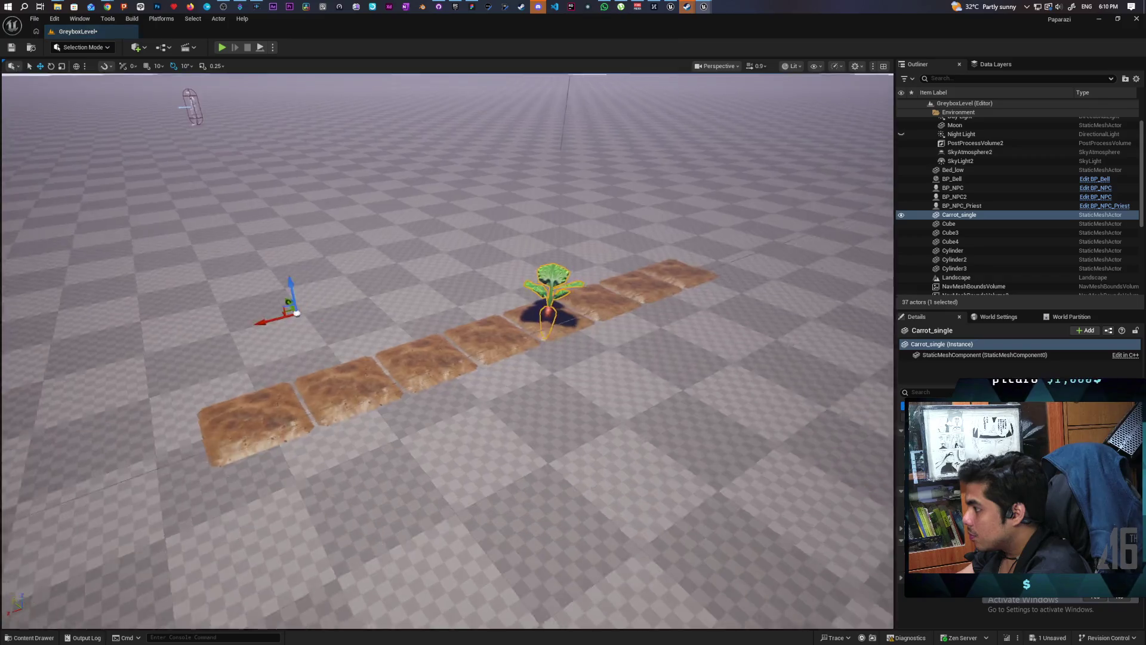
pyautogui.scroll(3, 559, 450)
pyautogui.scroll(-6, 559, 450)
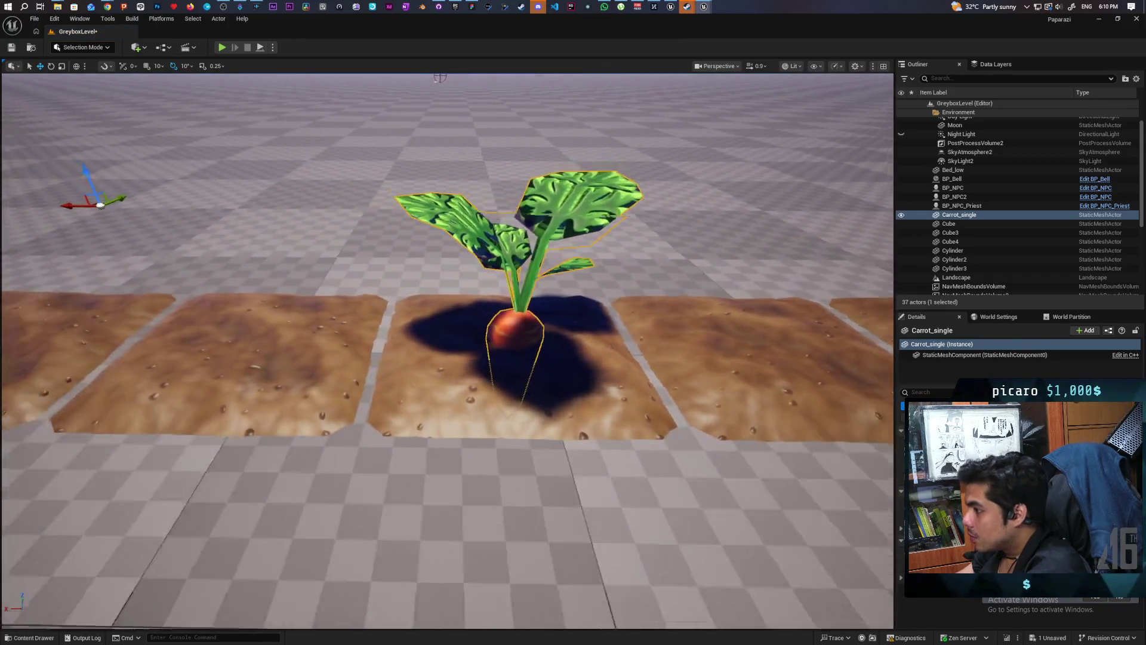
pyautogui.scroll(3, 559, 450)
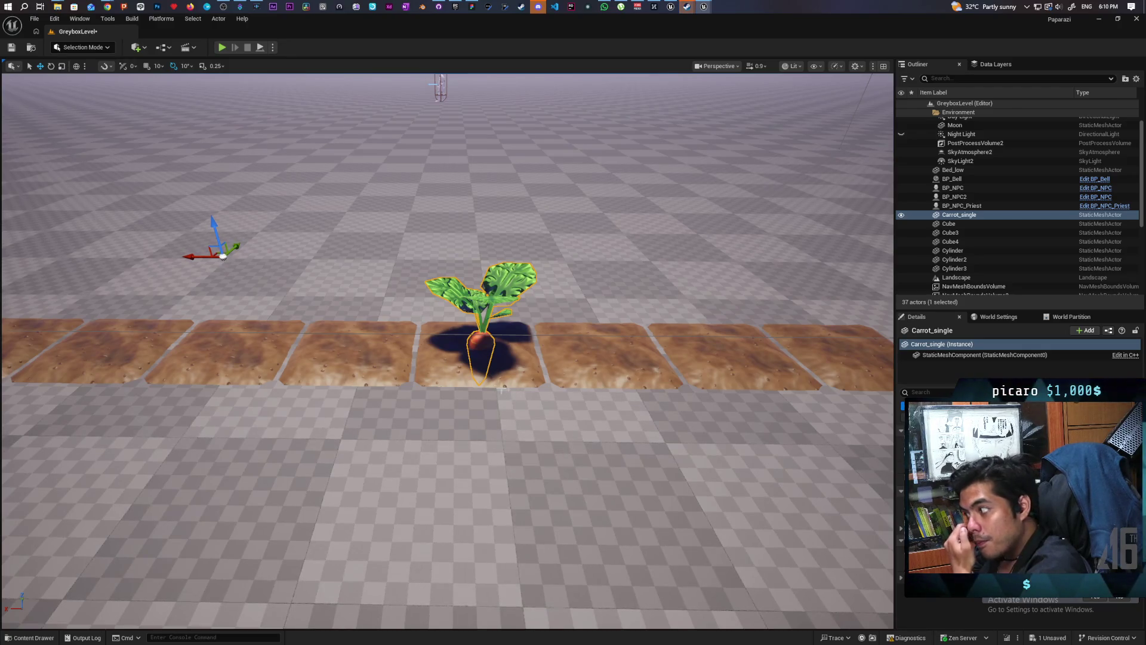
pyautogui.moveTo(206, 255)
pyautogui.mouseDown()
pyautogui.moveTo(186, 255)
pyautogui.moveTo(187, 239)
pyautogui.moveTo(187, 275)
pyautogui.moveTo(161, 280)
pyautogui.moveTo(254, 226)
pyautogui.mouseUp()
pyautogui.click(87, 46)
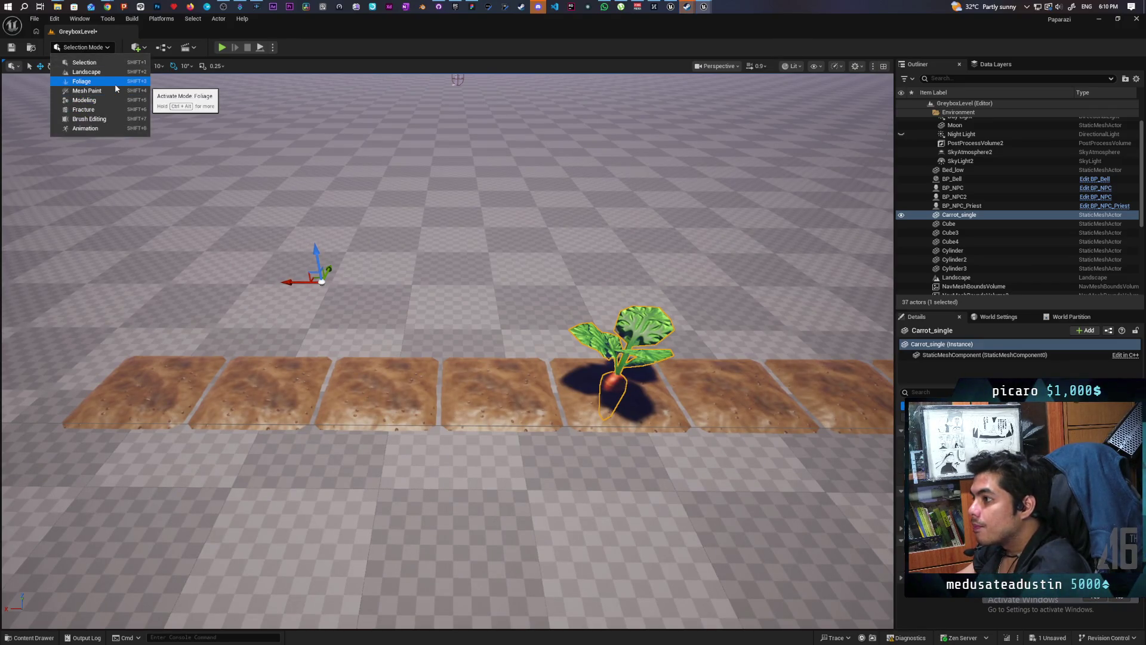
# In Modeling Mode, start XForm > Edit Pivot and center the carrot's pivot.
pyautogui.click(119, 100)
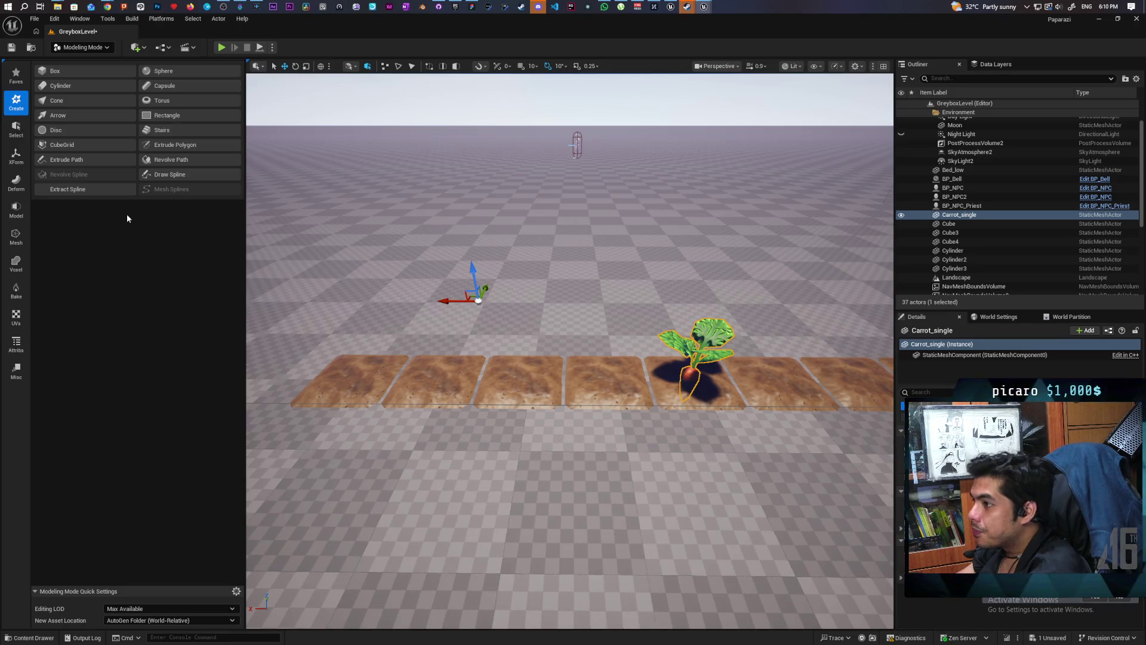
pyautogui.click(16, 156)
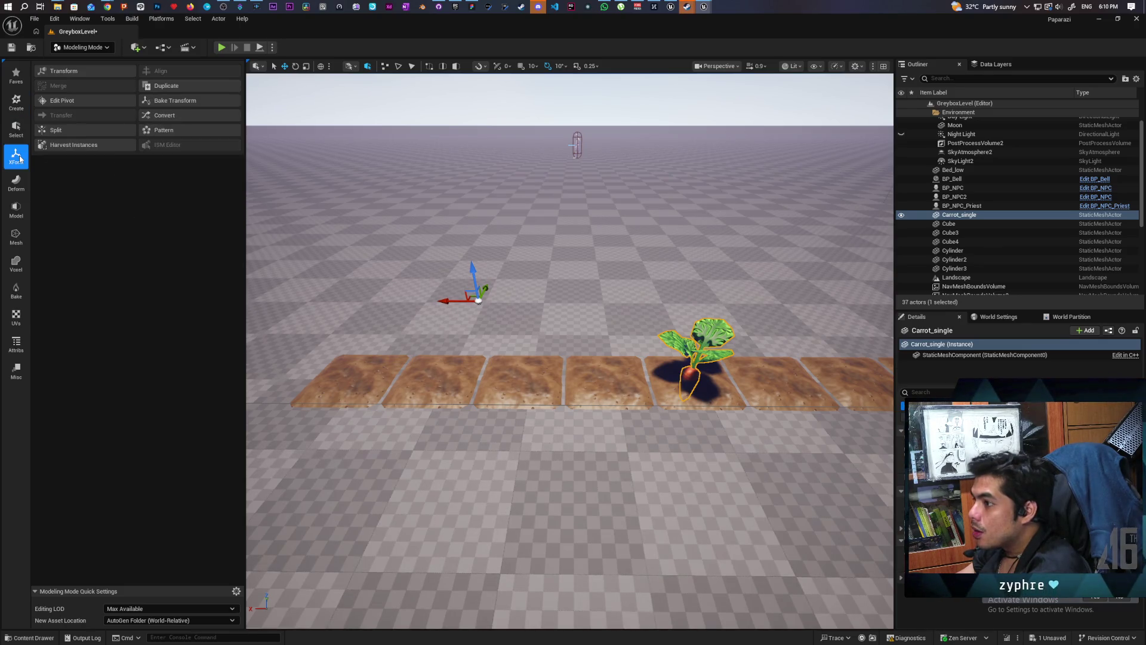
pyautogui.click(72, 103)
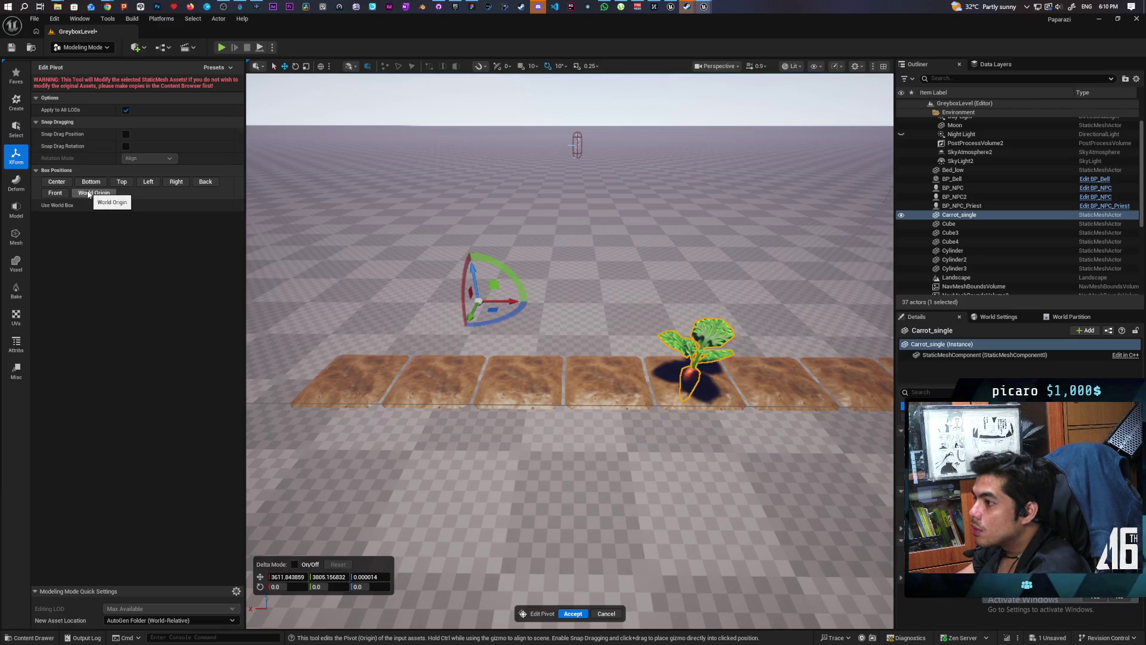
pyautogui.click(56, 182)
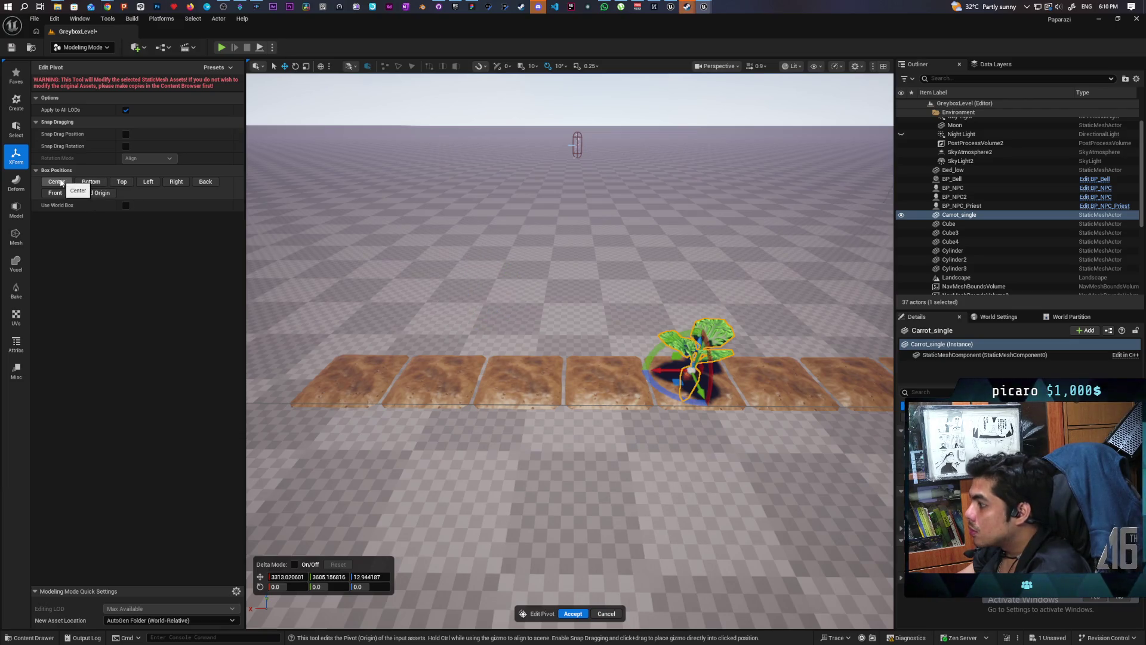
# Lower the pivot to the carrot's root at Z 4.172921, accept, save, and bring up FigJam.
pyautogui.press('f')
pyautogui.scroll(-3, 427, 287)
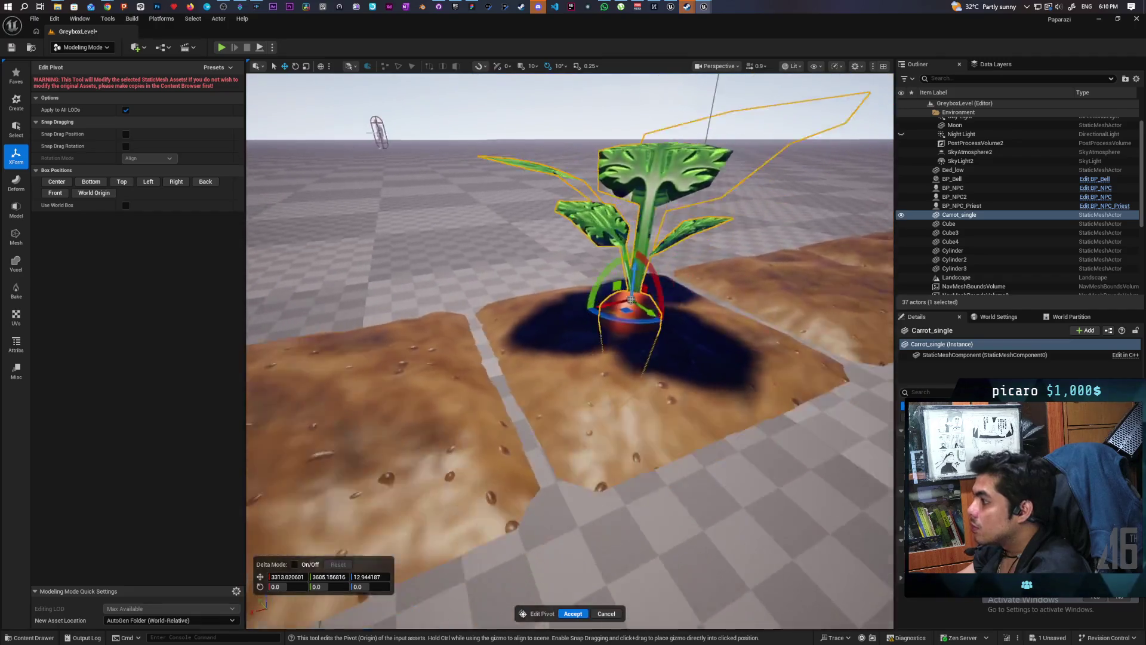
pyautogui.moveTo(427, 287)
pyautogui.mouseDown()
pyautogui.moveTo(390, 300)
pyautogui.moveTo(455, 316)
pyautogui.moveTo(417, 323)
pyautogui.moveTo(510, 377)
pyautogui.mouseUp()
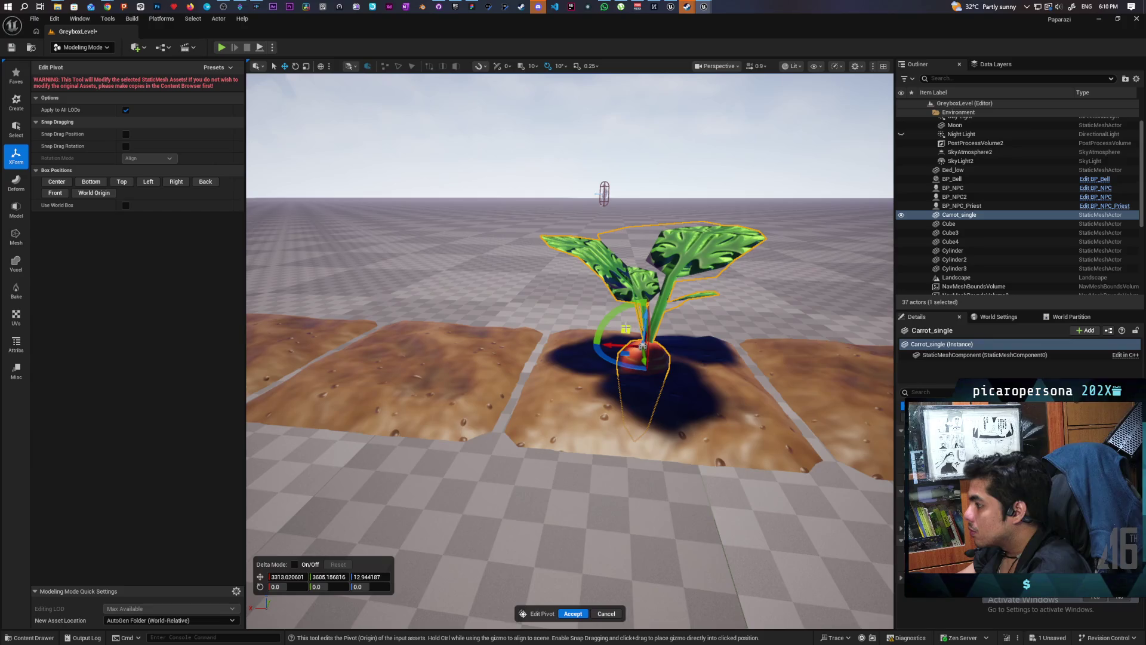
pyautogui.moveTo(645, 314); pyautogui.dragTo(643, 336)
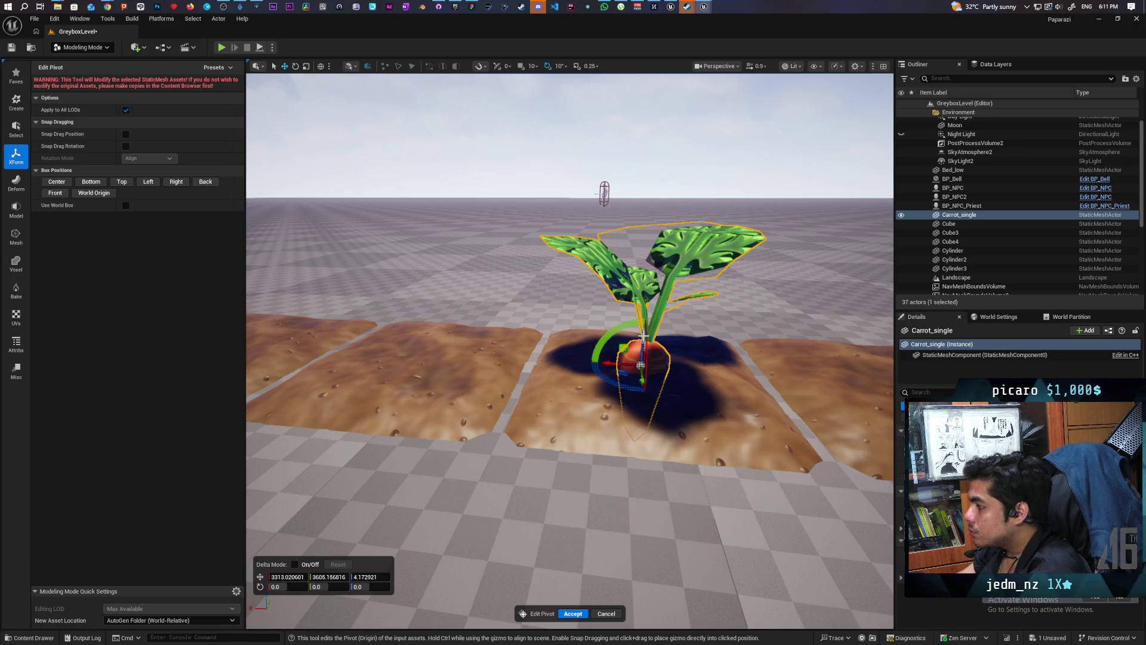
pyautogui.click(572, 614)
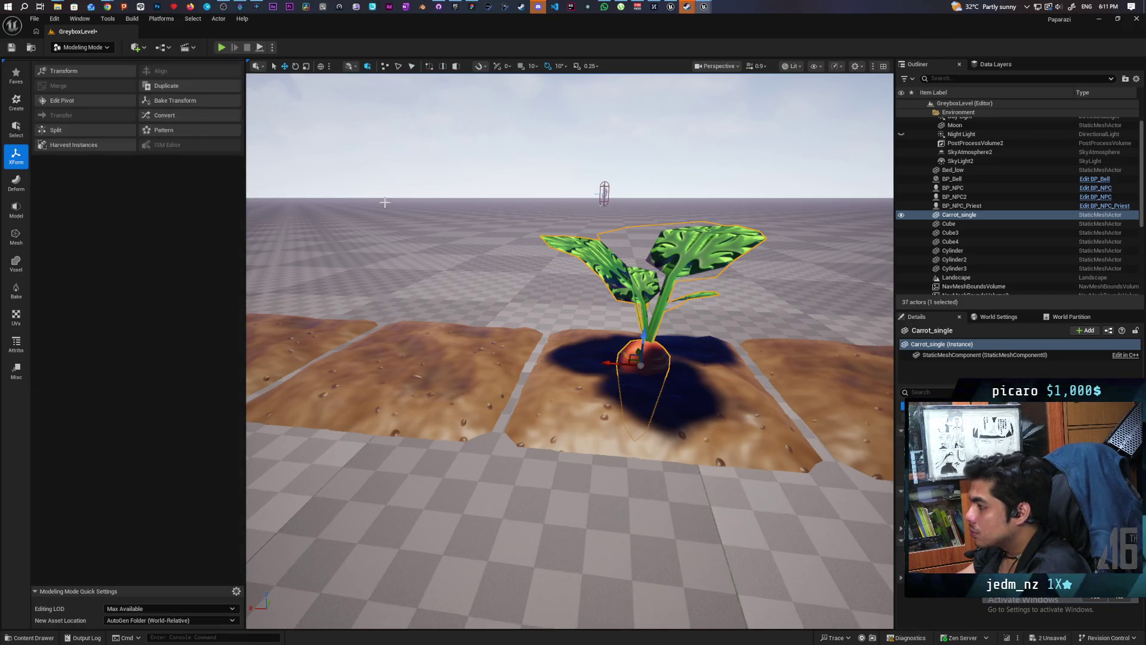
pyautogui.hotkey('ctrl', 's')
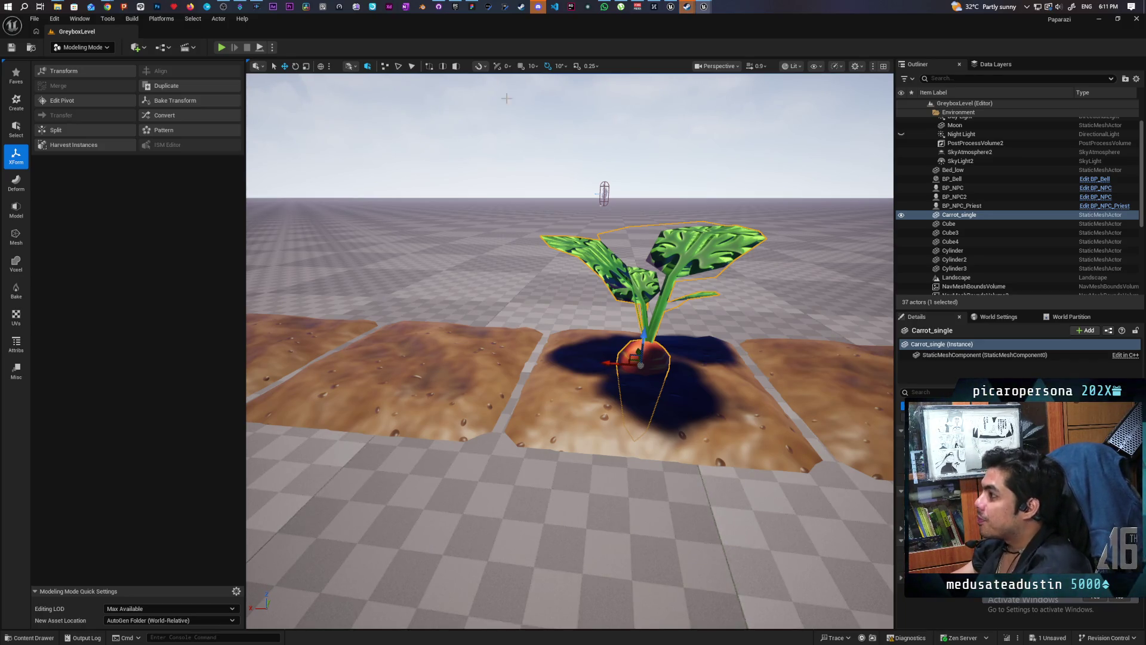
pyautogui.moveTo(475, 8)
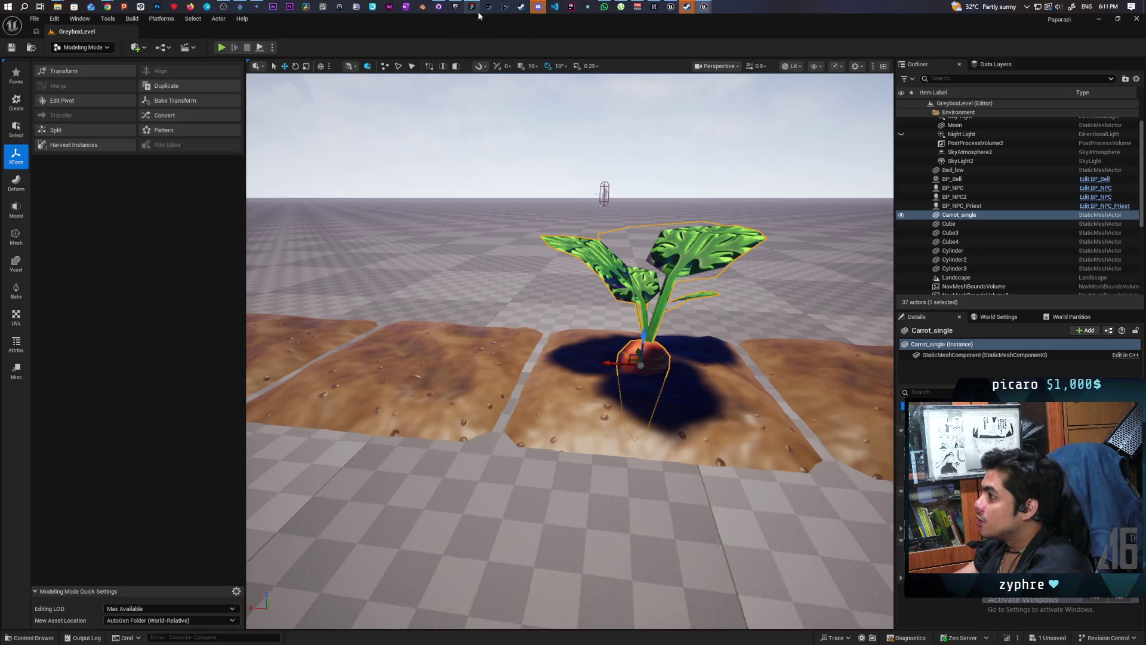
pyautogui.click(470, 11)
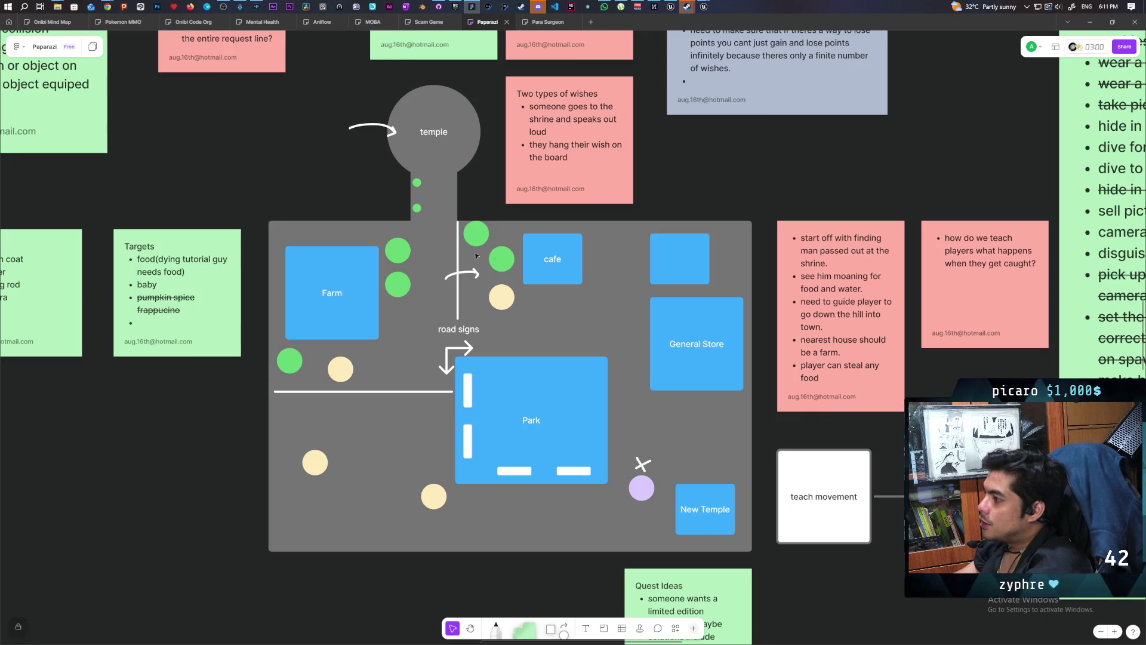
# Review the Farm area on the FigJam town map, then return to the Unreal level editor.
pyautogui.moveTo(297, 129)
pyautogui.mouseDown()
pyautogui.moveTo(409, 232)
pyautogui.moveTo(430, 379)
pyautogui.moveTo(440, 383)
pyautogui.mouseUp()
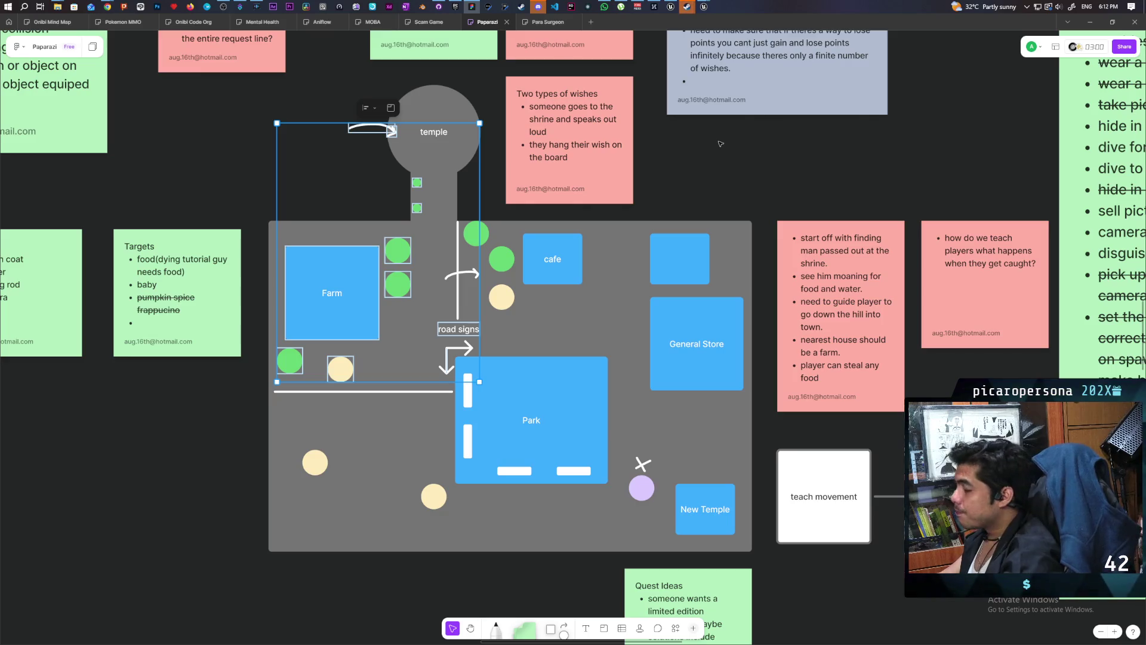
pyautogui.moveTo(686, 7)
pyautogui.click(674, 40)
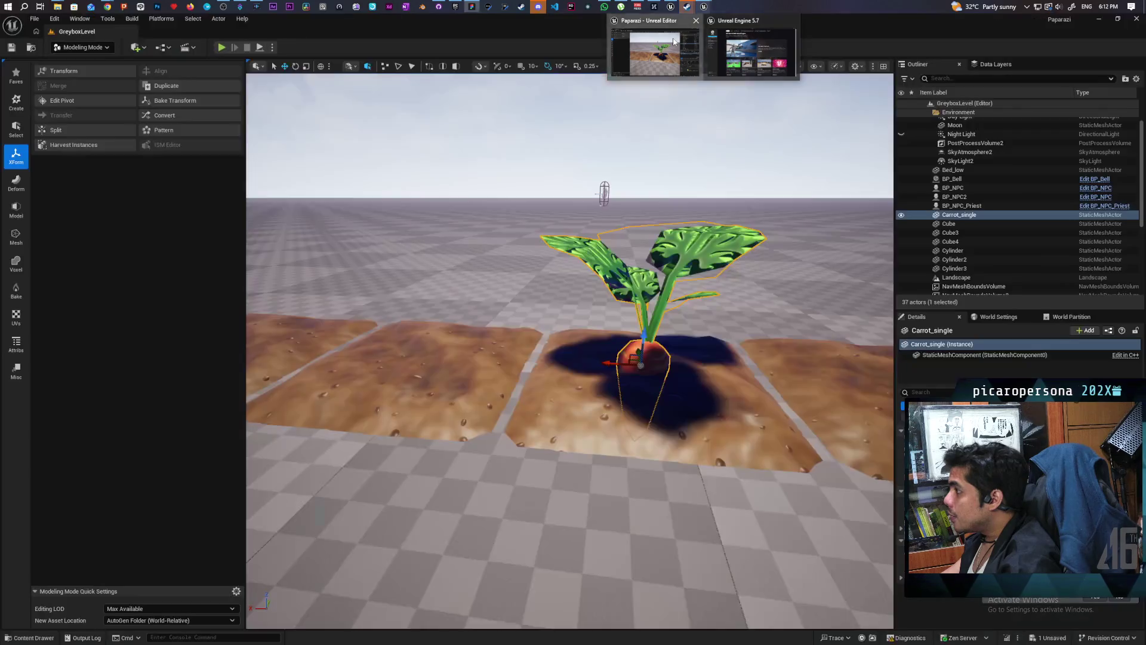
pyautogui.moveTo(705, 8)
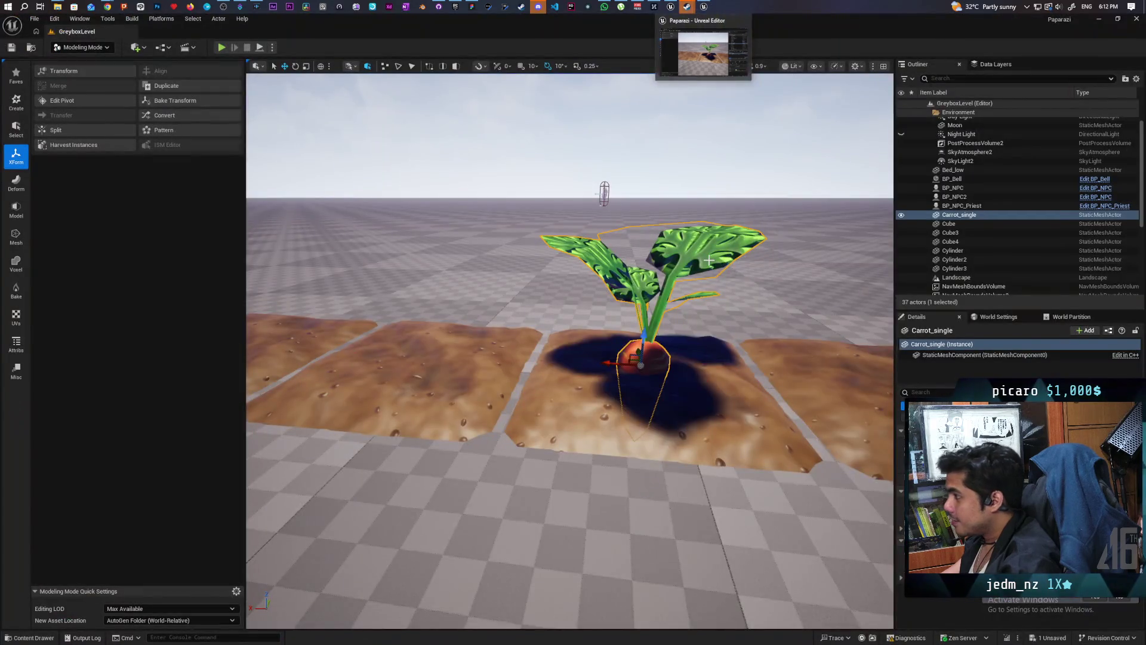
pyautogui.moveTo(708, 260)
pyautogui.mouseDown()
pyautogui.moveTo(709, 335)
pyautogui.moveTo(567, 346)
pyautogui.moveTo(567, 430)
pyautogui.moveTo(585, 466)
pyautogui.mouseUp()
pyautogui.press('f')
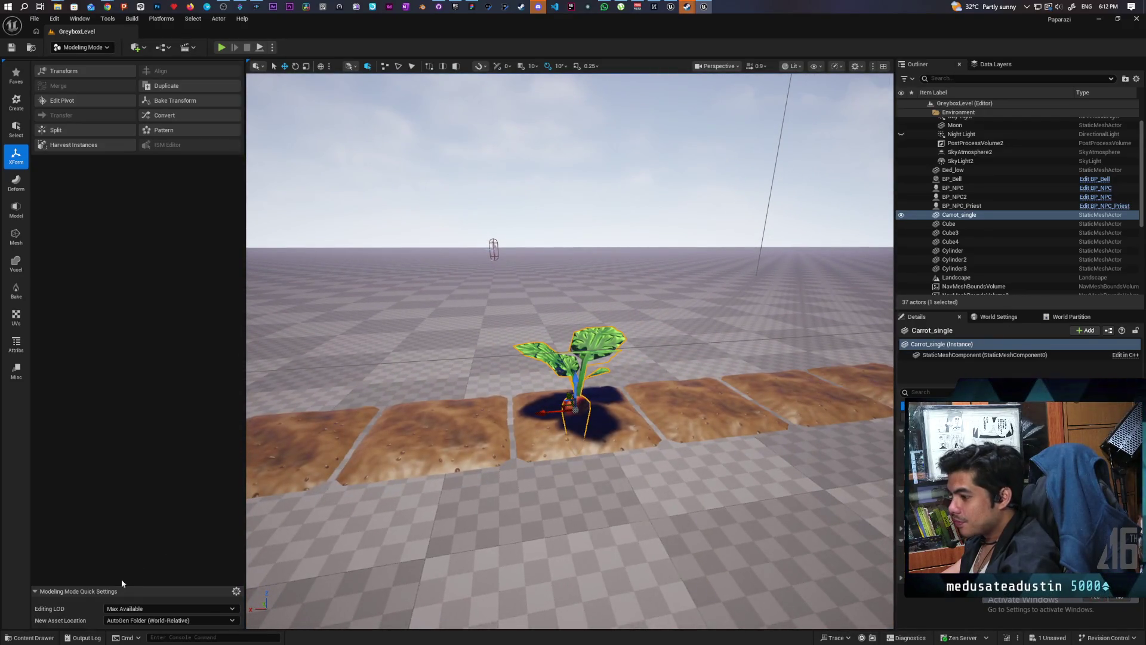
pyautogui.click(83, 47)
pyautogui.click(84, 62)
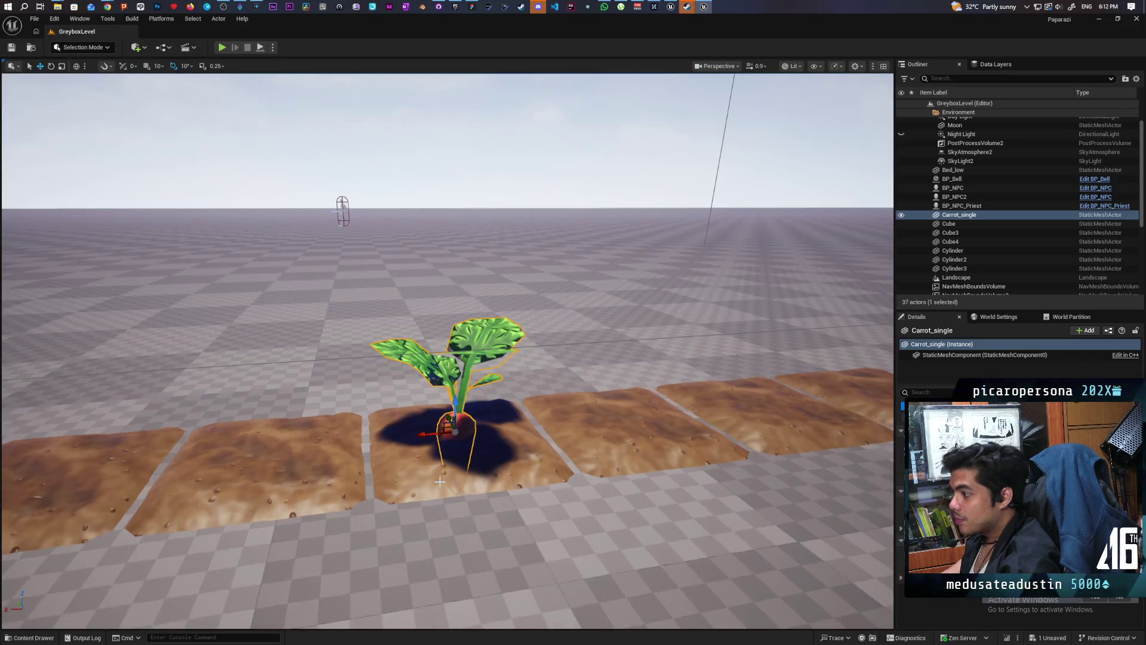
pyautogui.click(30, 637)
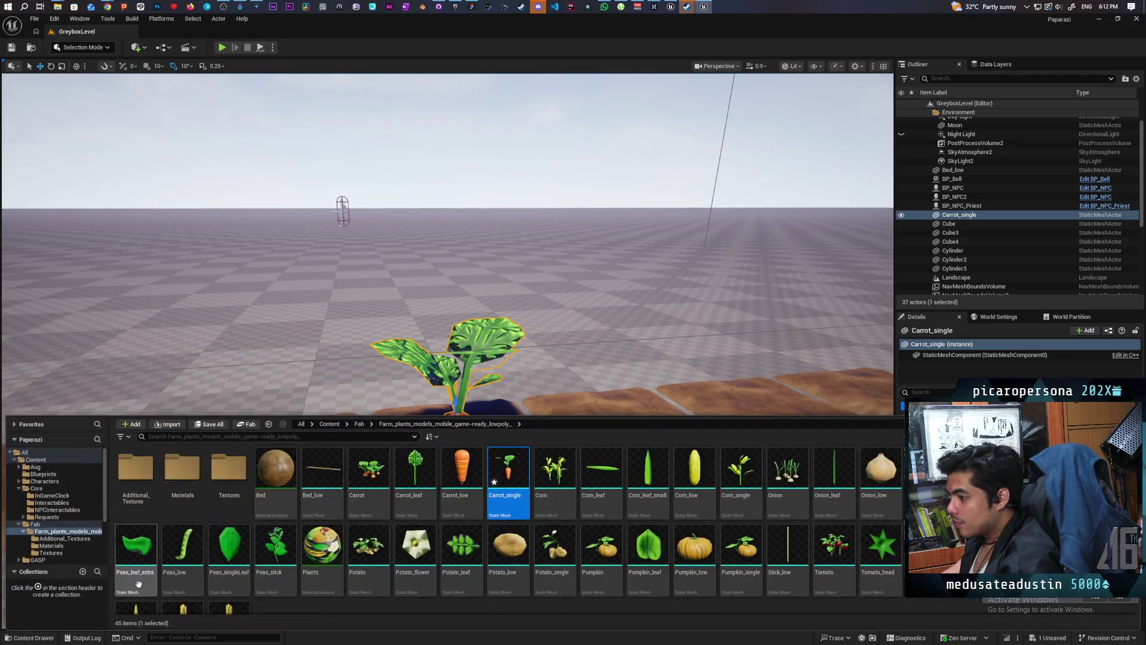
pyautogui.click(329, 424)
pyautogui.doubleClick(275, 471)
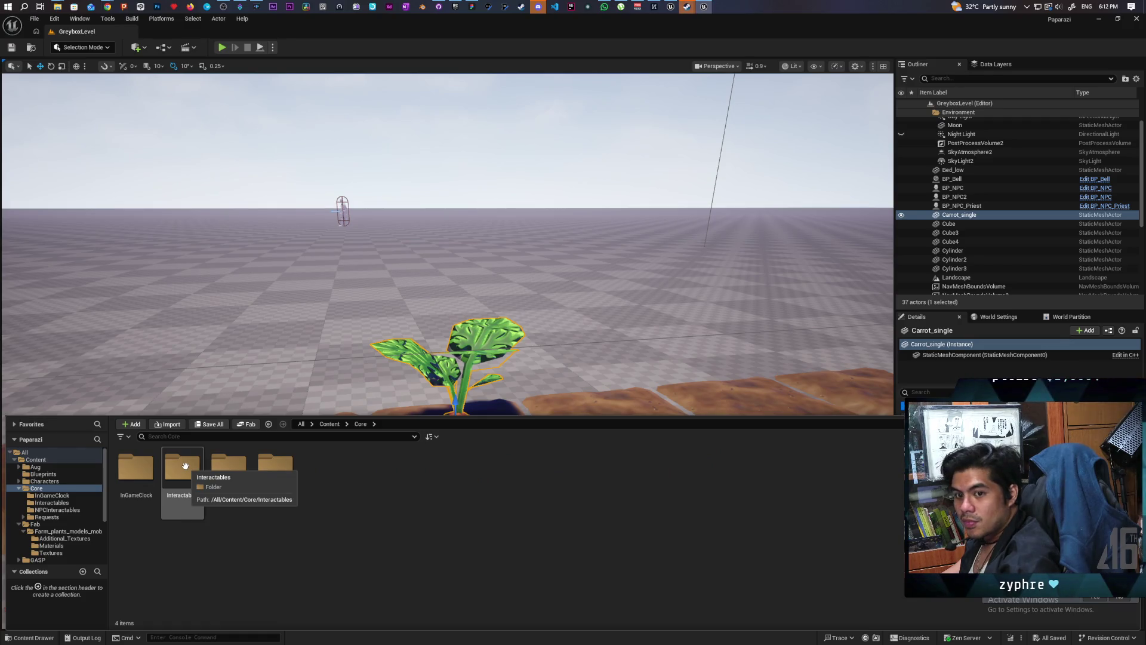
pyautogui.doubleClick(185, 467)
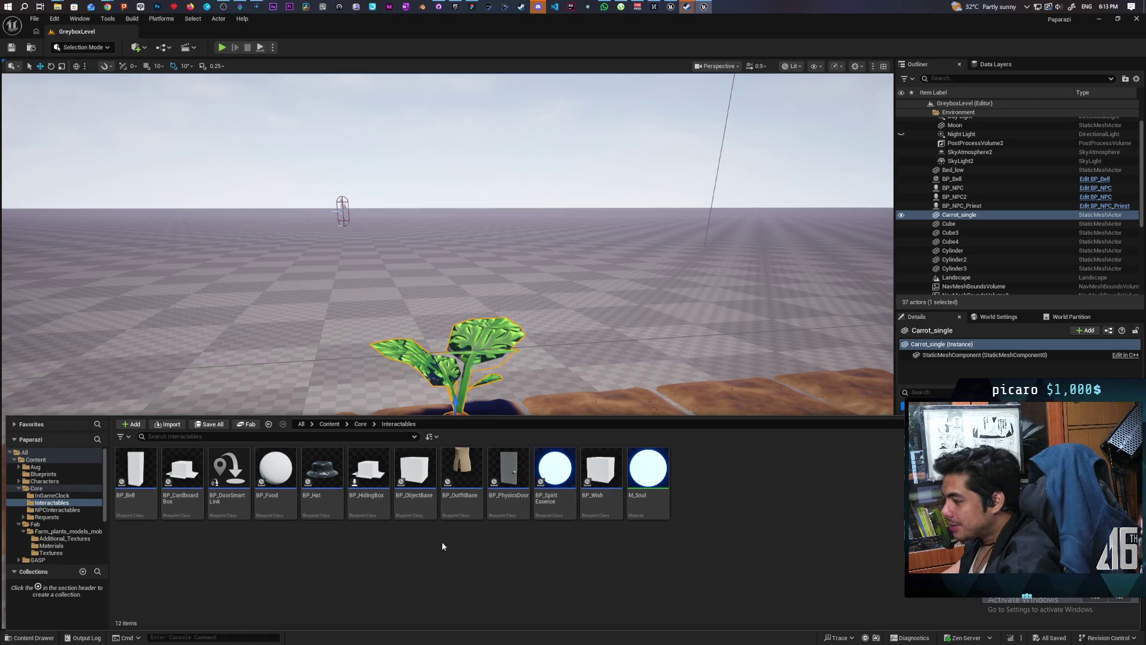
pyautogui.moveTo(420, 517)
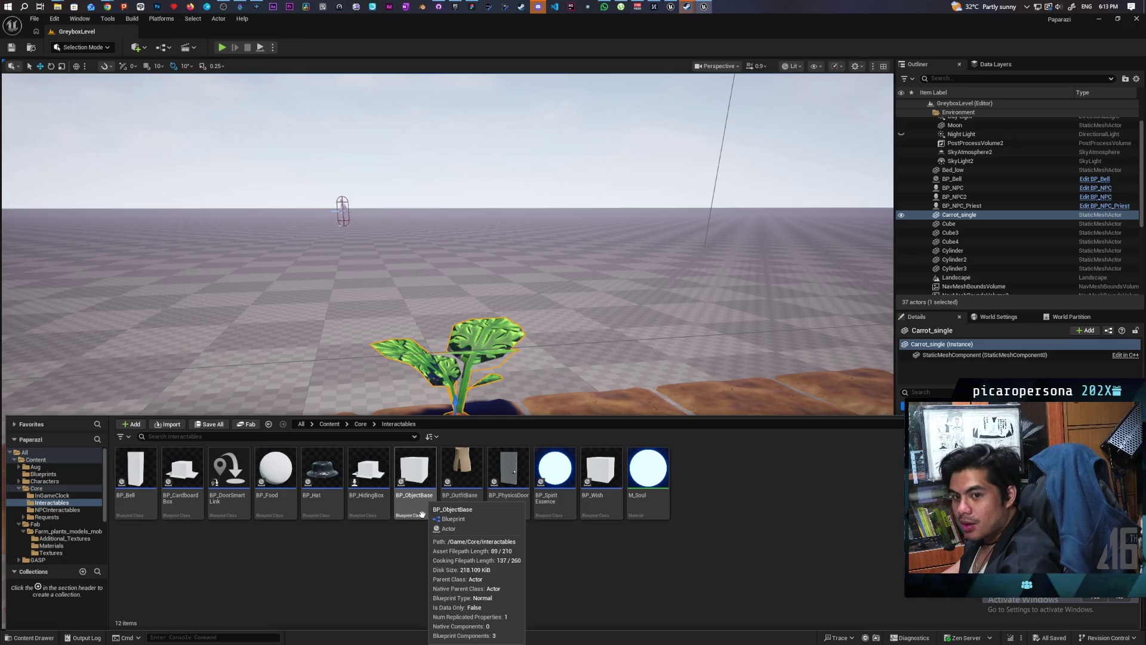
pyautogui.rightClick(276, 472)
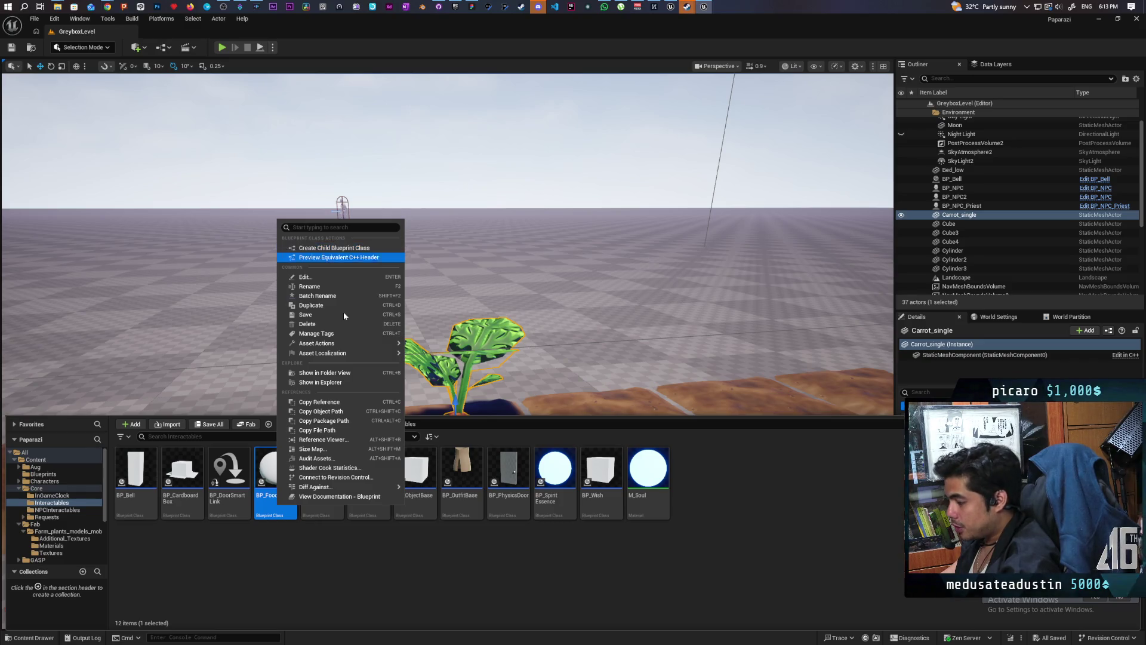
pyautogui.click(310, 585)
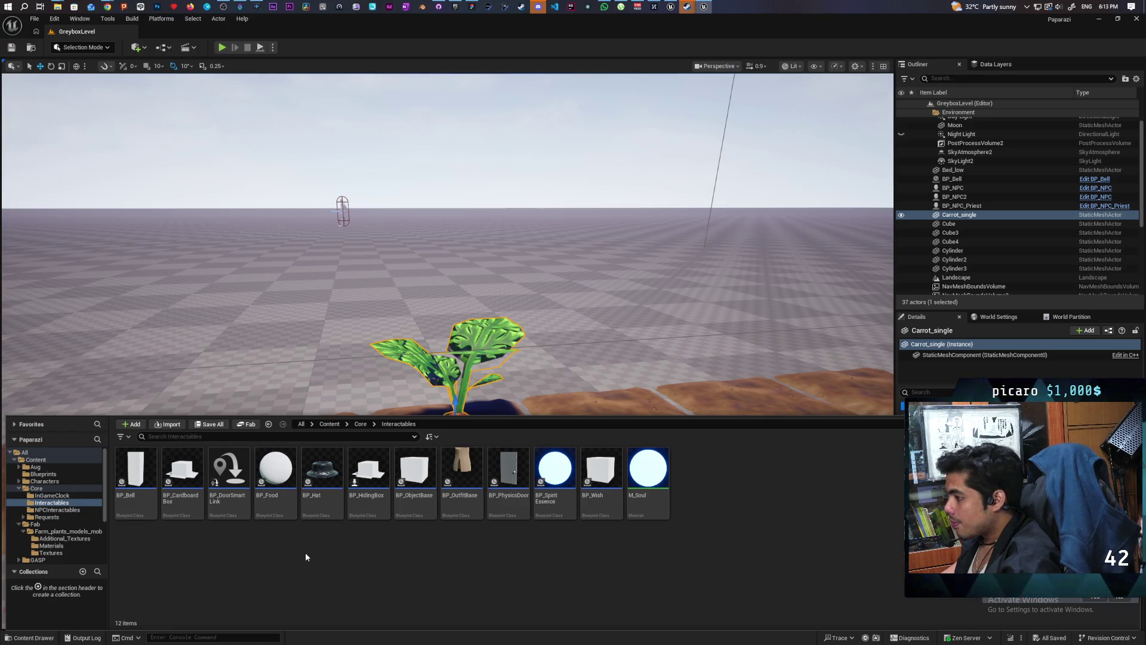
# Place a BP_Food actor on the soil bed and select its Cube component for the carrot mesh.
pyautogui.moveTo(275, 472)
pyautogui.mouseDown()
pyautogui.moveTo(319, 379)
pyautogui.moveTo(266, 444)
pyautogui.mouseUp()
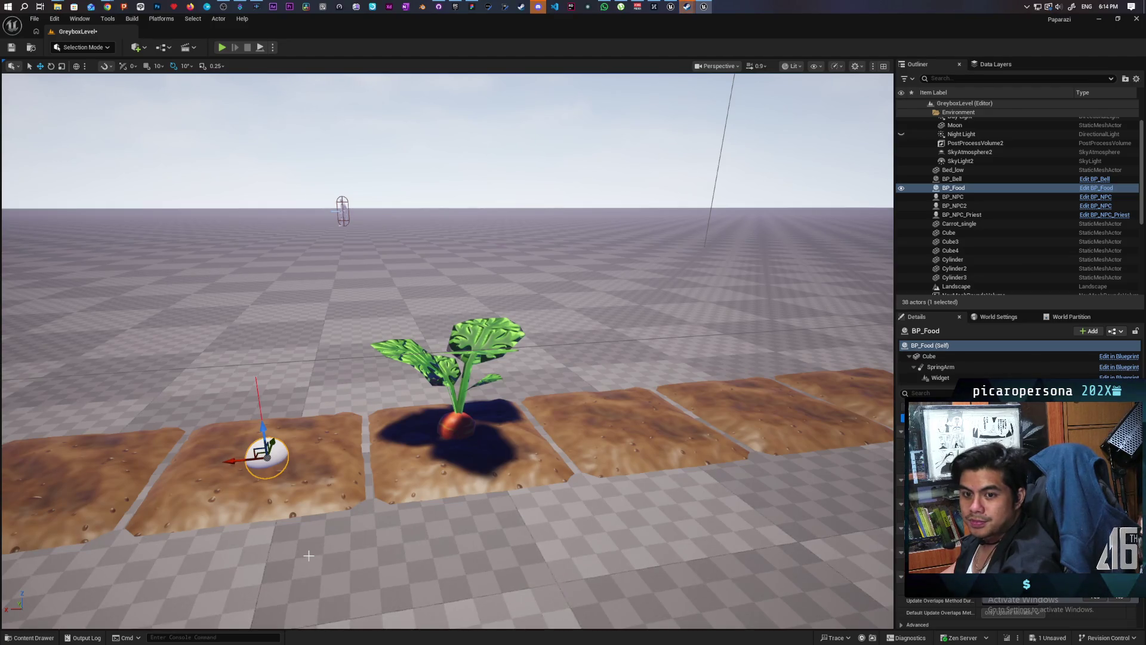
pyautogui.moveTo(451, 524)
pyautogui.mouseDown()
pyautogui.moveTo(454, 556)
pyautogui.moveTo(438, 486)
pyautogui.mouseUp()
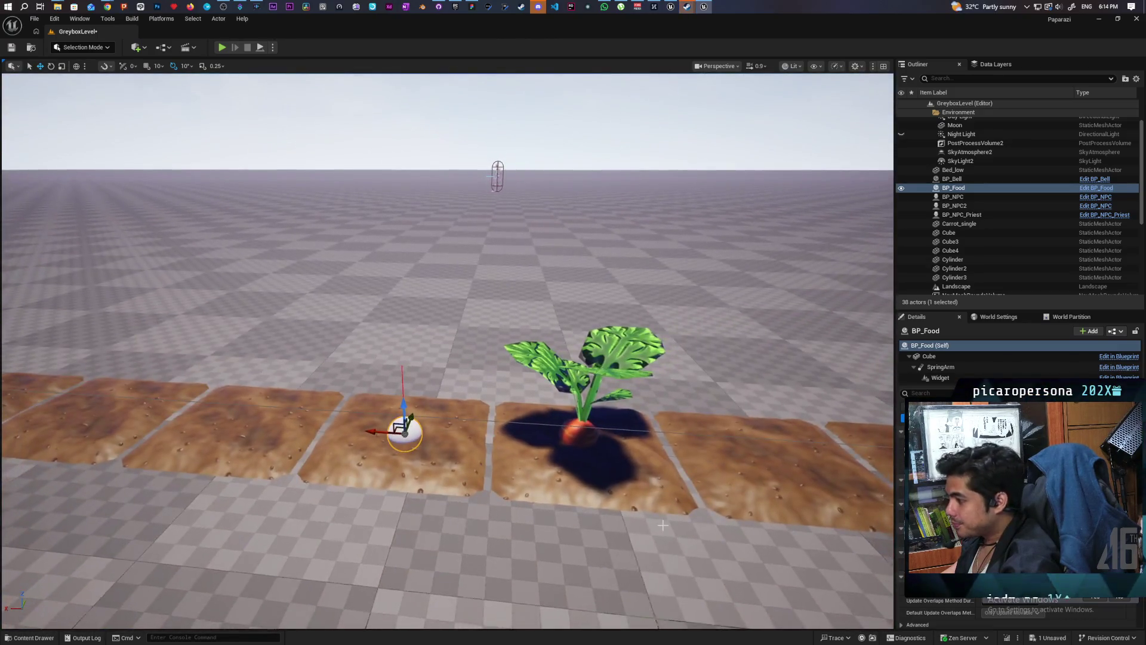
pyautogui.click(573, 422)
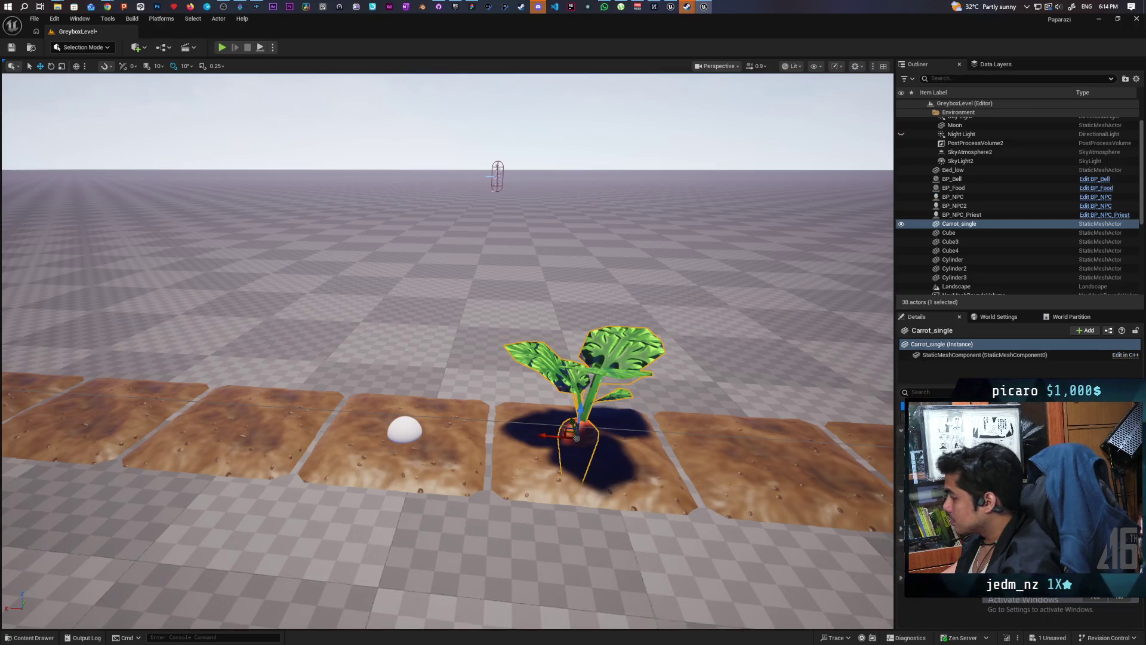
pyautogui.hotkey('ctrl', 'b')
pyautogui.click(418, 379)
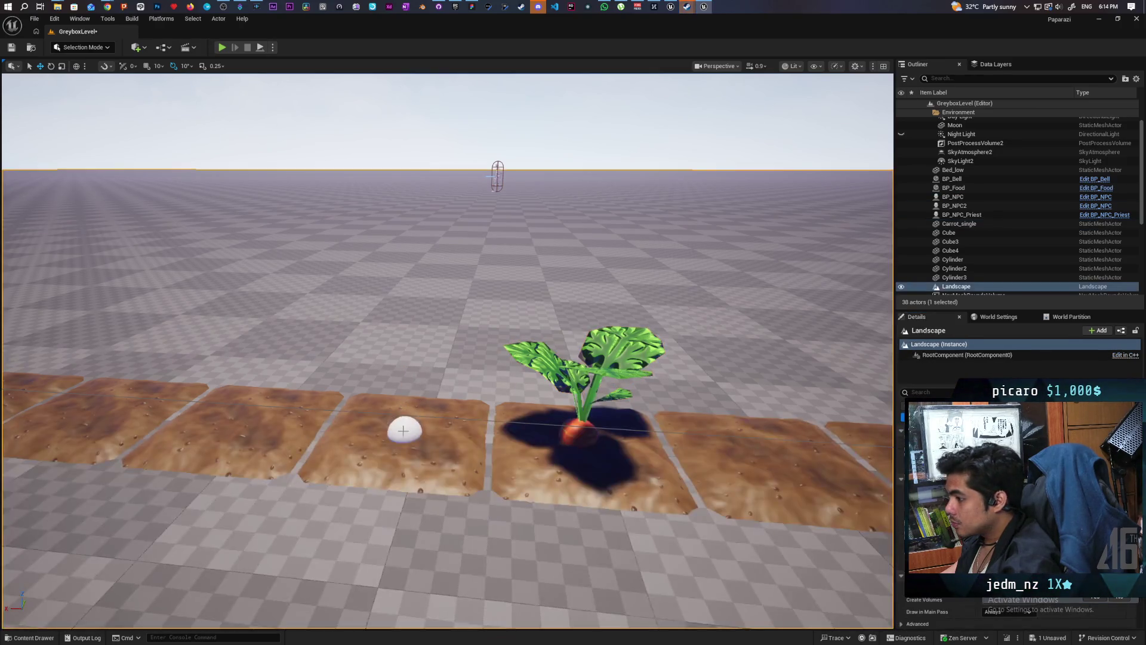
pyautogui.click(418, 439)
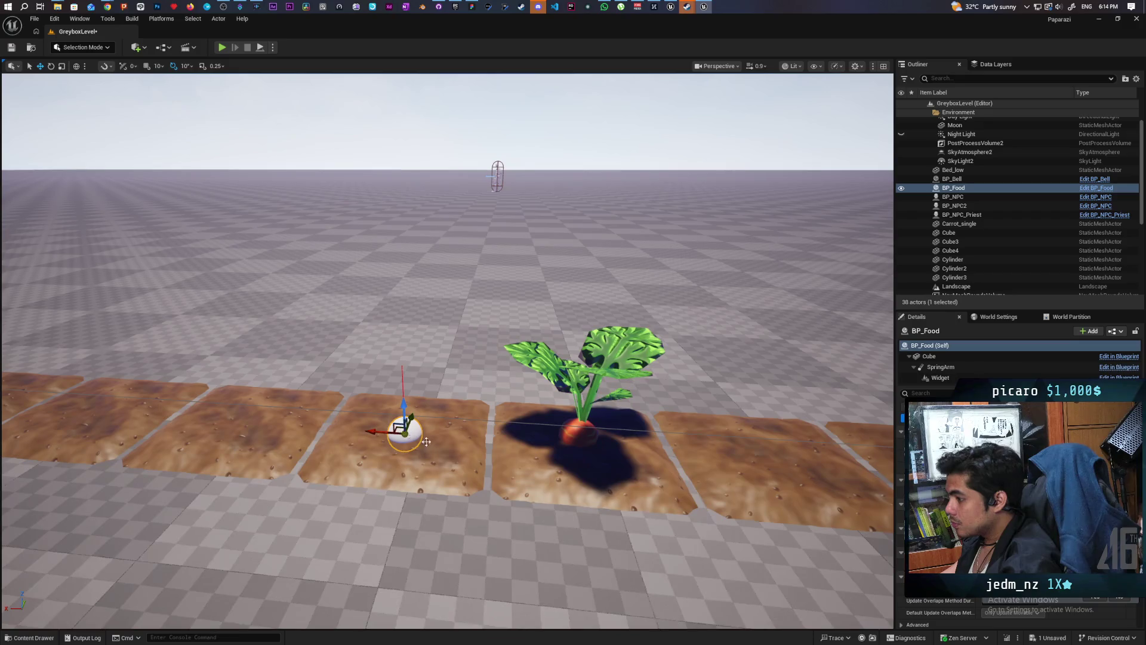
pyautogui.click(930, 357)
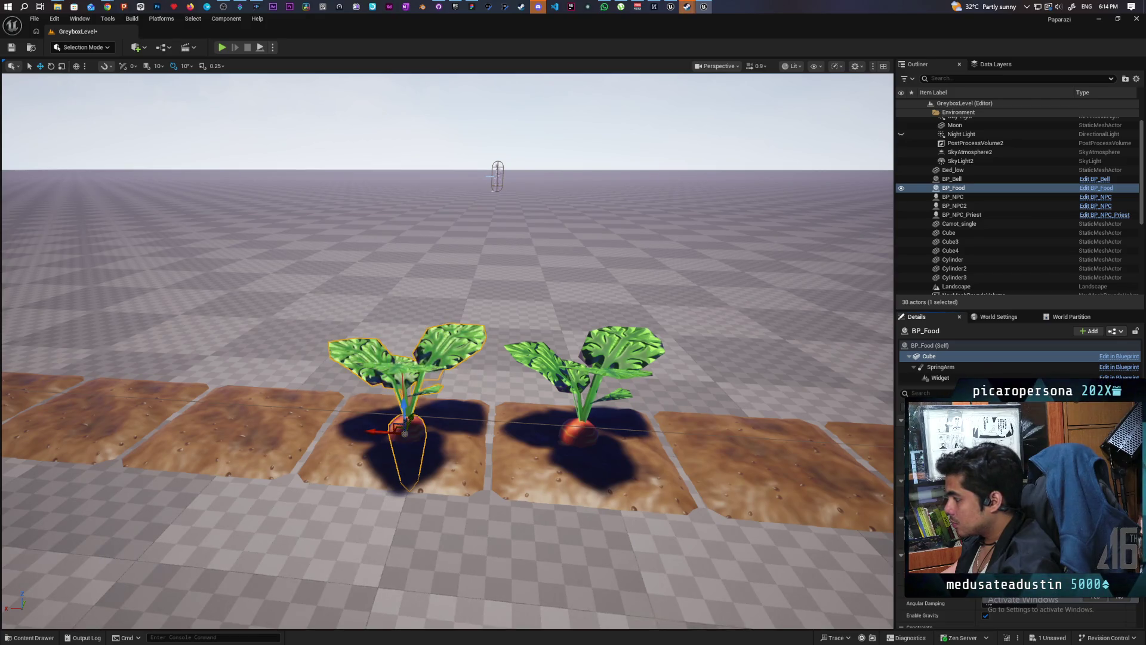
# Delete the original Carrot_single plant and save the level.
pyautogui.moveTo(602, 517); pyautogui.dragTo(523, 426)
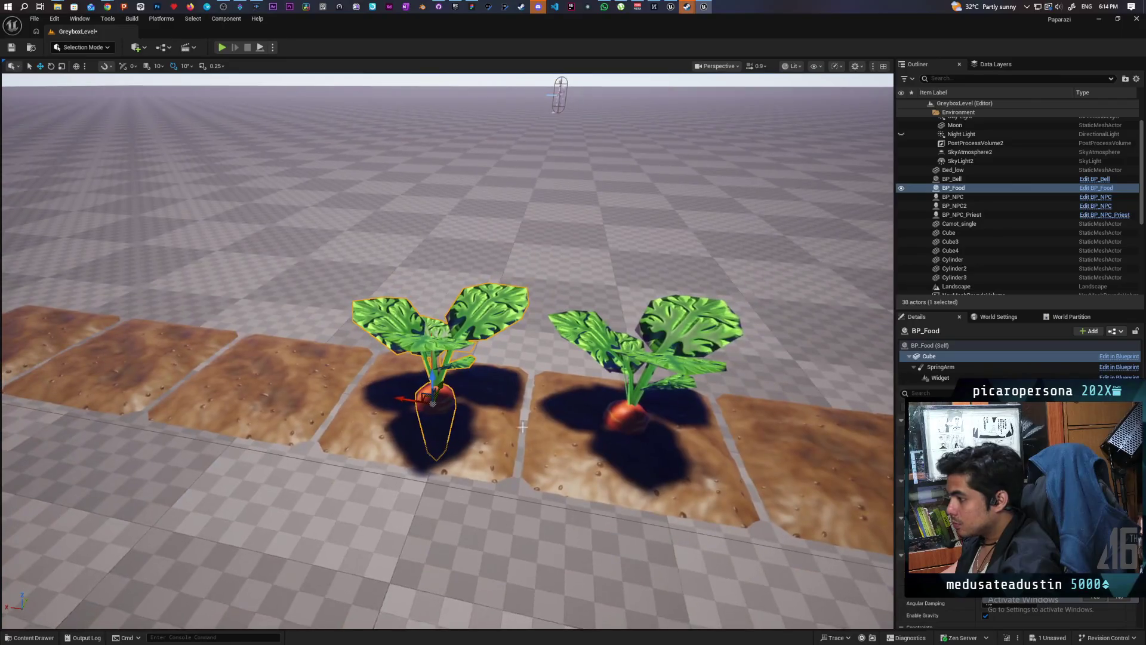
pyautogui.click(632, 413)
pyautogui.press('Delete')
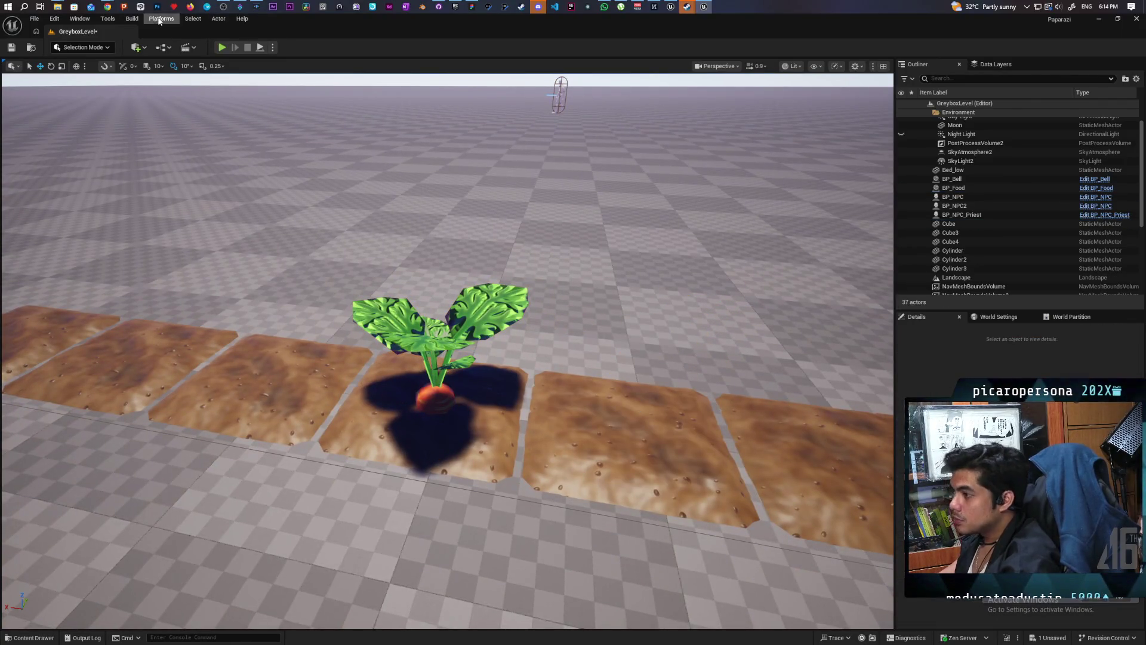
pyautogui.click(12, 47)
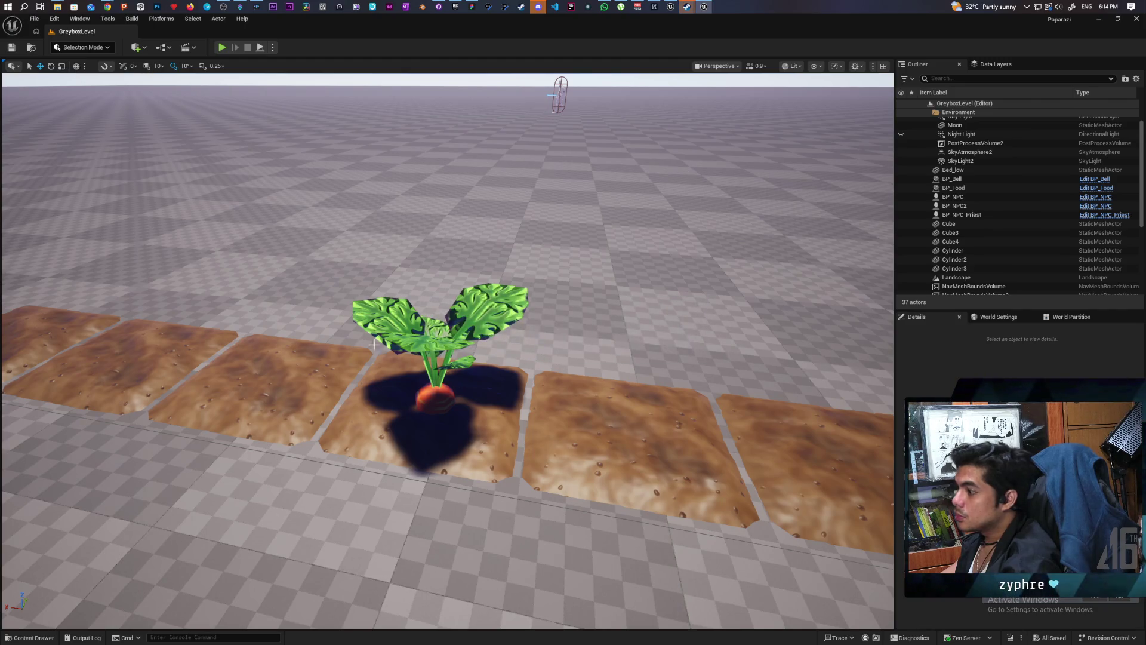
pyautogui.click(436, 418)
pyautogui.click(929, 355)
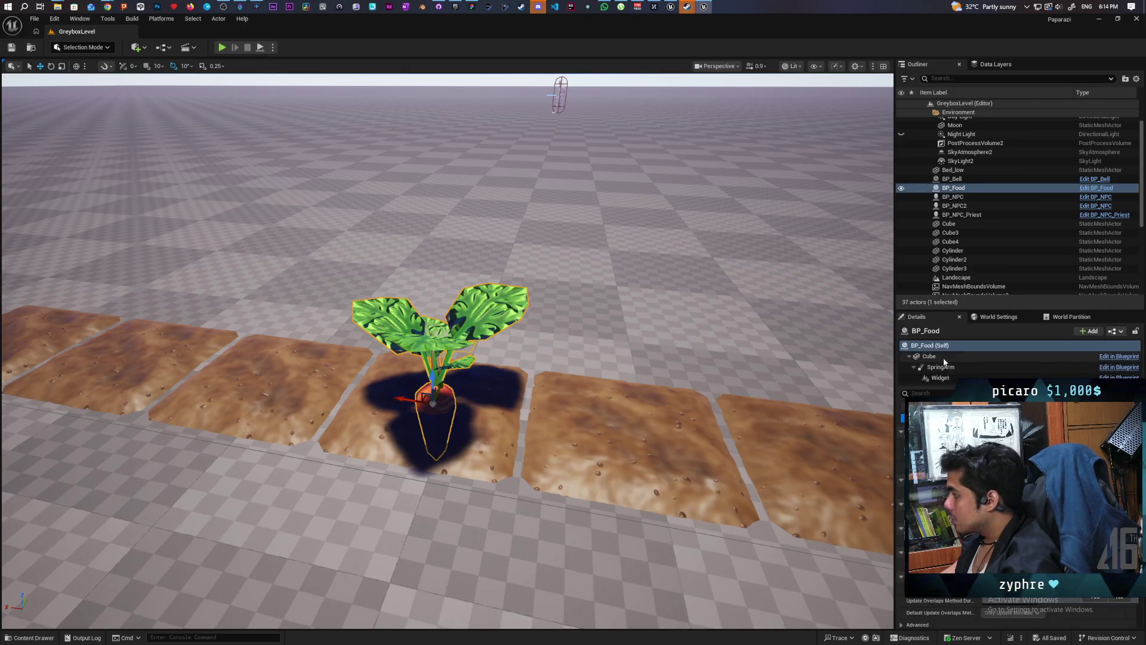
# Save the level, run a playtest until Esc, then open the Bed_low mesh.
pyautogui.click(435, 417)
pyautogui.click(11, 51)
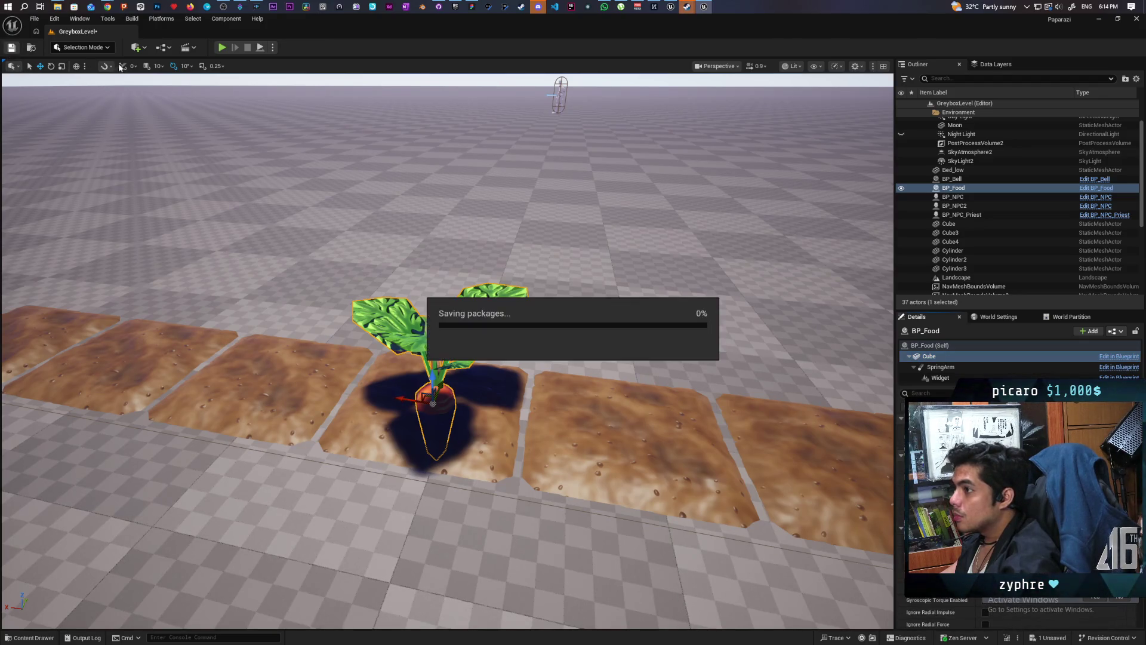
pyautogui.click(222, 48)
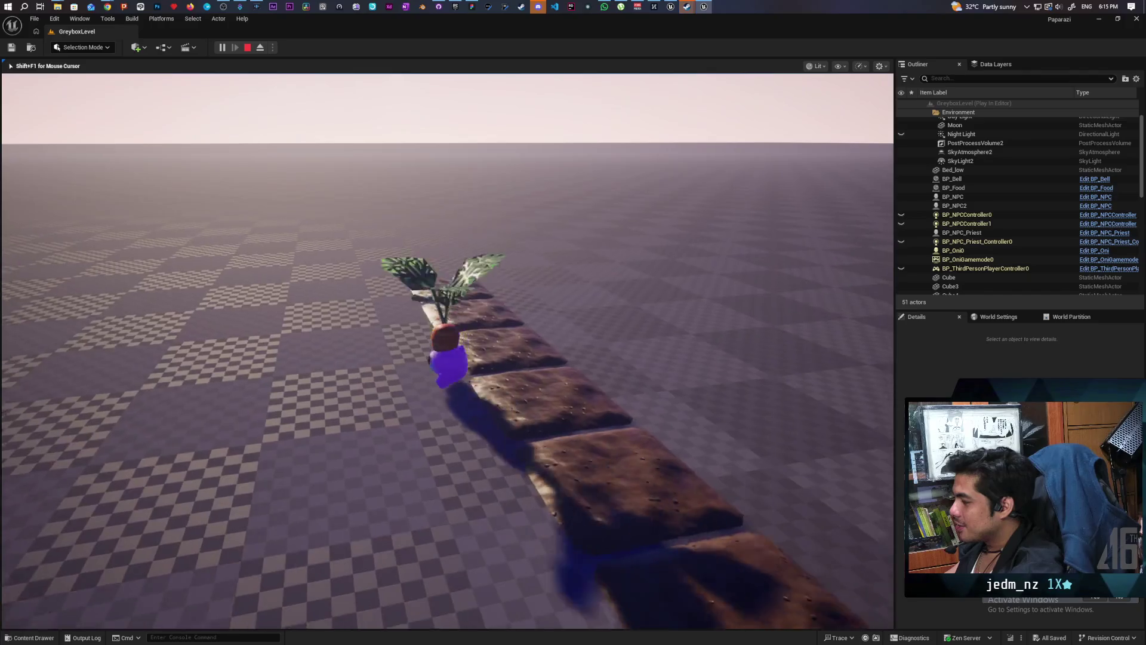
pyautogui.press('Escape')
pyautogui.moveTo(633, 157)
pyautogui.mouseDown()
pyautogui.moveTo(585, 185)
pyautogui.moveTo(615, 262)
pyautogui.moveTo(612, 244)
pyautogui.mouseUp()
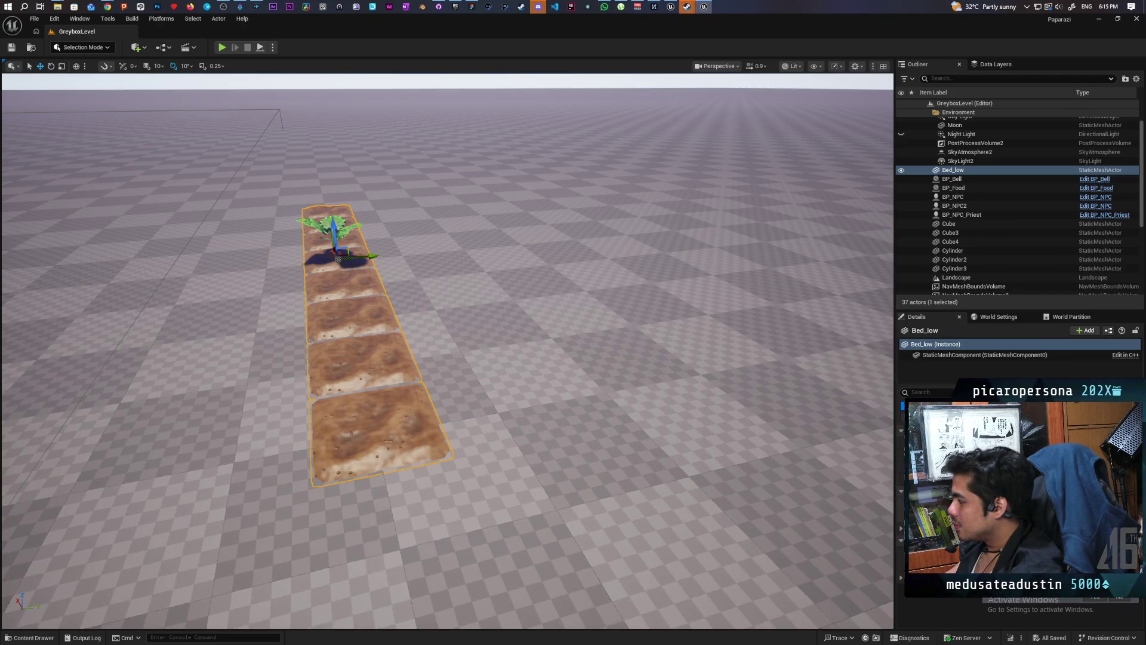
pyautogui.hotkey('ctrl', 'e')
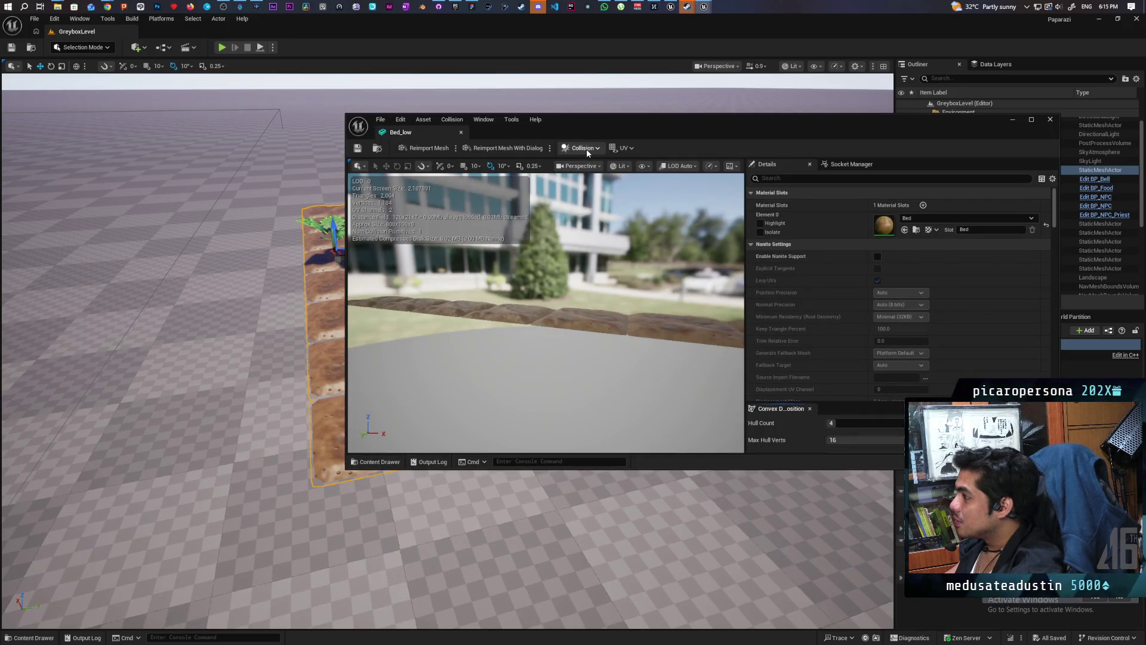
# Show Bed_low's simple collision and set Collision Complexity to Use Complex Collision As Simple.
pyautogui.click(643, 166)
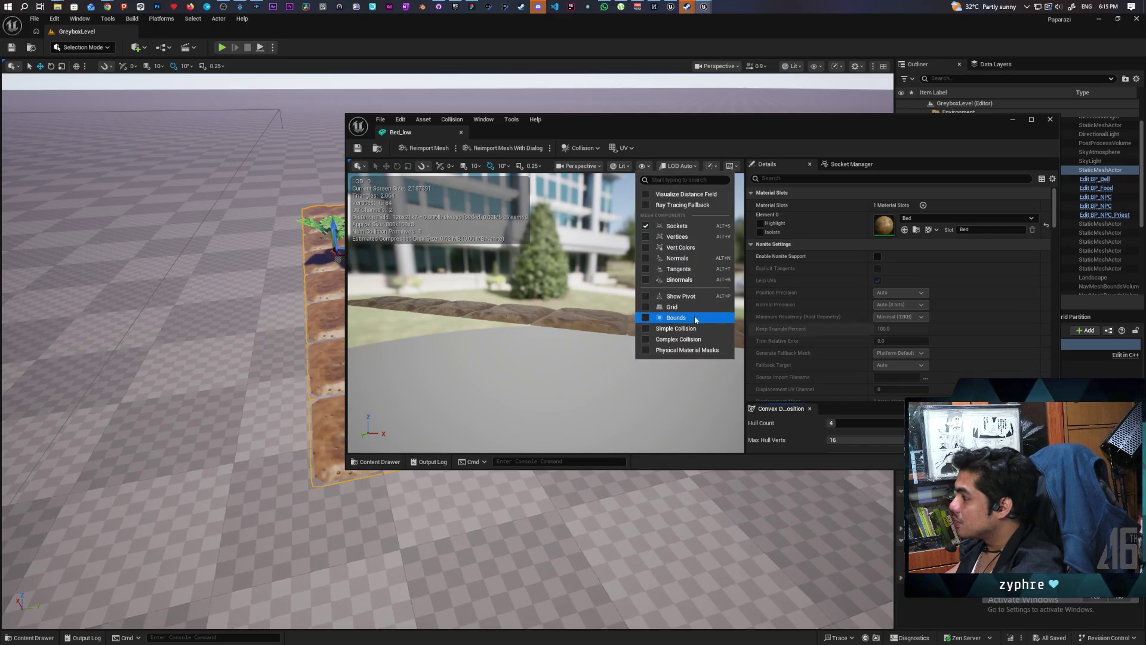
pyautogui.click(680, 328)
pyautogui.moveTo(546, 311)
pyautogui.mouseDown()
pyautogui.moveTo(644, 307)
pyautogui.moveTo(585, 309)
pyautogui.moveTo(633, 305)
pyautogui.moveTo(609, 310)
pyautogui.mouseUp()
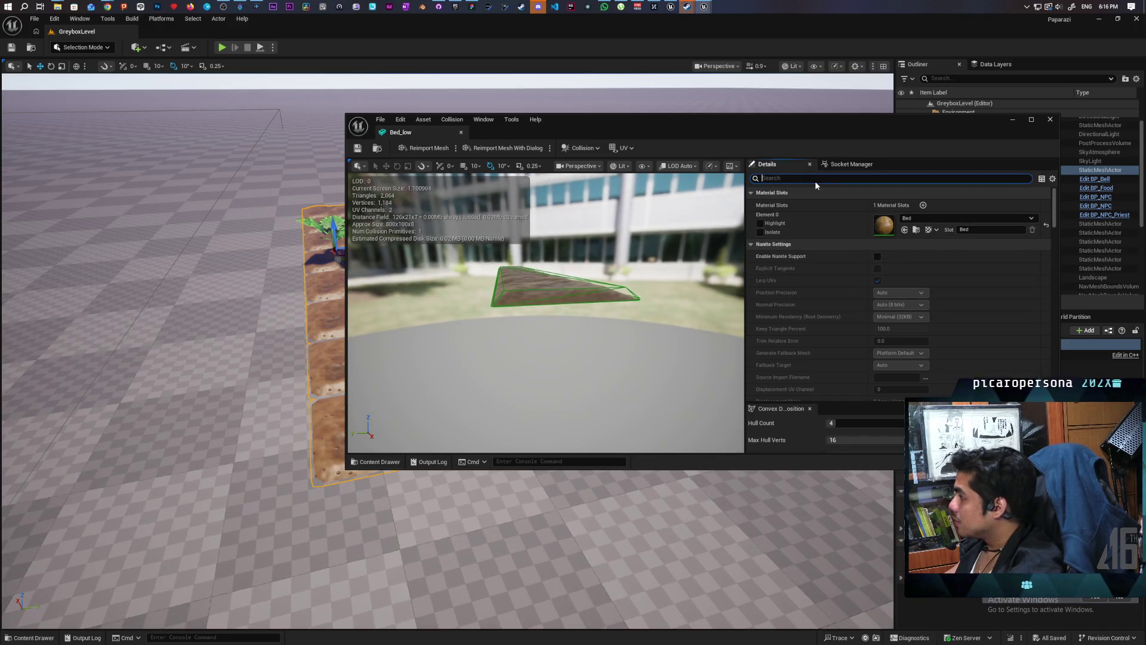
pyautogui.write('co')
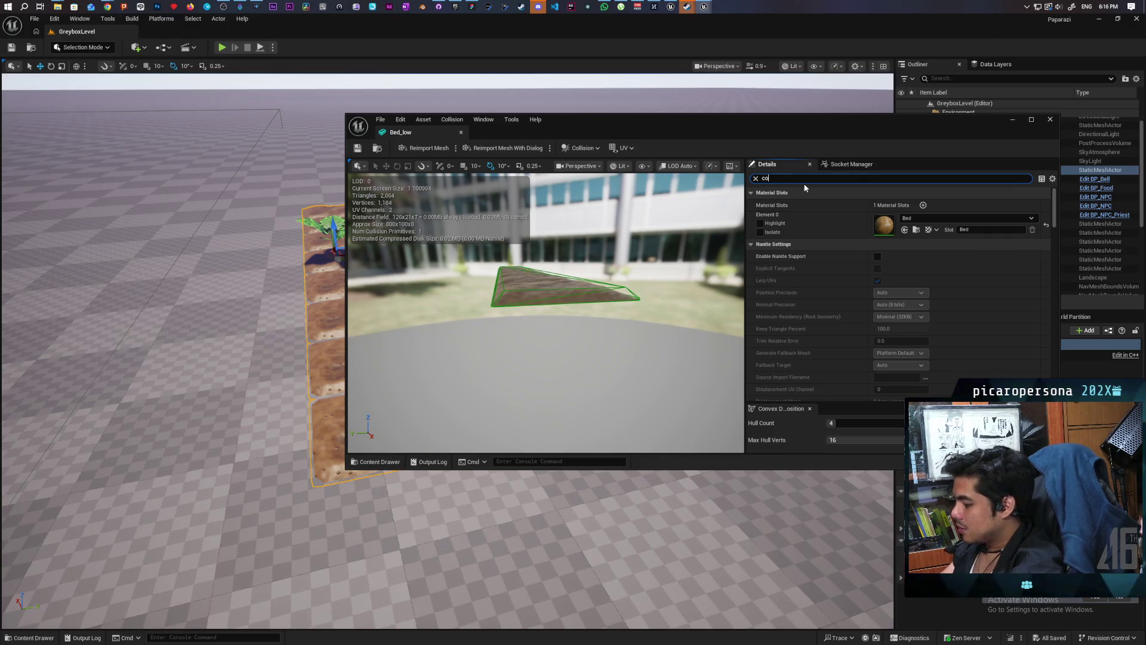
pyautogui.write('lli')
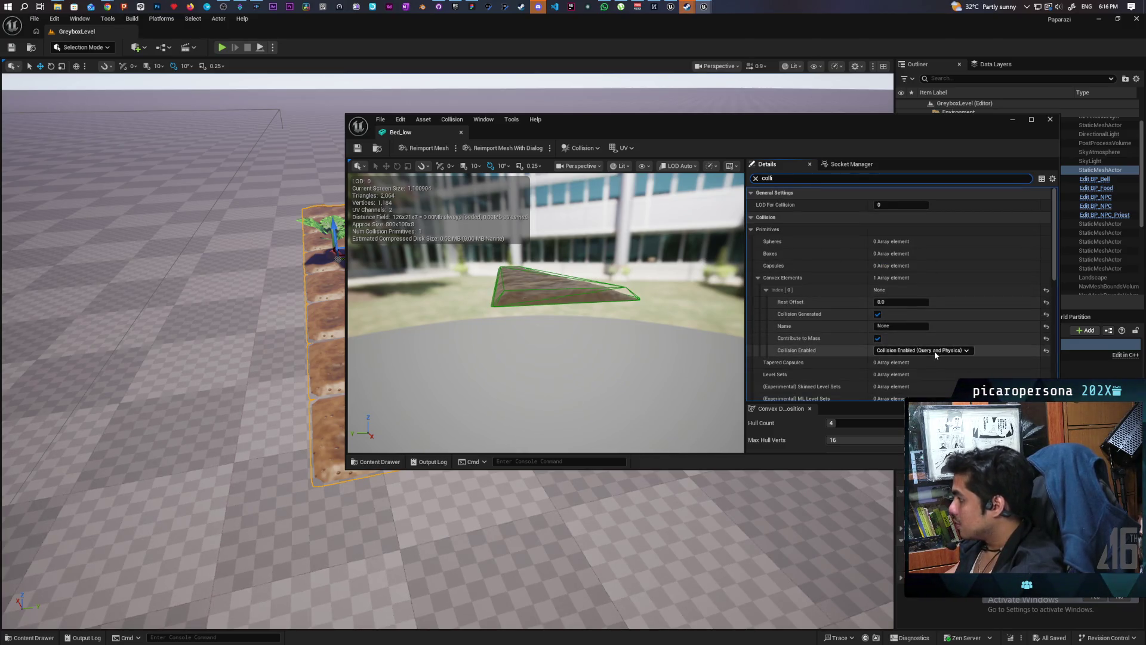
pyautogui.scroll(-3, 843, 353)
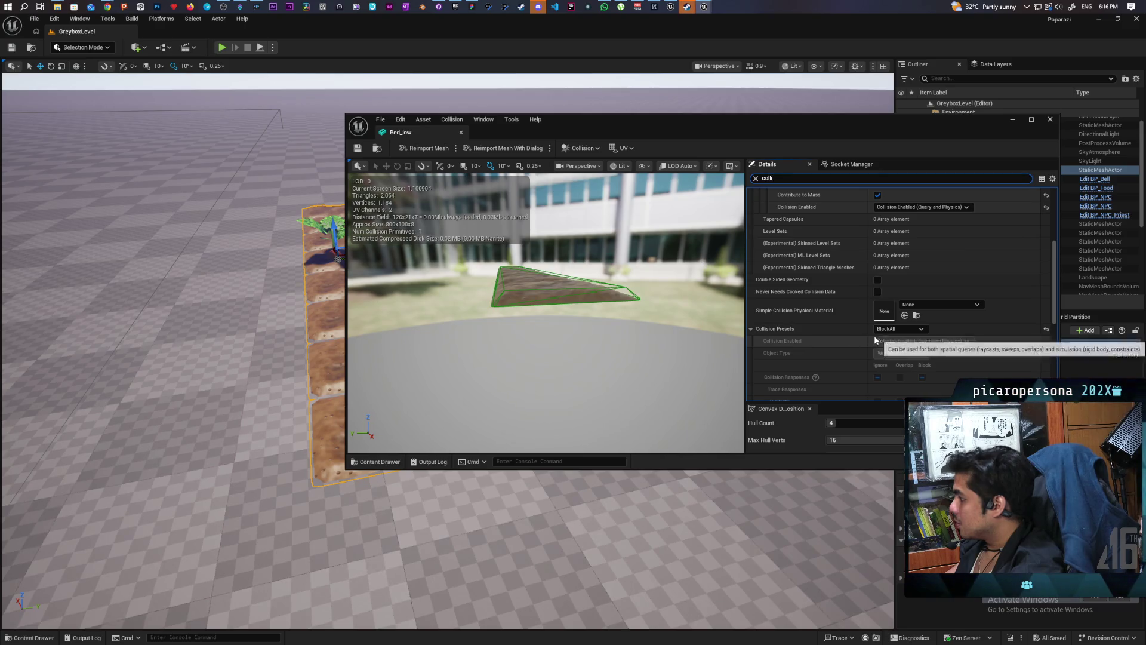
pyautogui.scroll(-5, 872, 337)
pyautogui.click(899, 297)
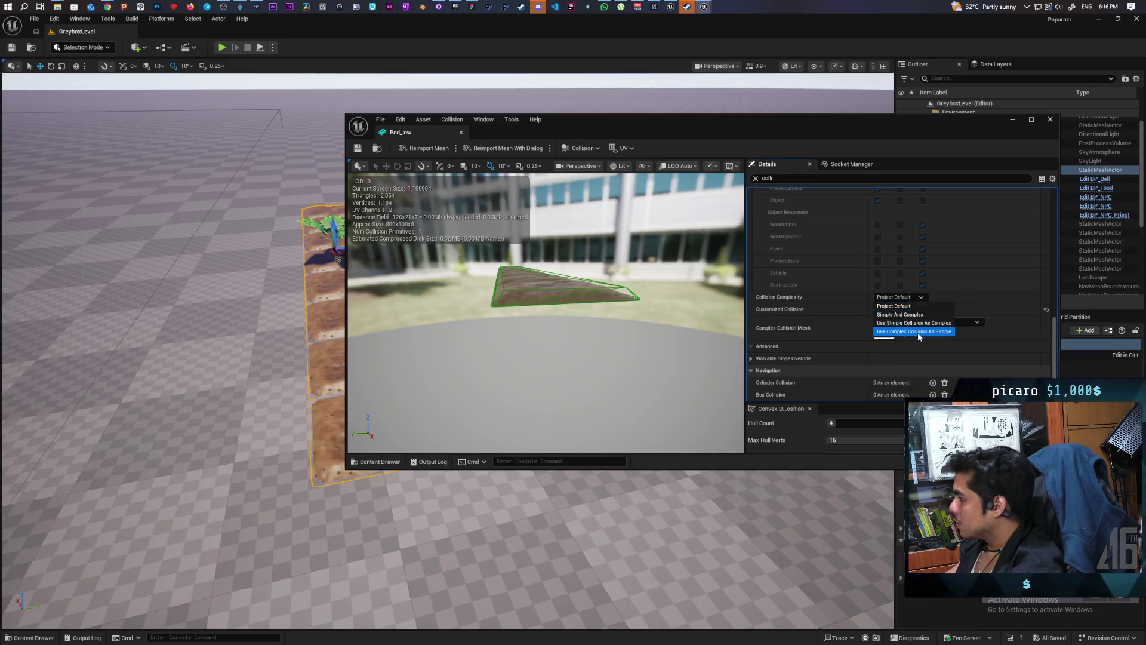
pyautogui.click(913, 331)
pyautogui.moveTo(665, 328); pyautogui.dragTo(633, 316)
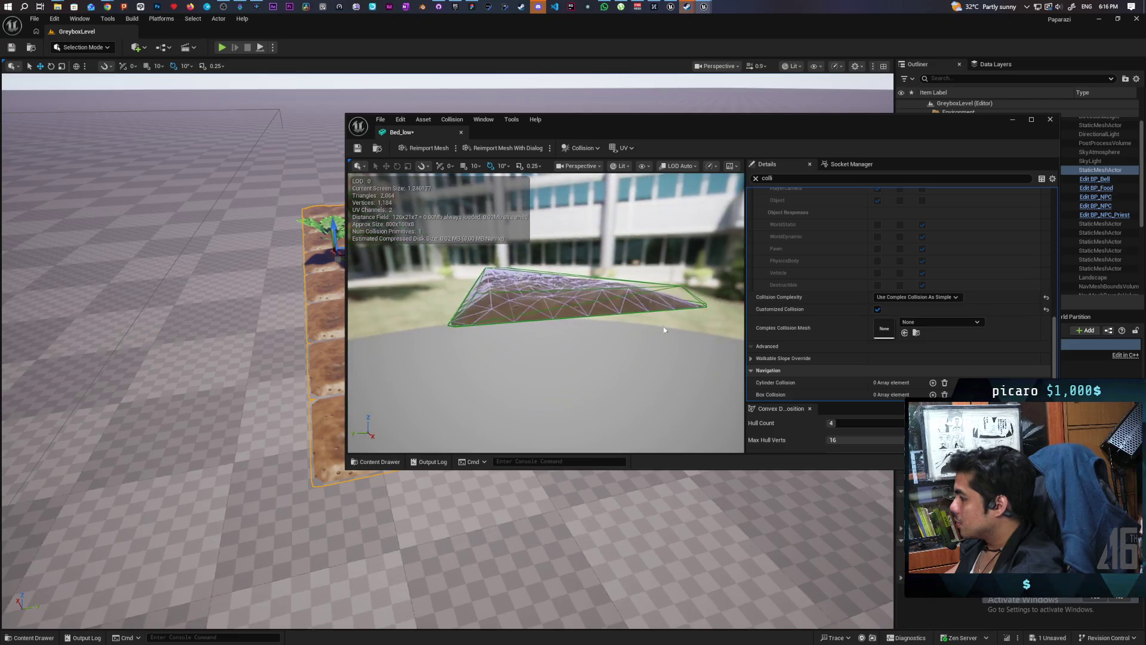
# Save Bed_low, close its mesh editor, and start a playtest.
pyautogui.click(359, 148)
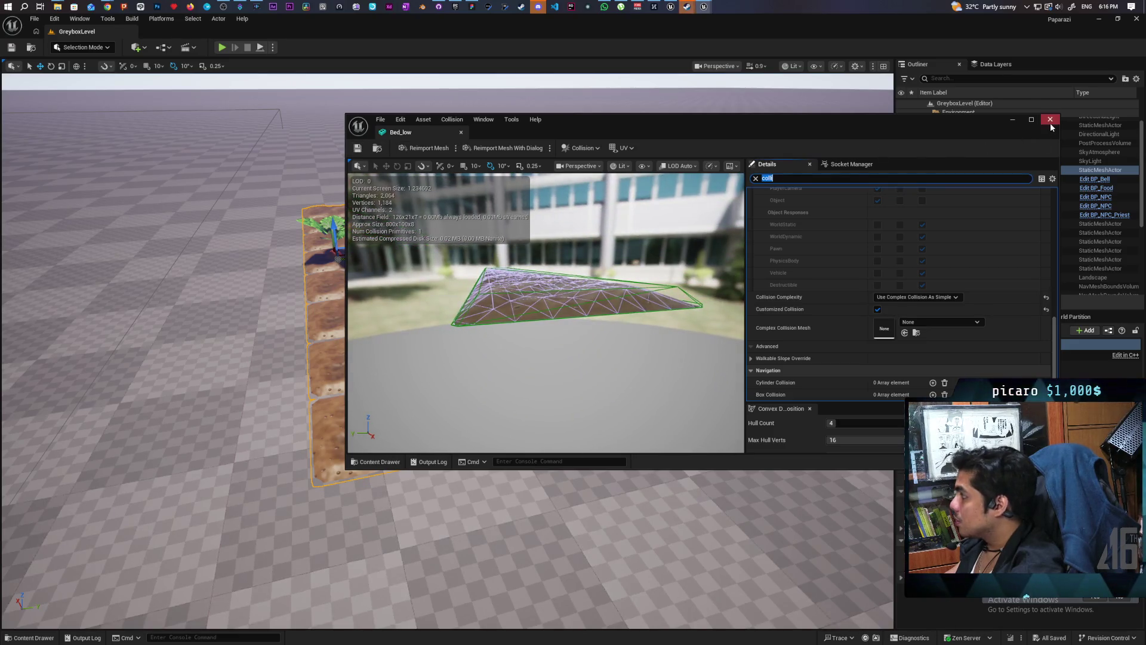
pyautogui.click(1050, 120)
pyautogui.click(222, 47)
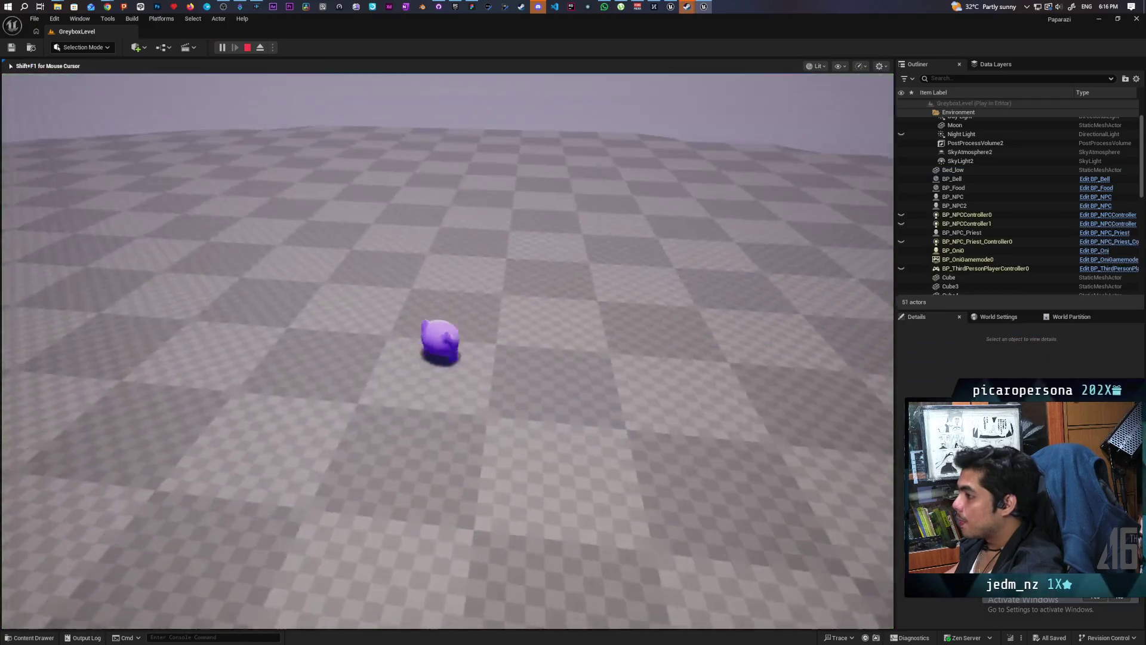
# Walk the character with WASD past the carrot, soil beds and dirt path, then stop playing.
pyautogui.moveTo(454, 346)
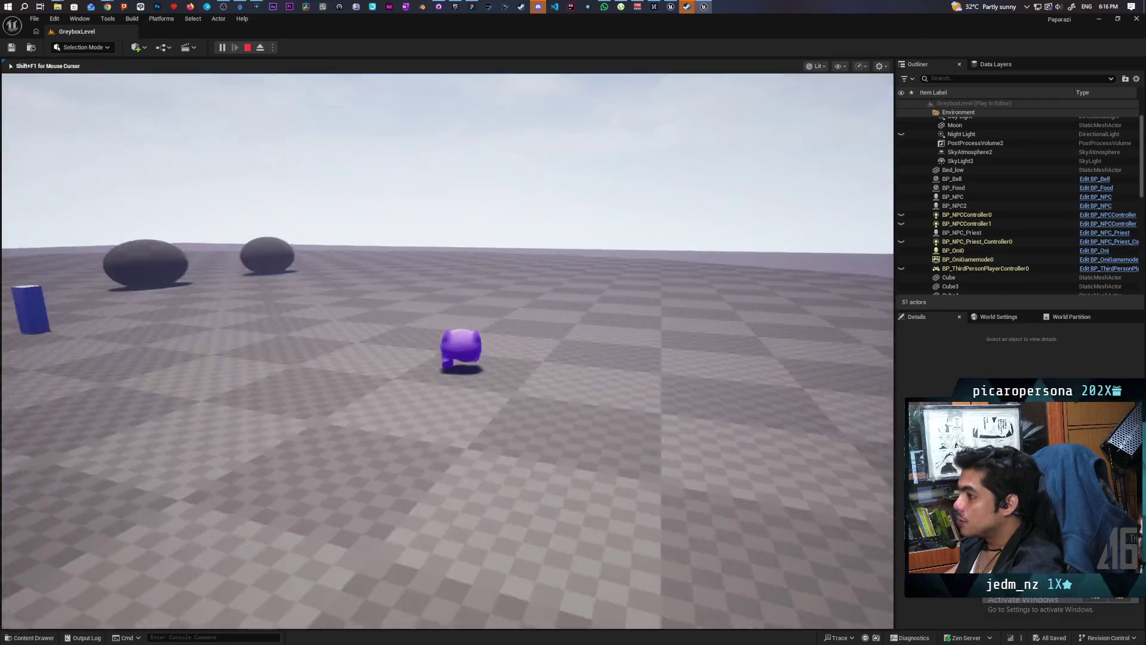
pyautogui.press('w')
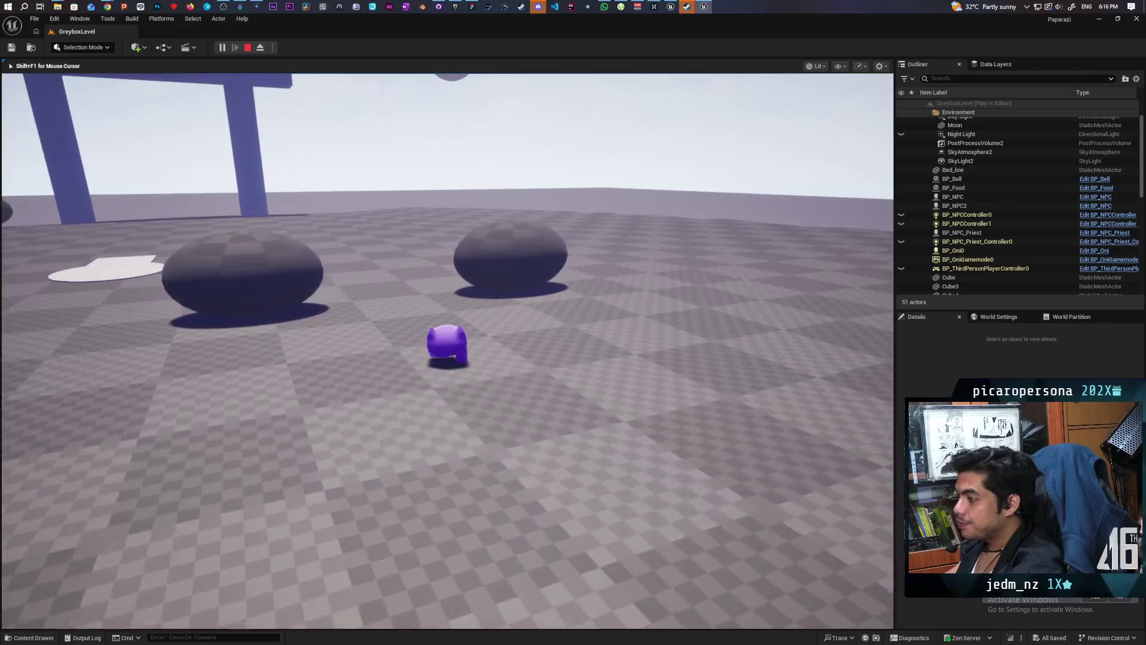
pyautogui.press('a')
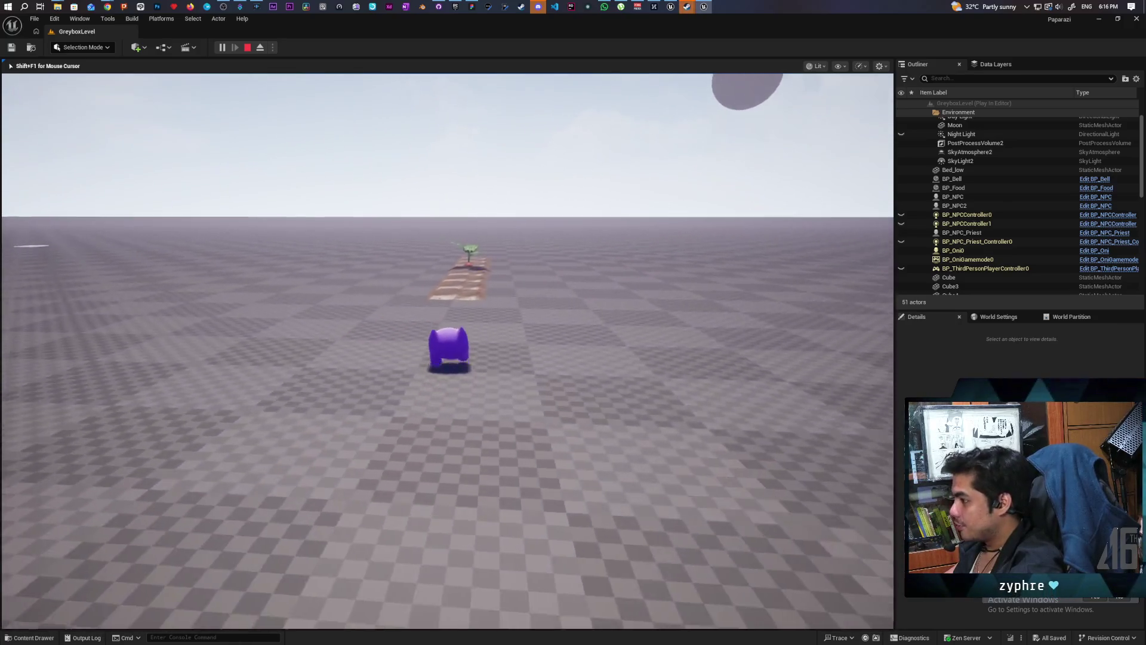
pyautogui.press('w')
pyautogui.press('w')
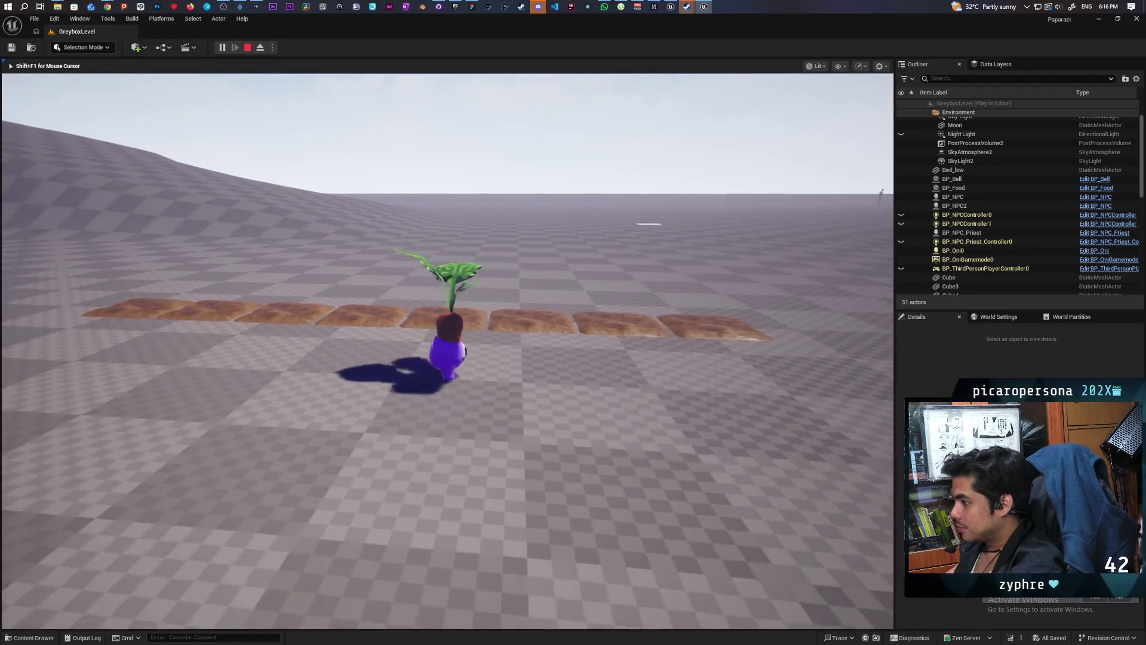
pyautogui.press('s')
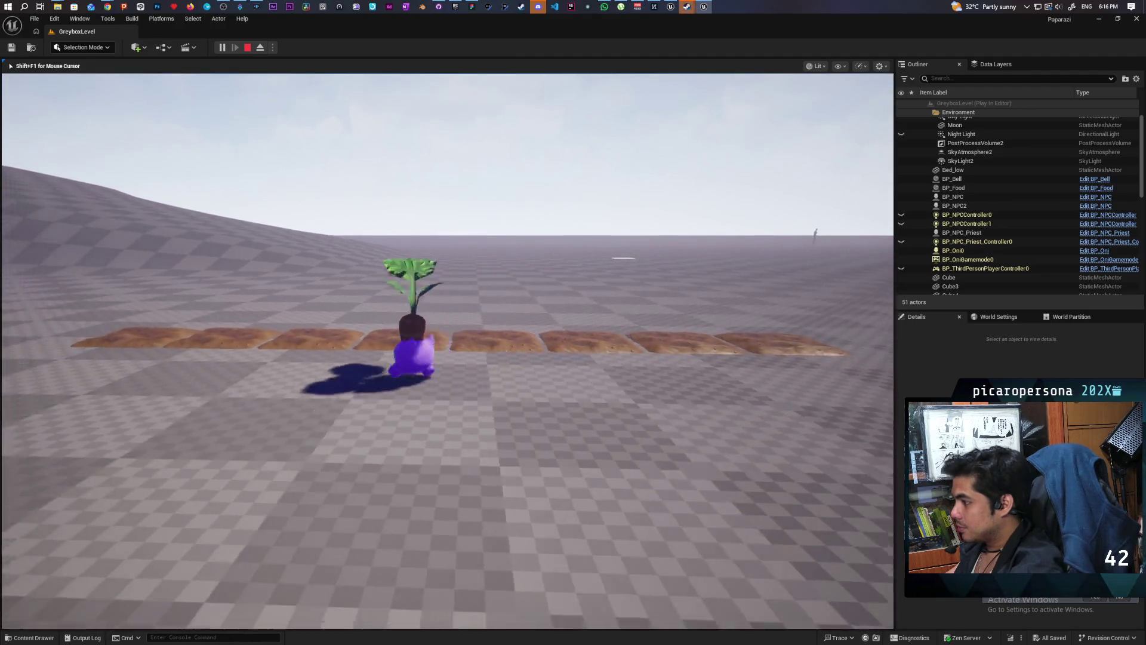
pyautogui.press('a')
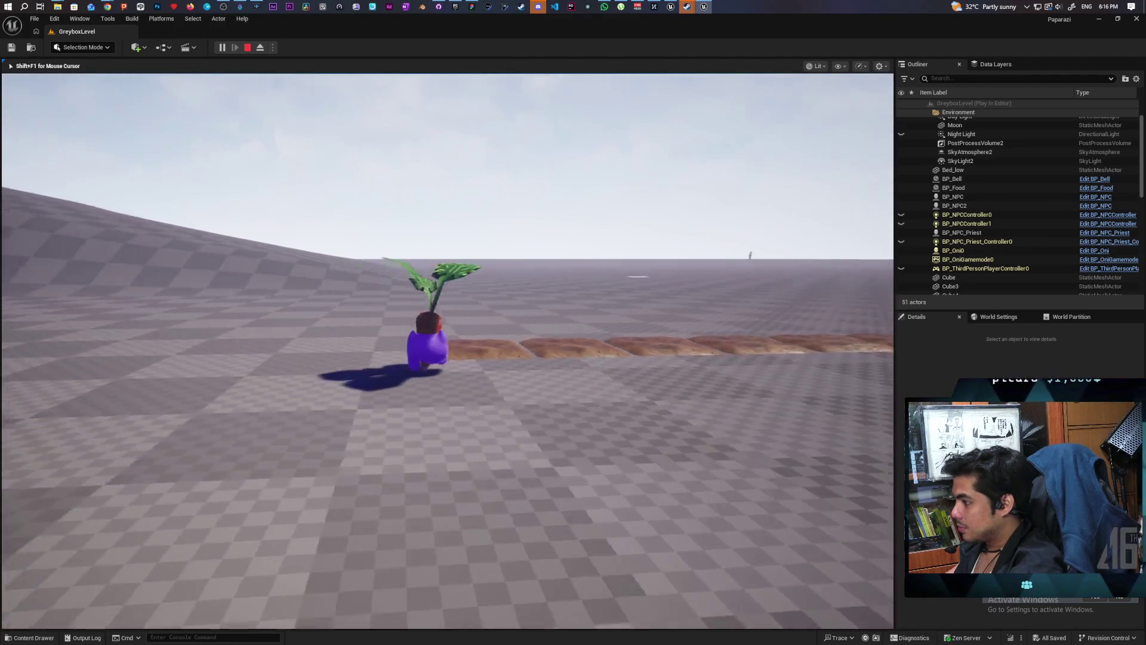
pyautogui.press('w')
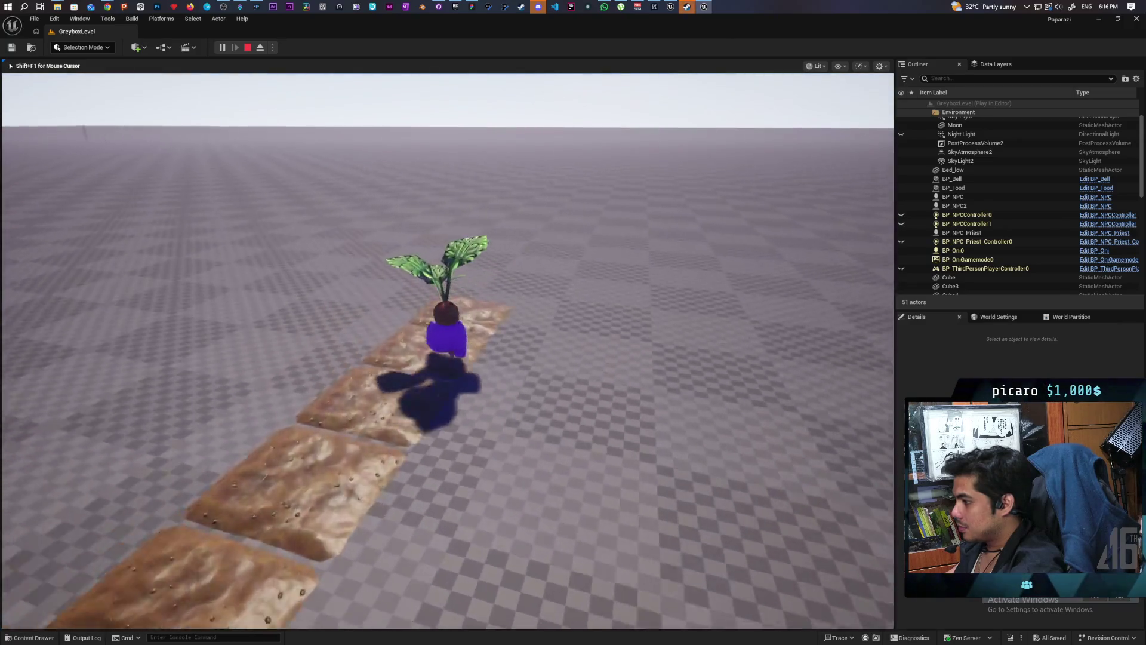
pyautogui.press('s')
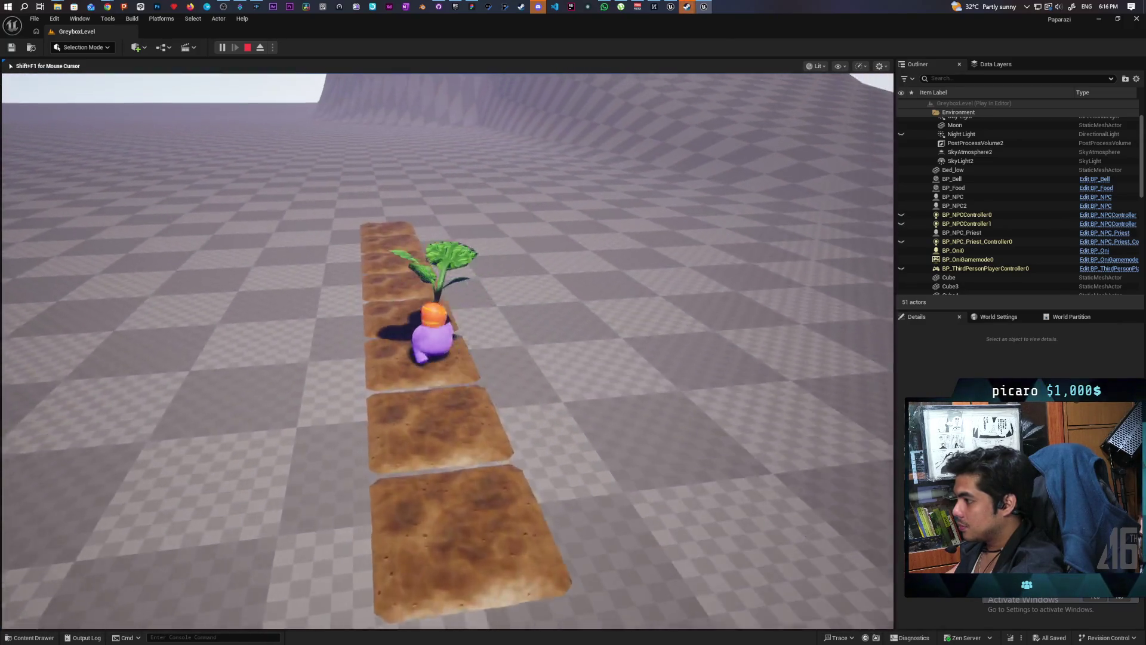
pyautogui.press('w')
pyautogui.press('w')
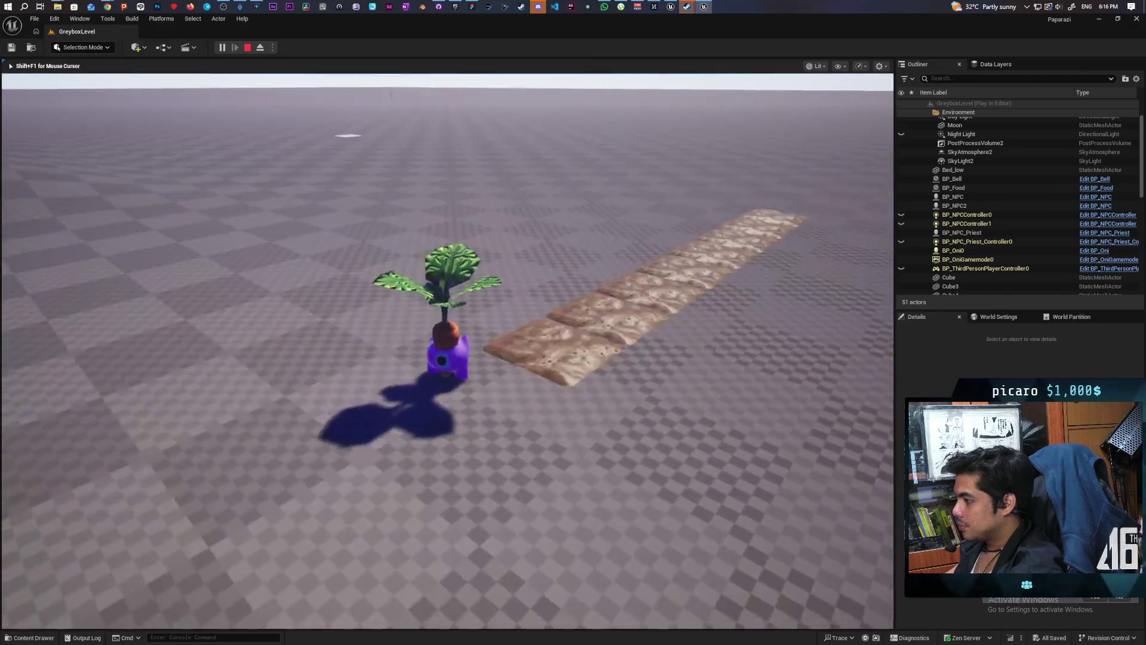
pyautogui.press('w')
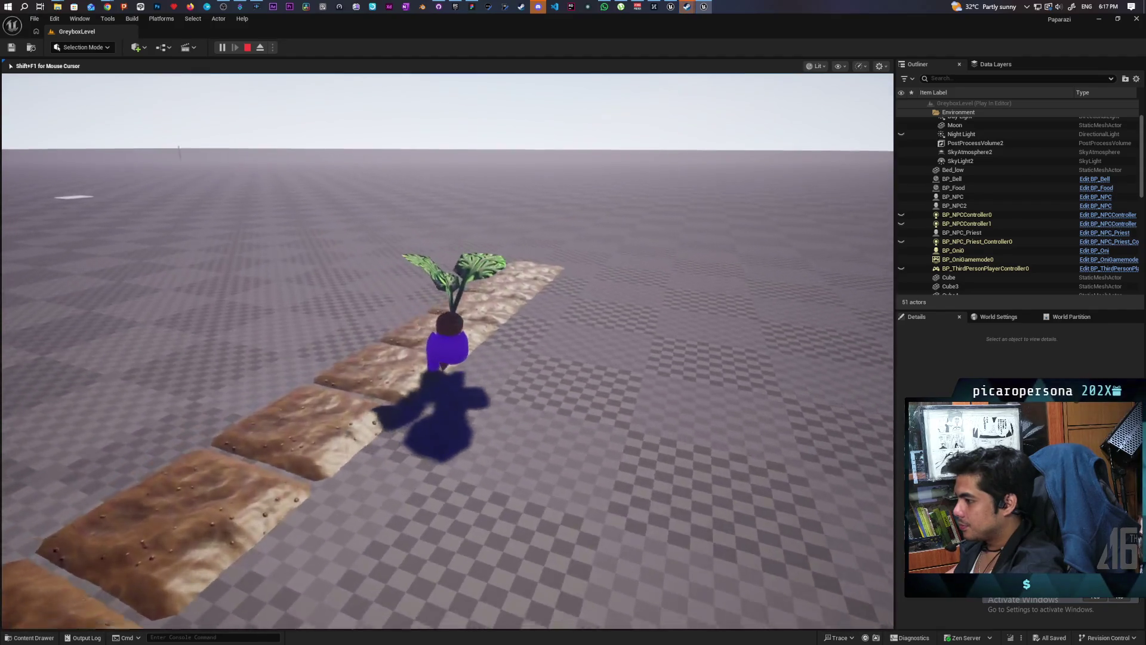
pyautogui.press('w')
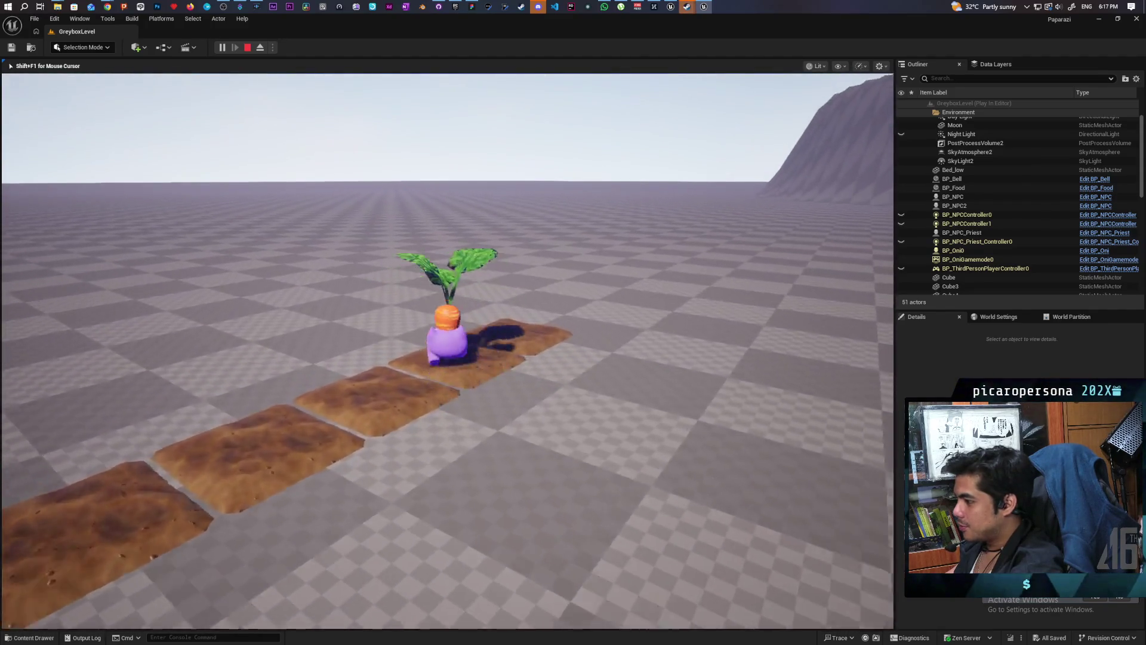
pyautogui.press('w')
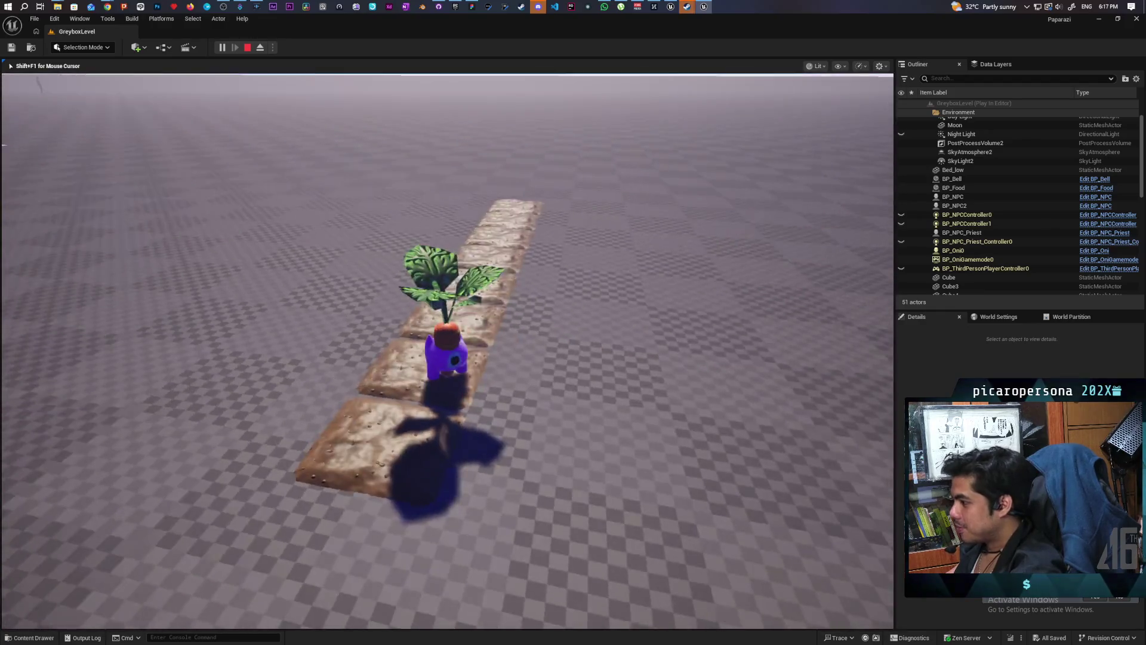
pyautogui.press('w')
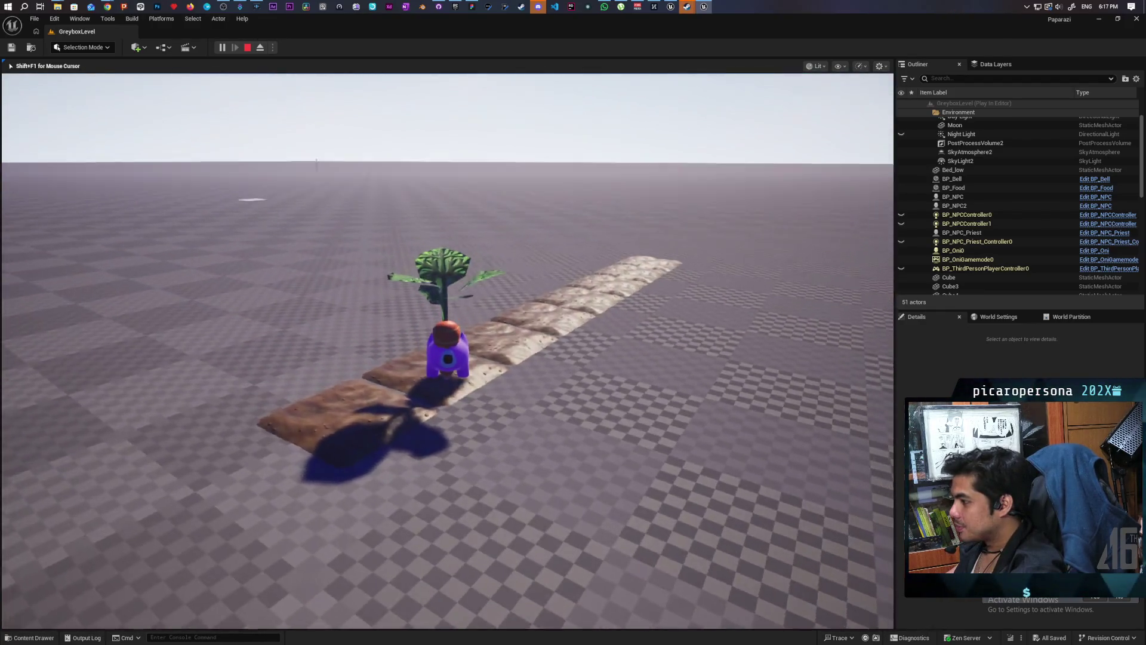
pyautogui.press('Escape')
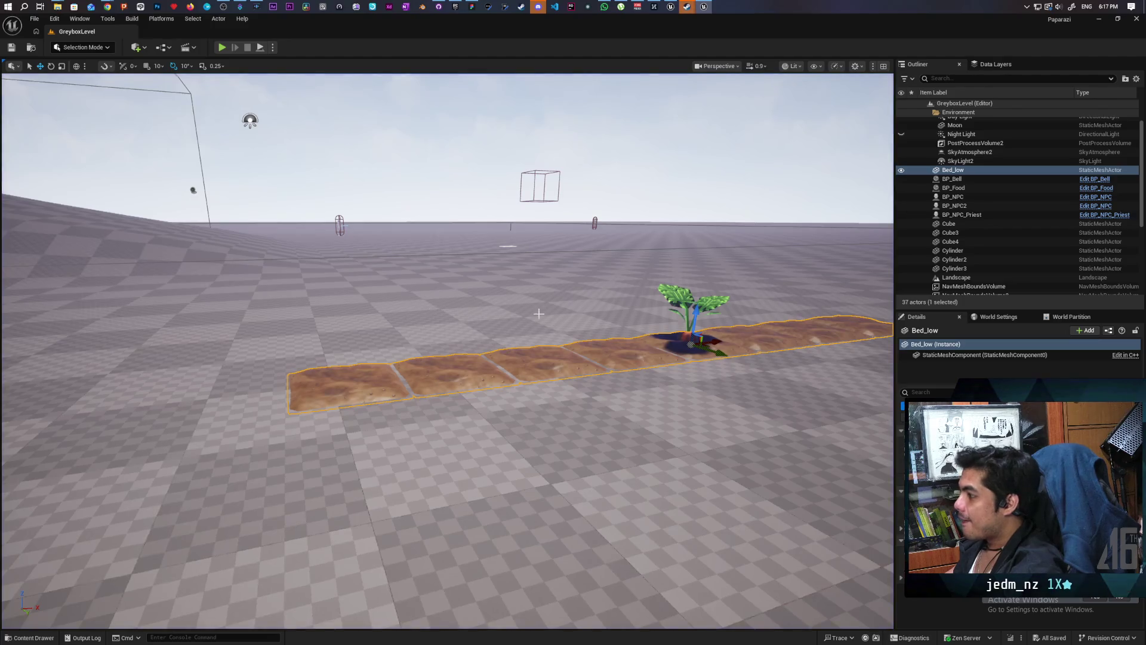
# Place a Carrot_single mesh from the Content Drawer in front of the soil bed.
pyautogui.press('f')
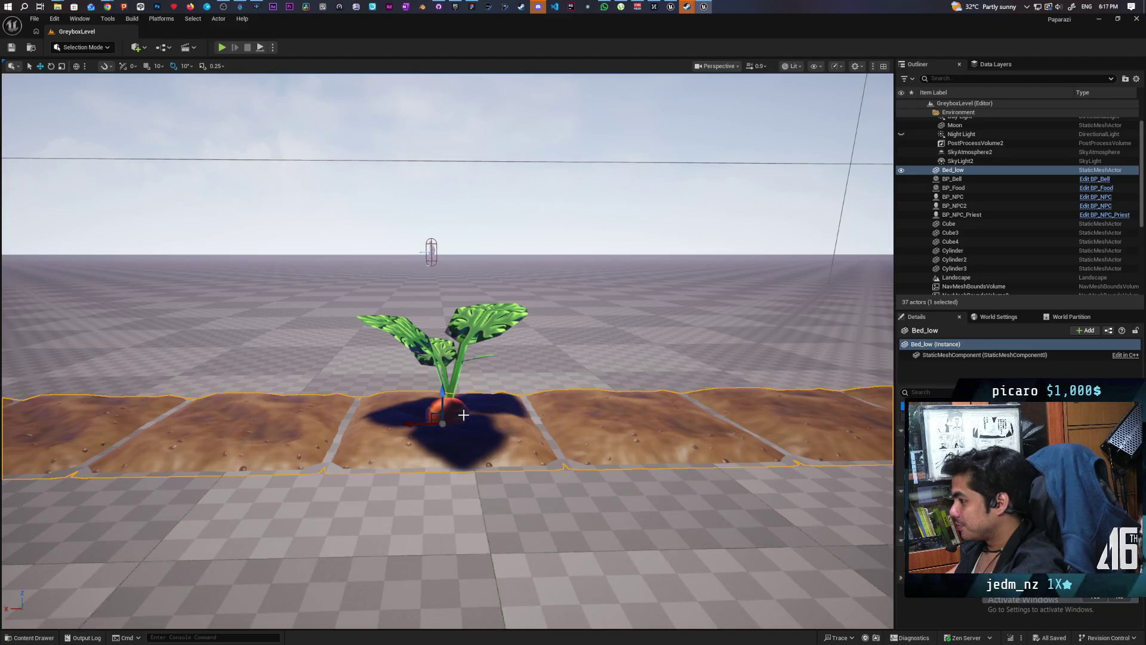
pyautogui.scroll(-5, 461, 405)
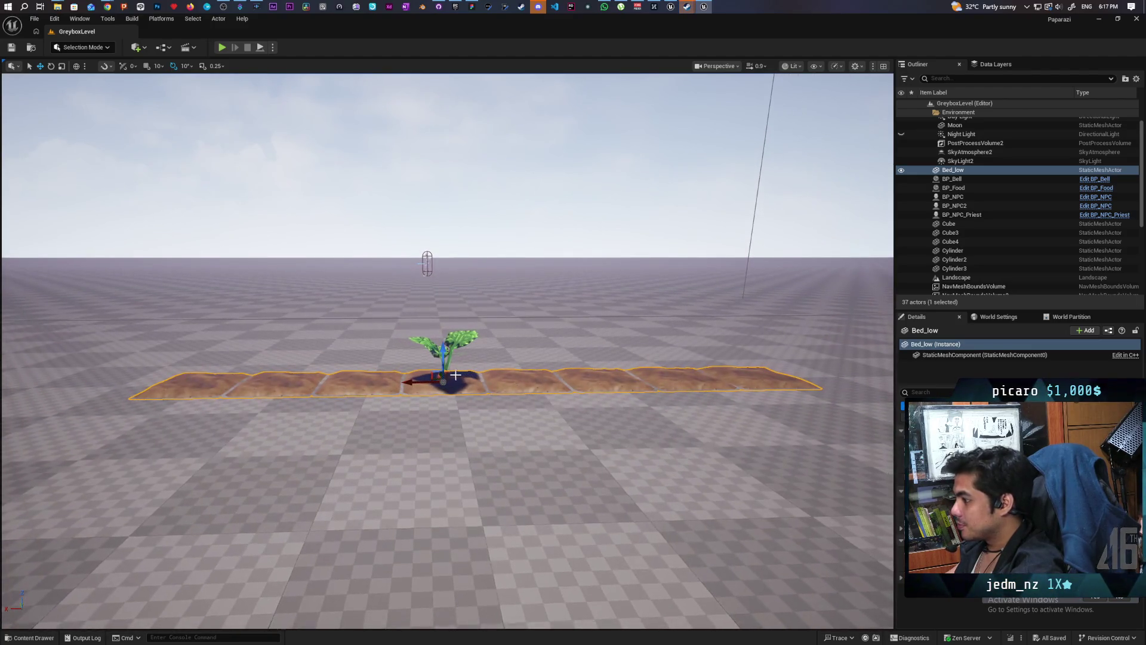
pyautogui.click(450, 374)
pyautogui.click(444, 379)
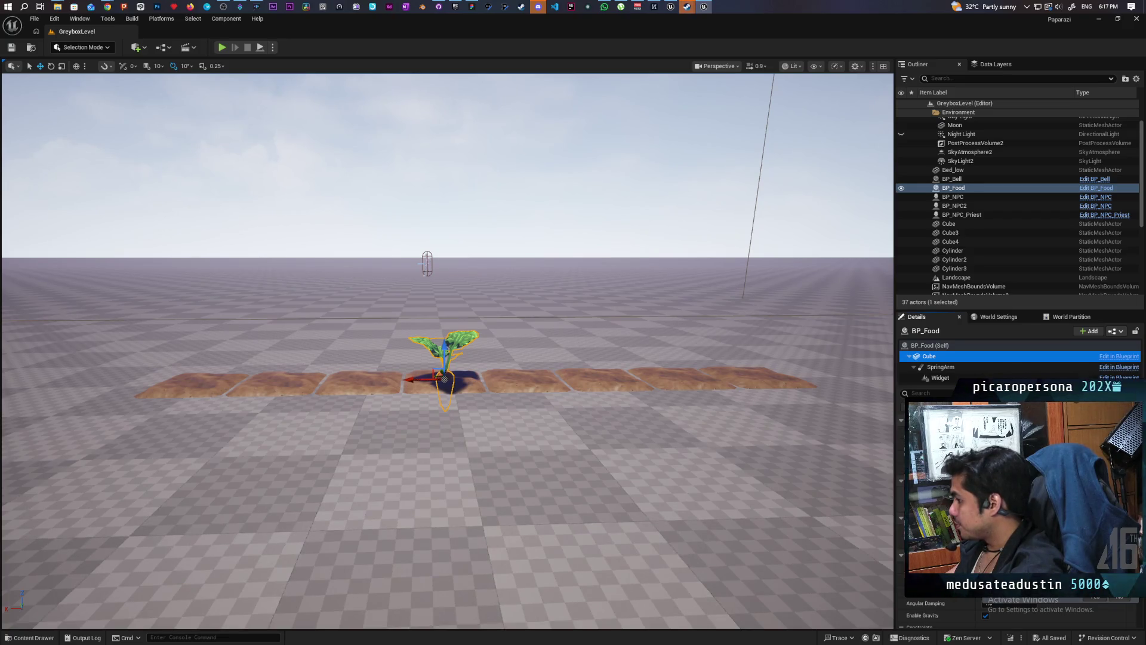
pyautogui.hotkey('ctrl', 'space')
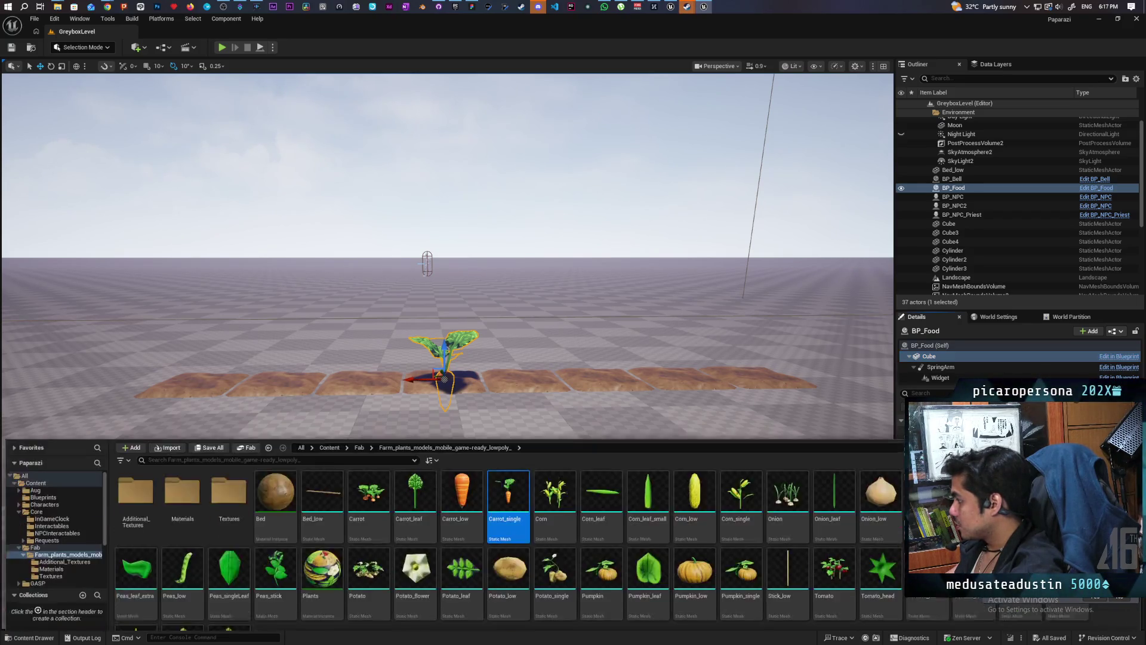
pyautogui.moveTo(508, 574)
pyautogui.mouseDown()
pyautogui.moveTo(514, 388)
pyautogui.moveTo(430, 454)
pyautogui.moveTo(394, 449)
pyautogui.mouseUp()
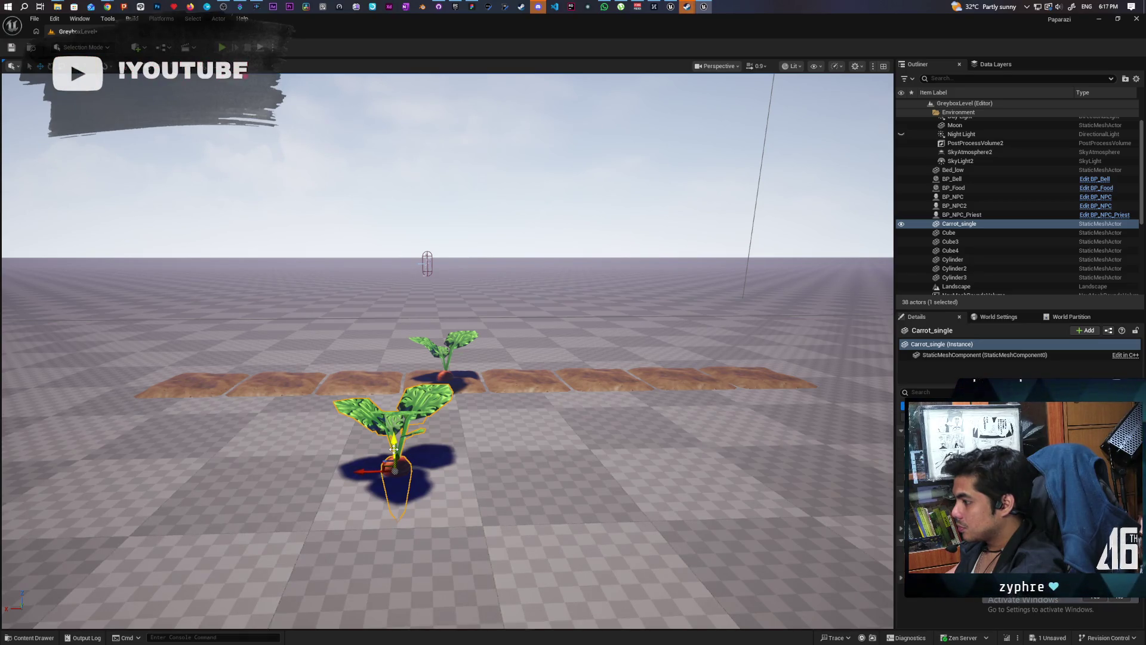
# Switch to Modeling Mode and frame the new carrot.
pyautogui.click(83, 47)
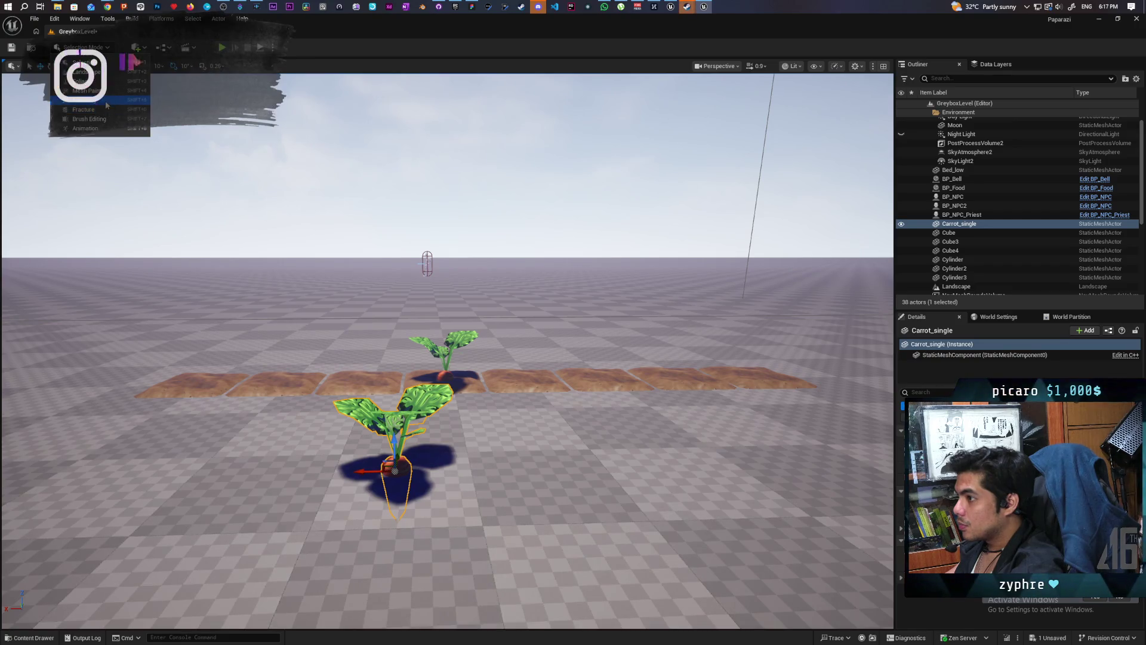
pyautogui.click(105, 103)
pyautogui.press('f')
pyautogui.moveTo(322, 283); pyautogui.dragTo(321, 282)
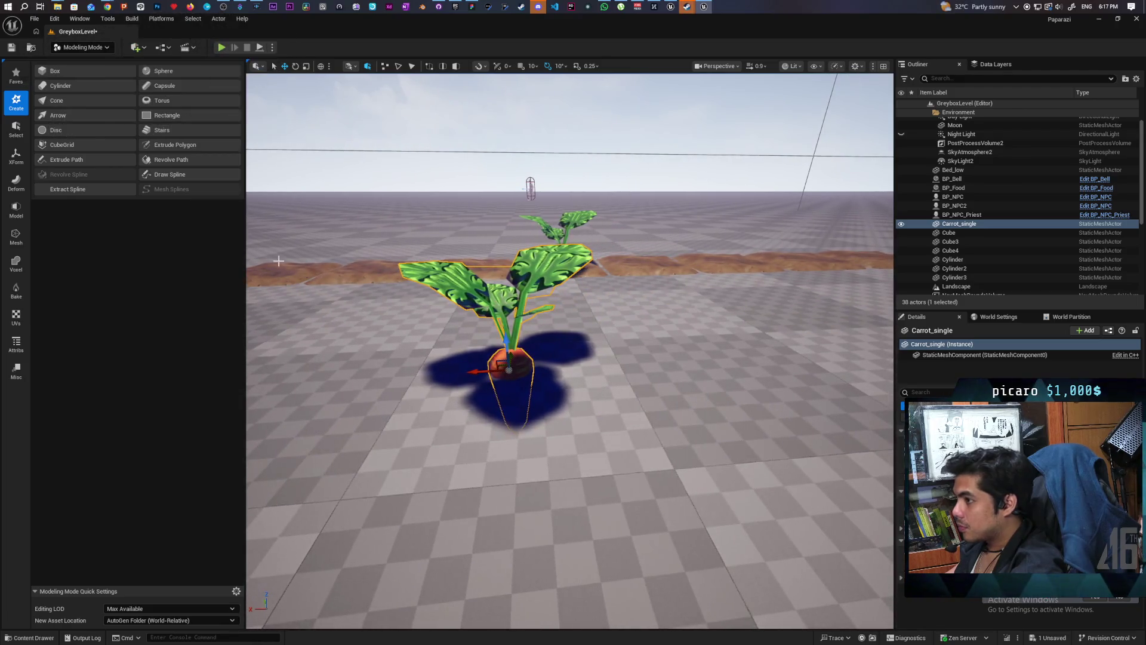
# Rotate Carrot_single's pivot 90° with XForm Edit Pivot and accept the change.
pyautogui.click(16, 157)
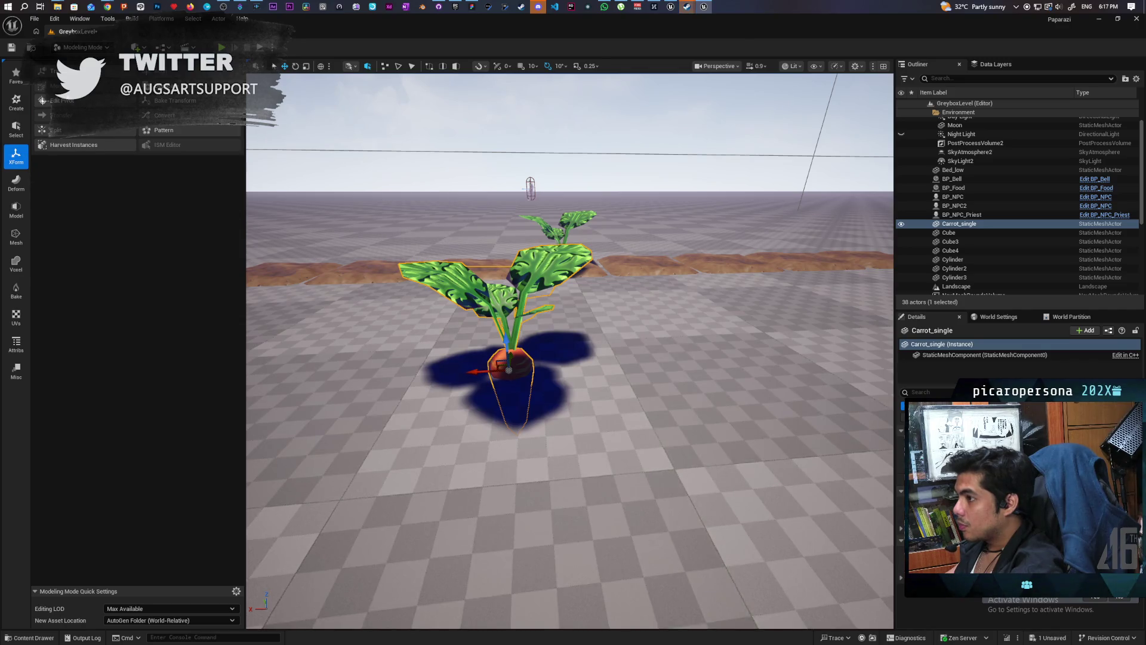
pyautogui.click(60, 101)
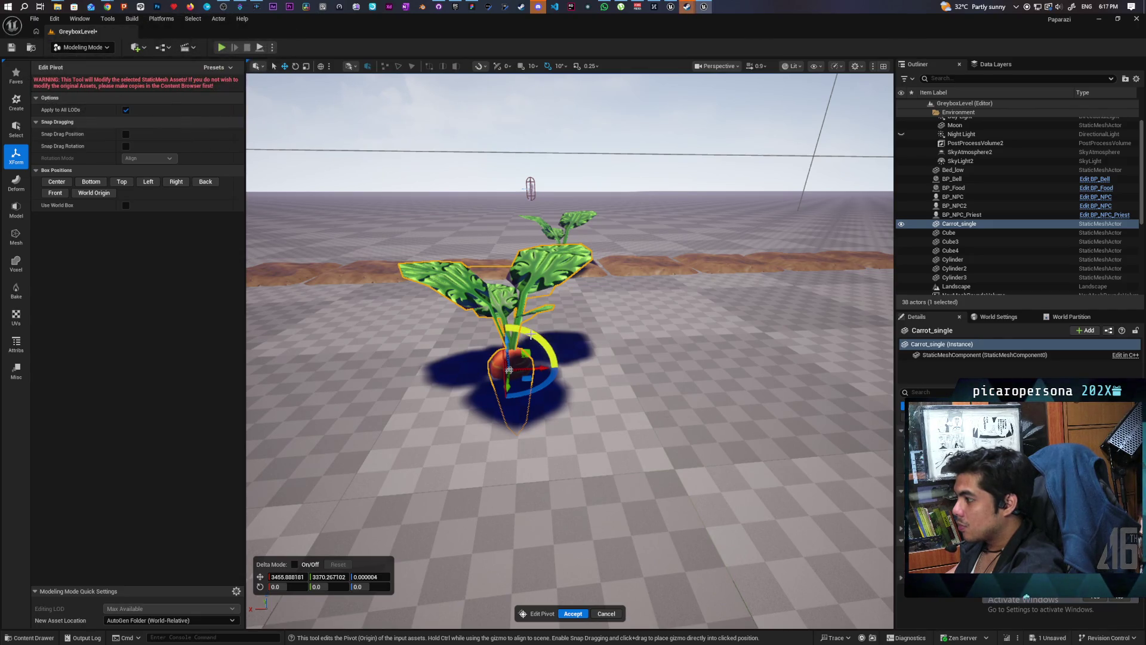
pyautogui.moveTo(529, 330); pyautogui.dragTo(563, 361)
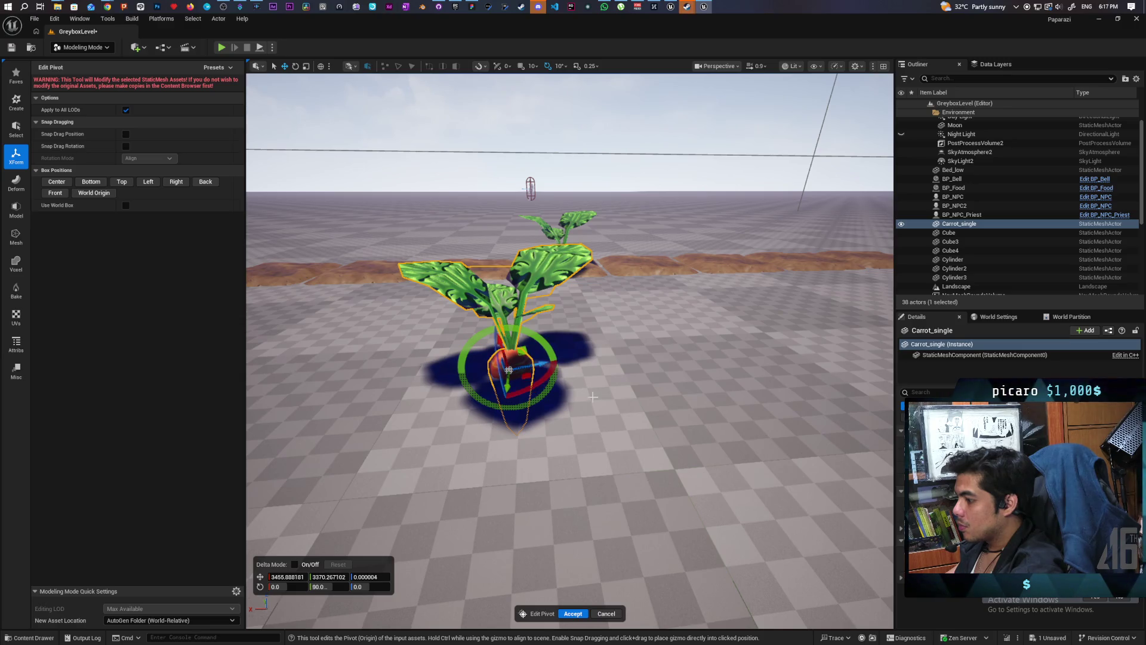
pyautogui.click(573, 614)
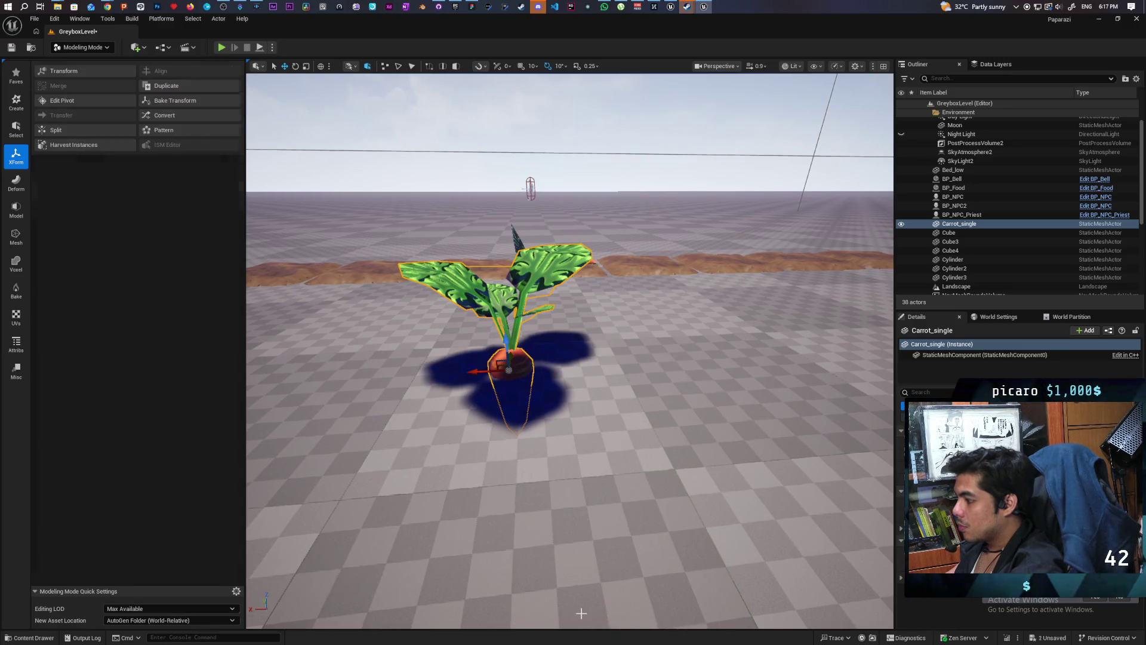
pyautogui.press('f')
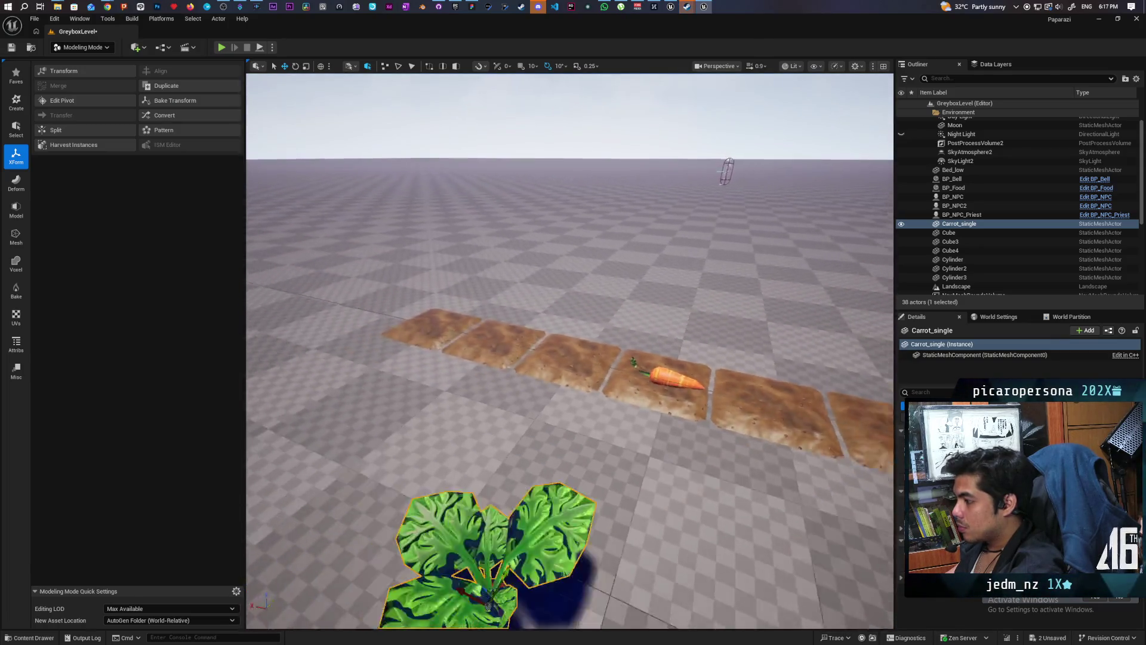
# Undo BP_Food back to a standing sprout, discard a test copy, and save the level.
pyautogui.click(507, 359)
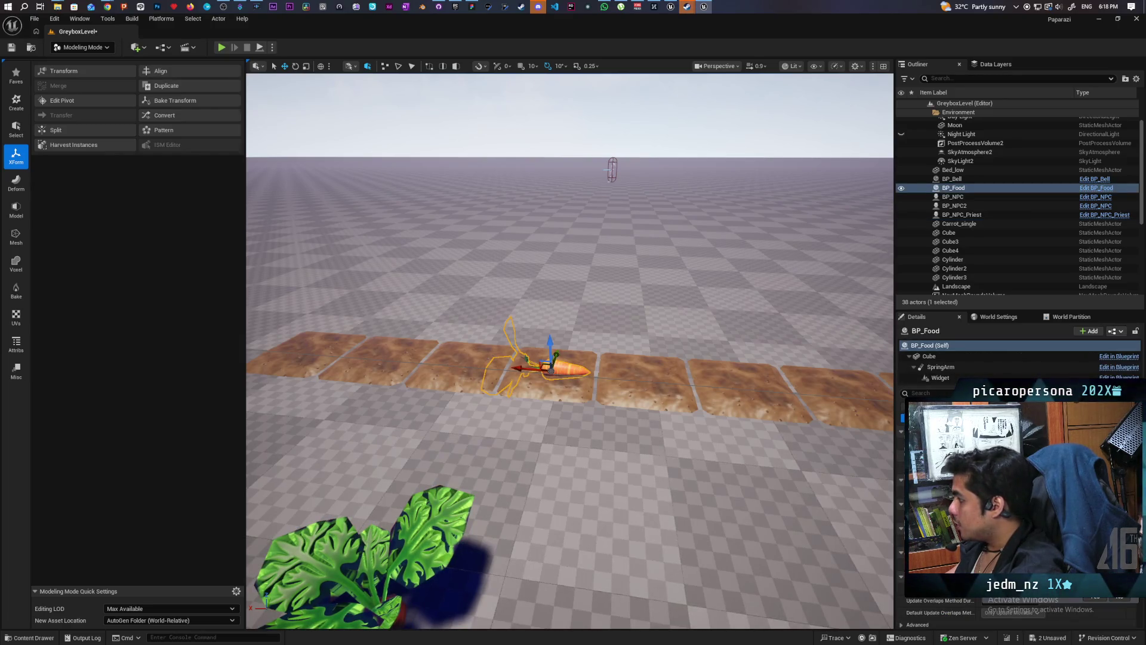
pyautogui.hotkey('ctrl', 'z')
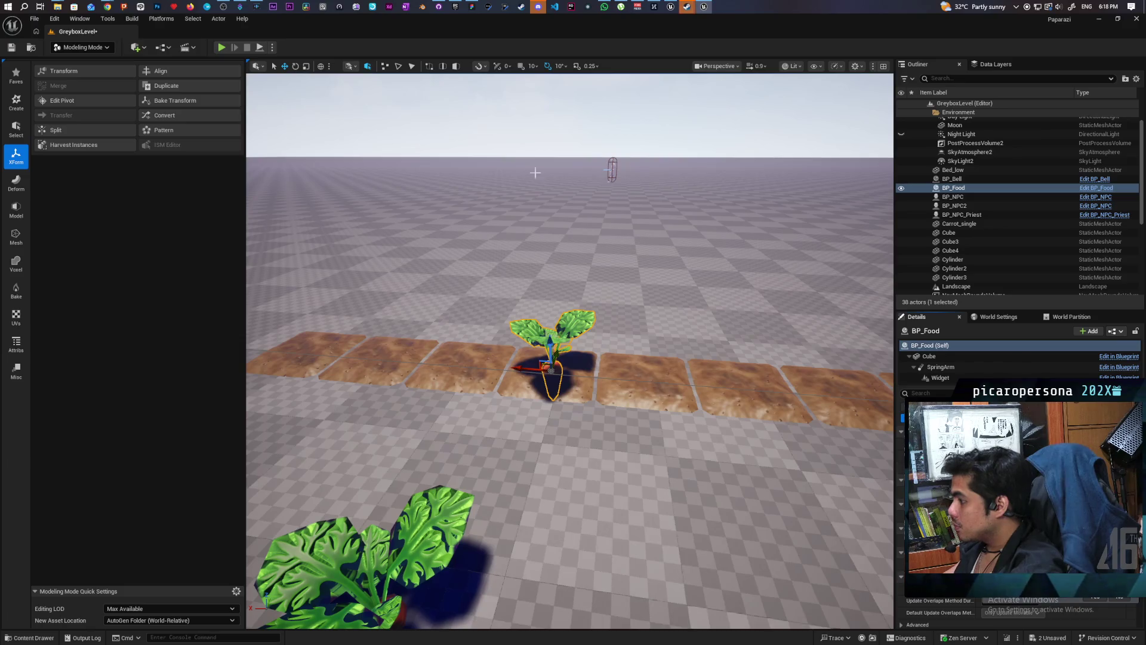
pyautogui.hotkey('ctrl', 's')
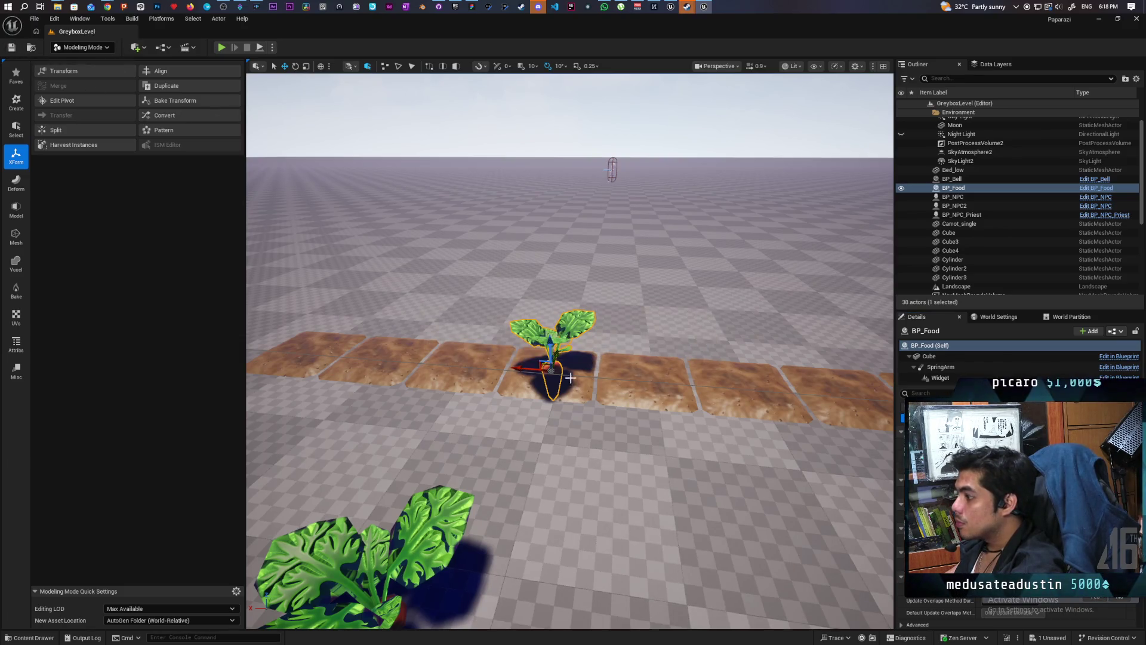
pyautogui.moveTo(527, 366); pyautogui.dragTo(438, 357)
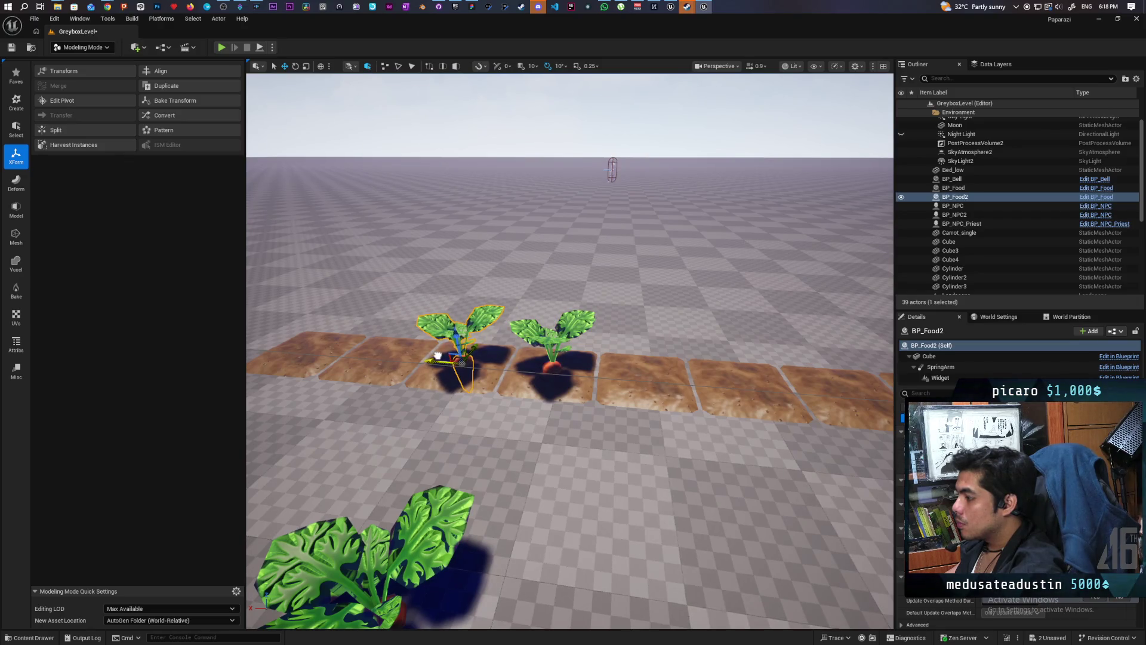
pyautogui.press('Delete')
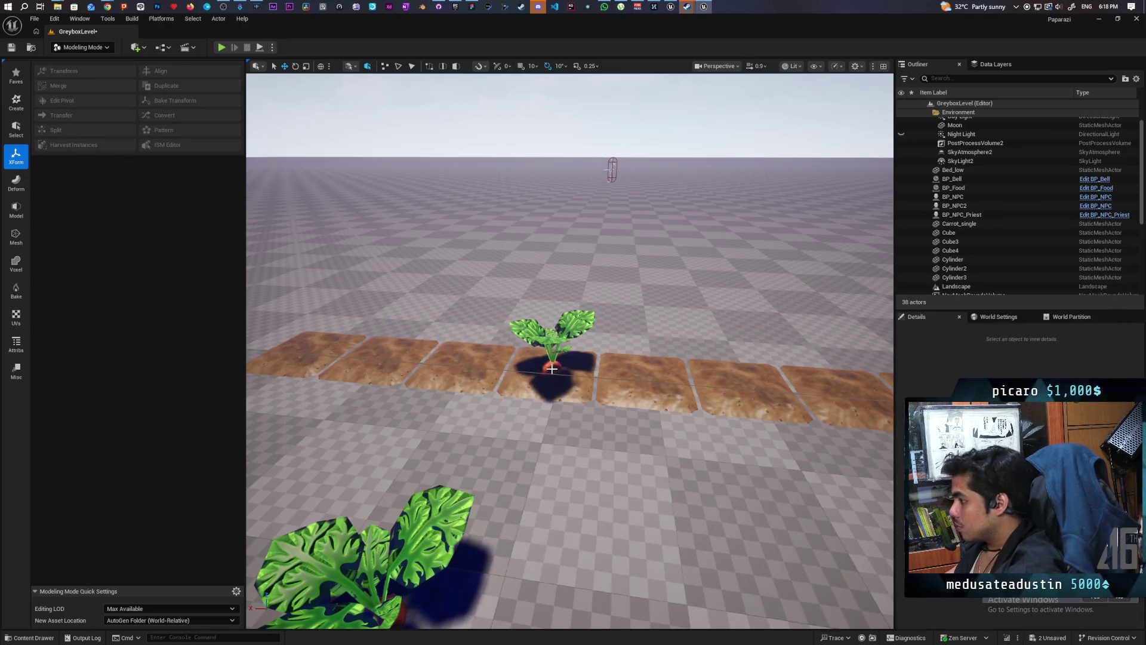
pyautogui.click(552, 369)
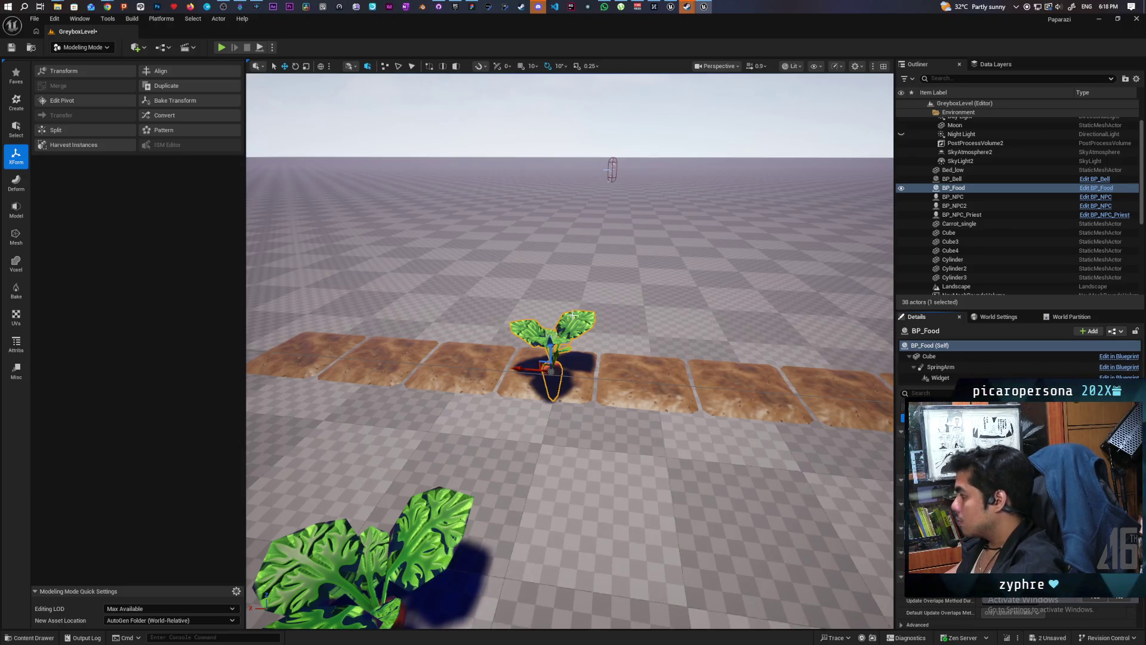
pyautogui.moveTo(427, 527); pyautogui.dragTo(464, 476)
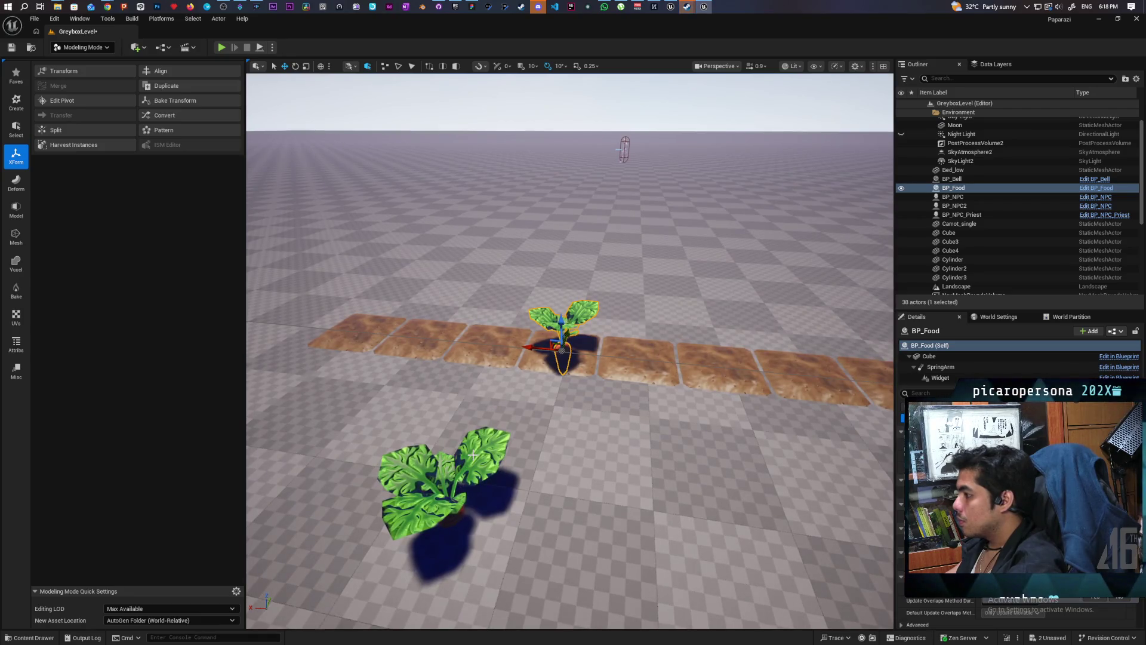
pyautogui.click(11, 48)
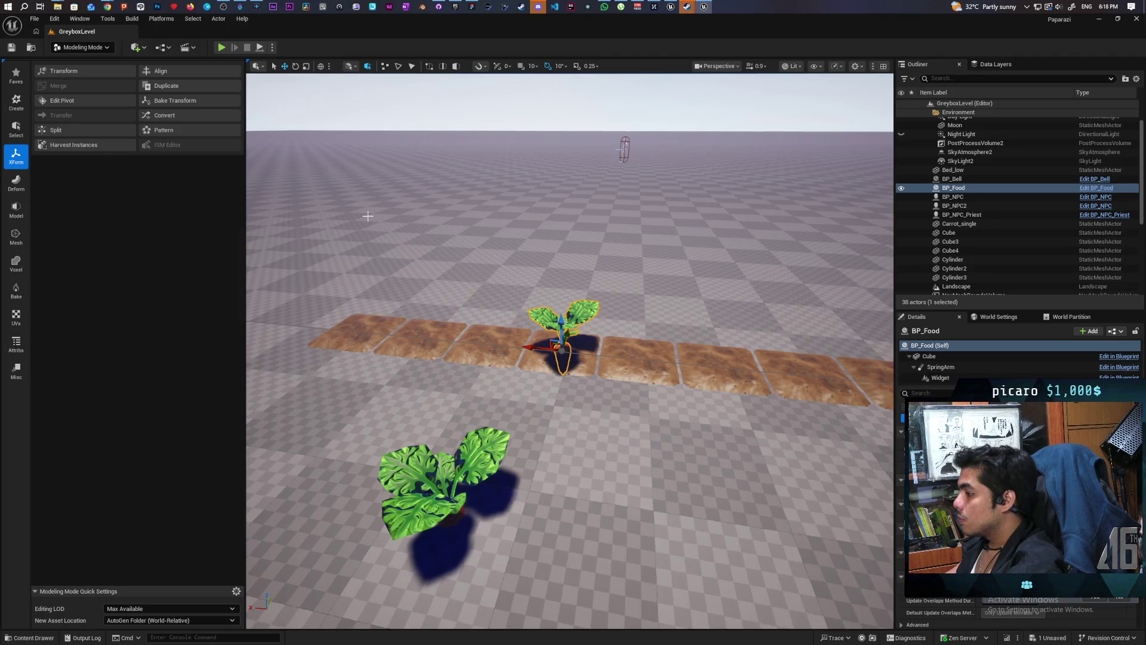
# Delete the loose Carrot_single, copy BP_Food onto the left tile, and return to Selection Mode.
pyautogui.click(432, 481)
pyautogui.press('Delete')
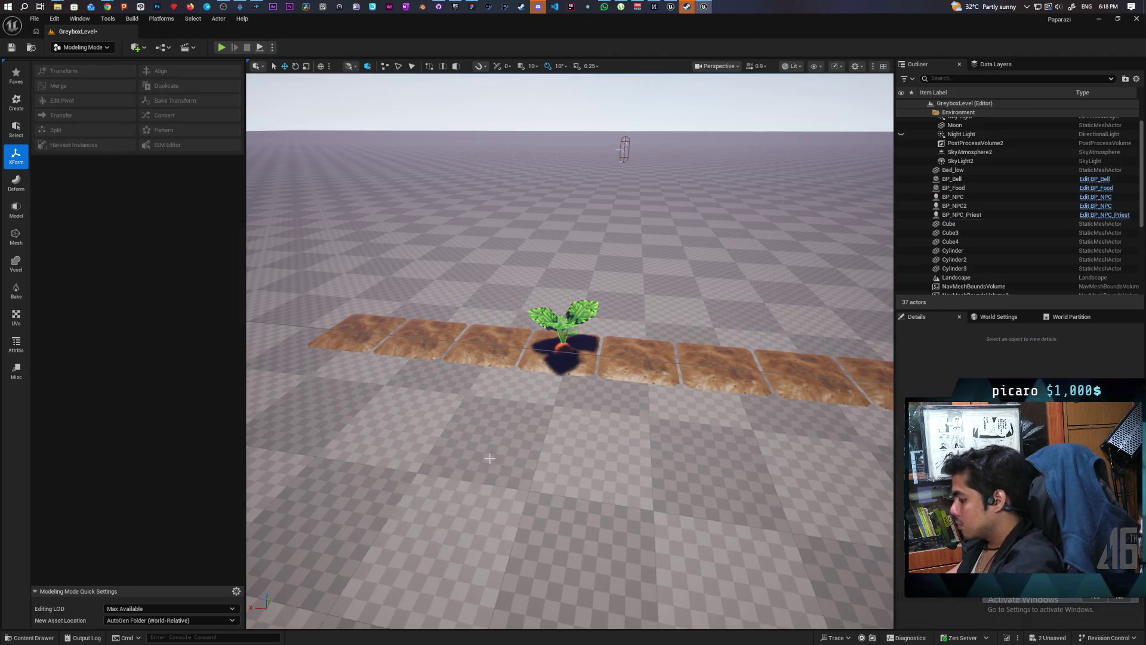
pyautogui.click(559, 334)
pyautogui.keyDown('alt'); pyautogui.moveTo(533, 348); pyautogui.dragTo(455, 327); pyautogui.keyUp('alt')
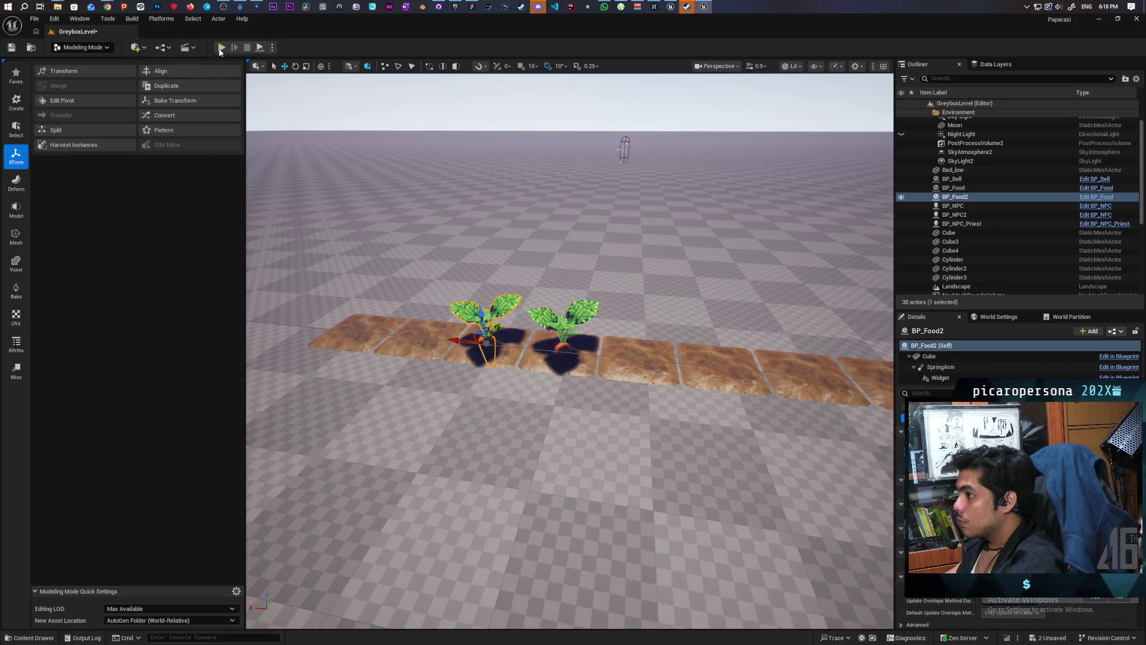
pyautogui.click(94, 48)
pyautogui.click(84, 64)
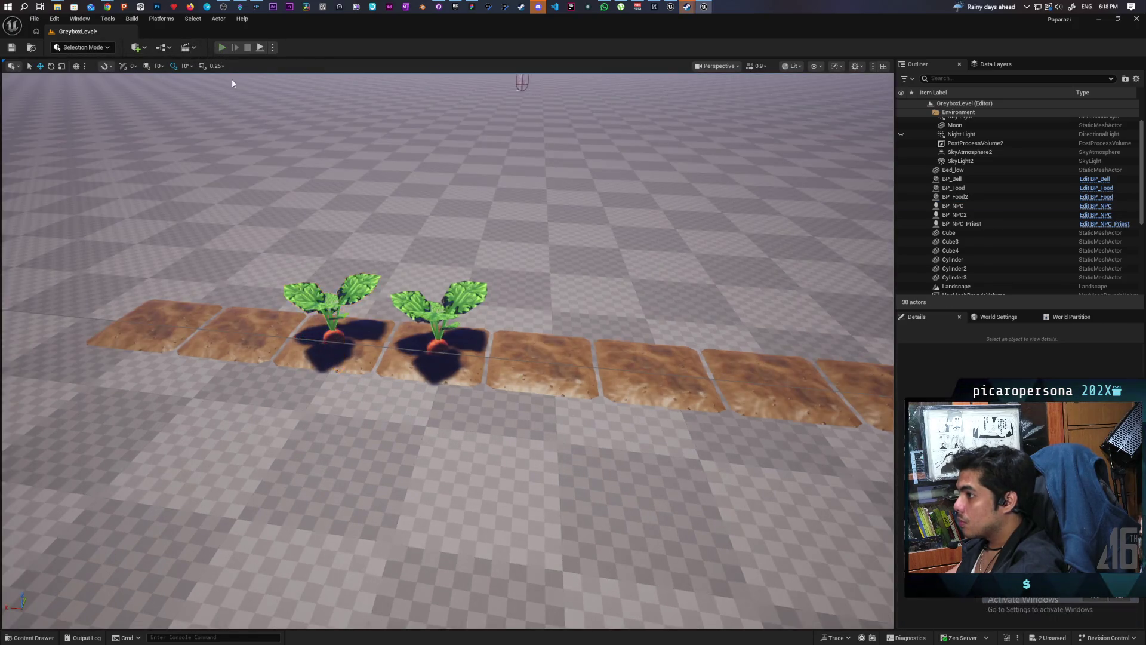
pyautogui.click(221, 47)
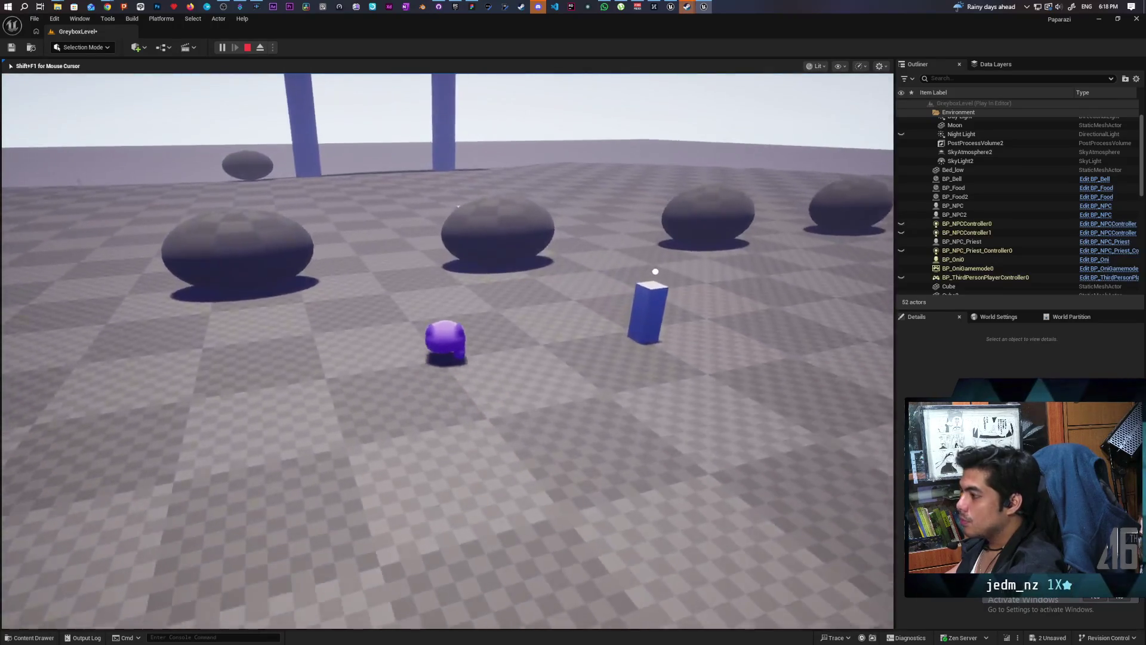
pyautogui.press('w')
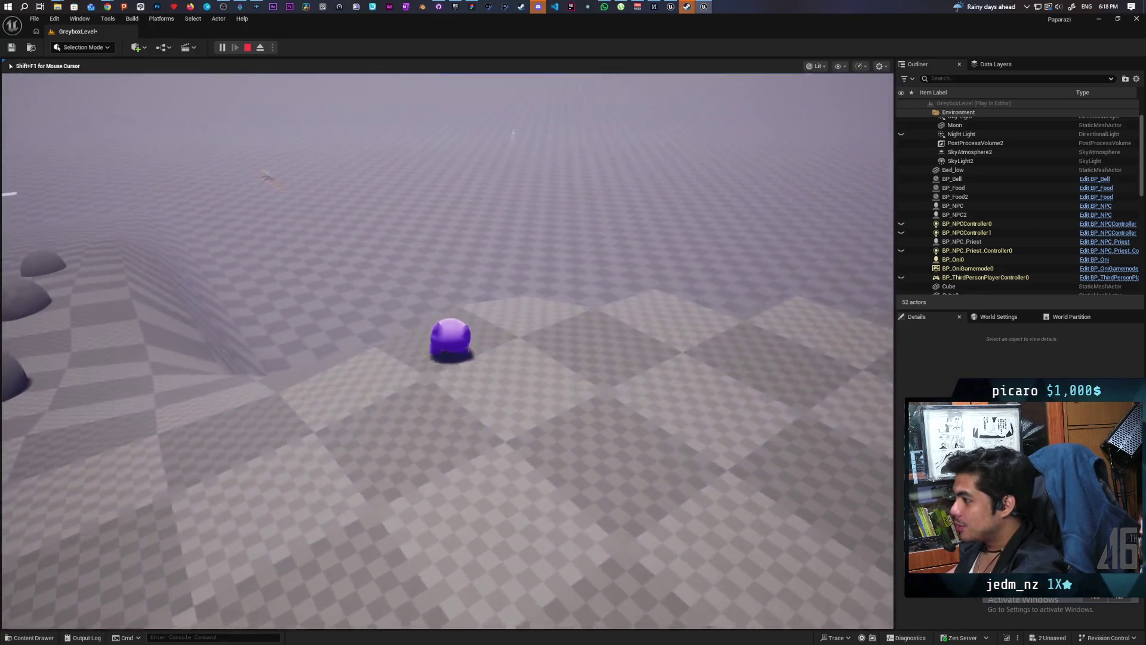
pyautogui.press('space')
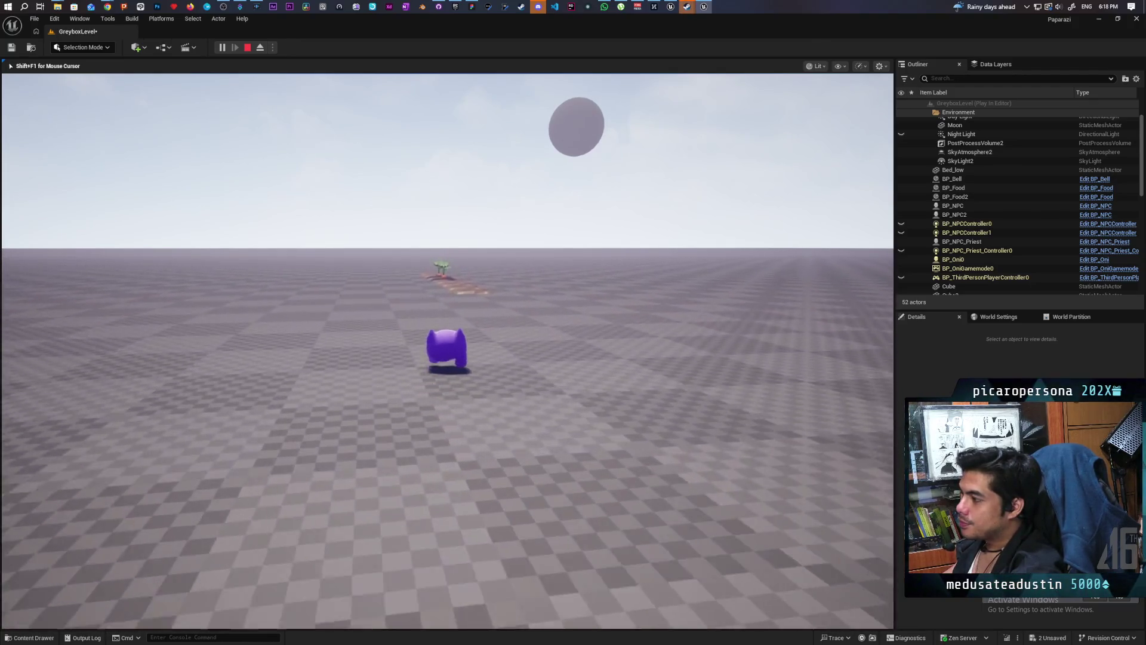
pyautogui.press('w')
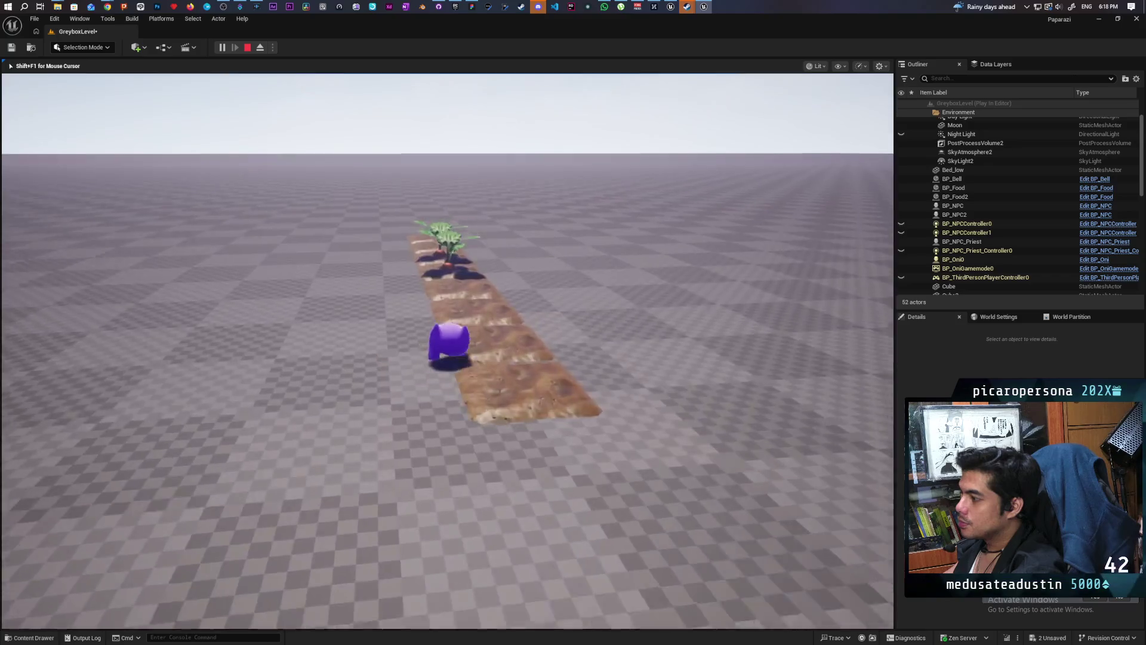
pyautogui.press('w')
pyautogui.press('w')
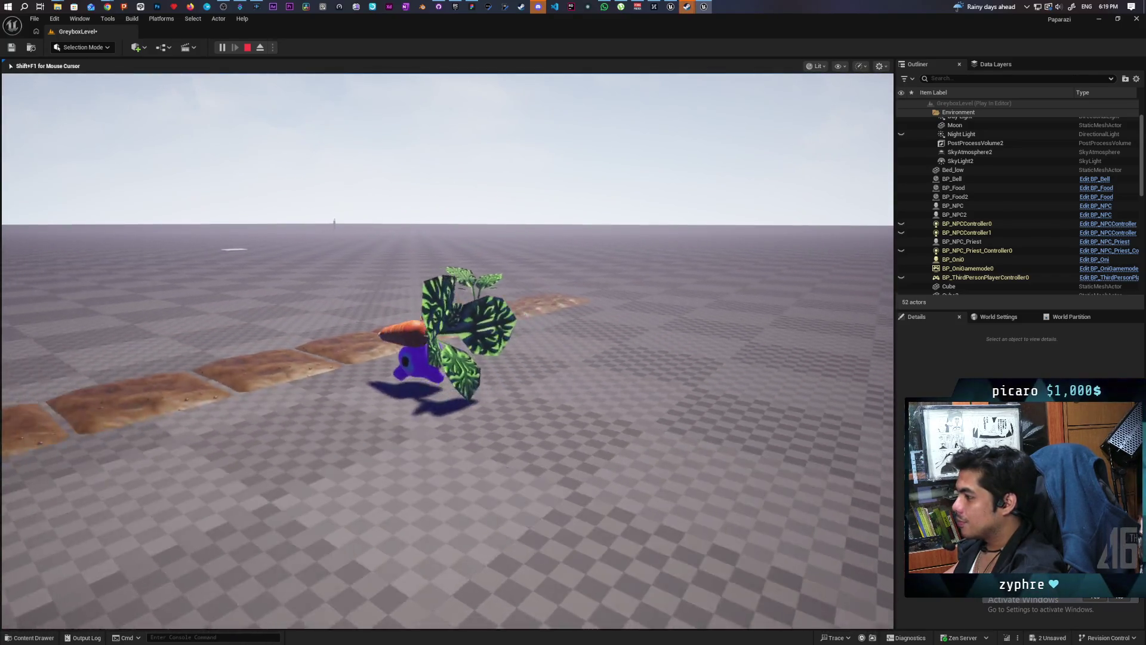
pyautogui.press('w')
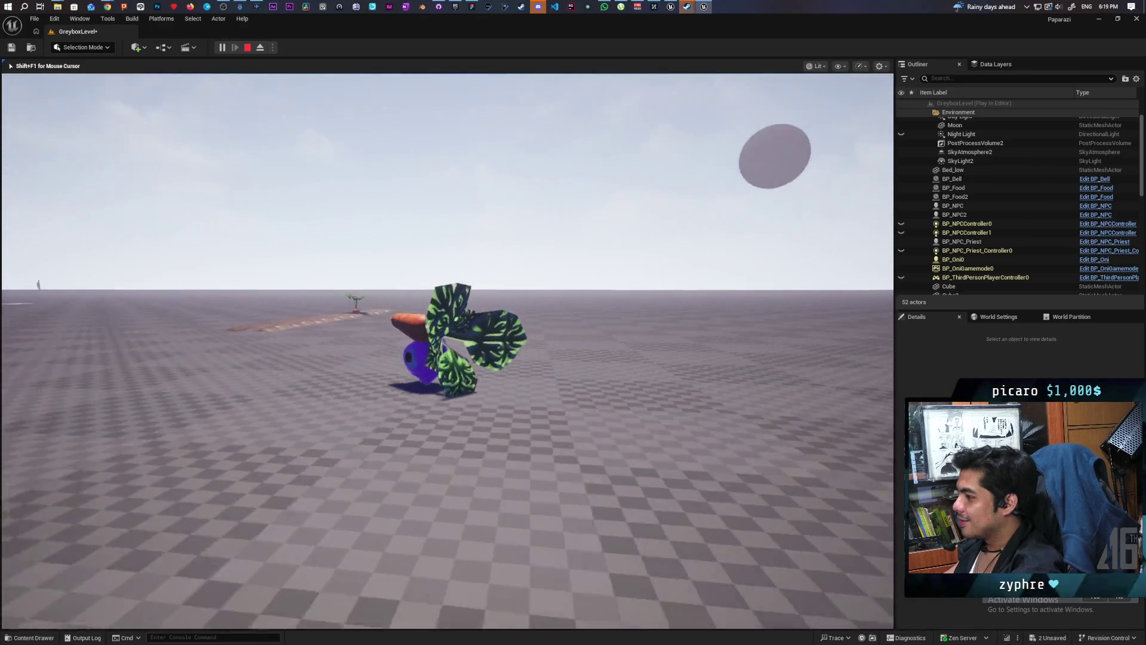
pyautogui.press('w')
pyautogui.press('w')
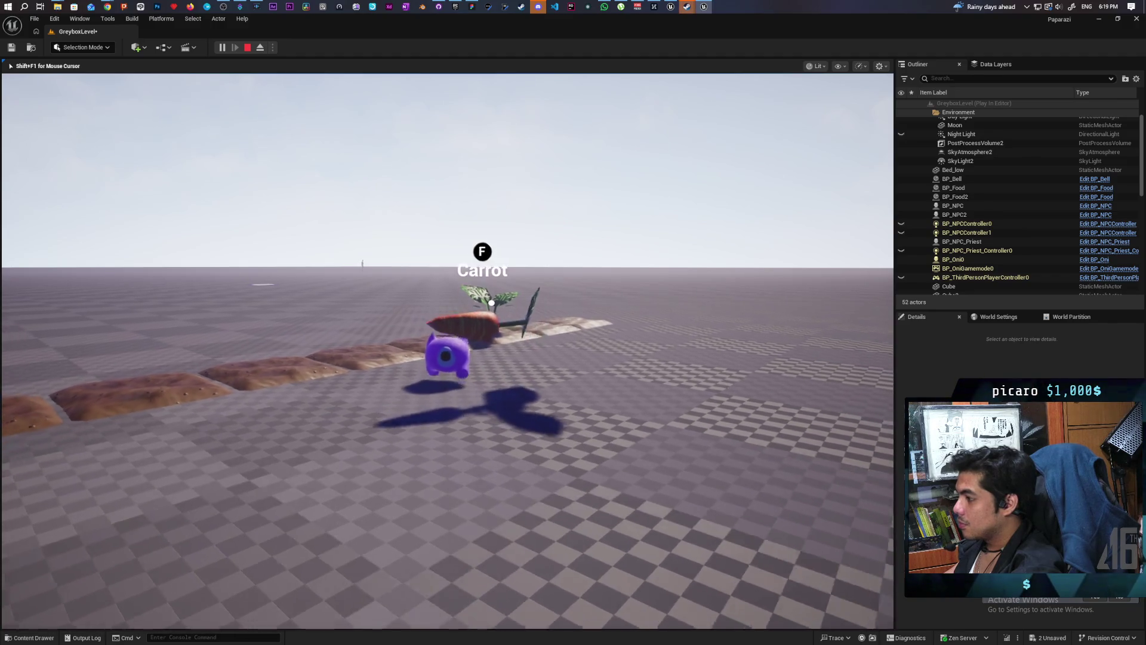
pyautogui.press('w')
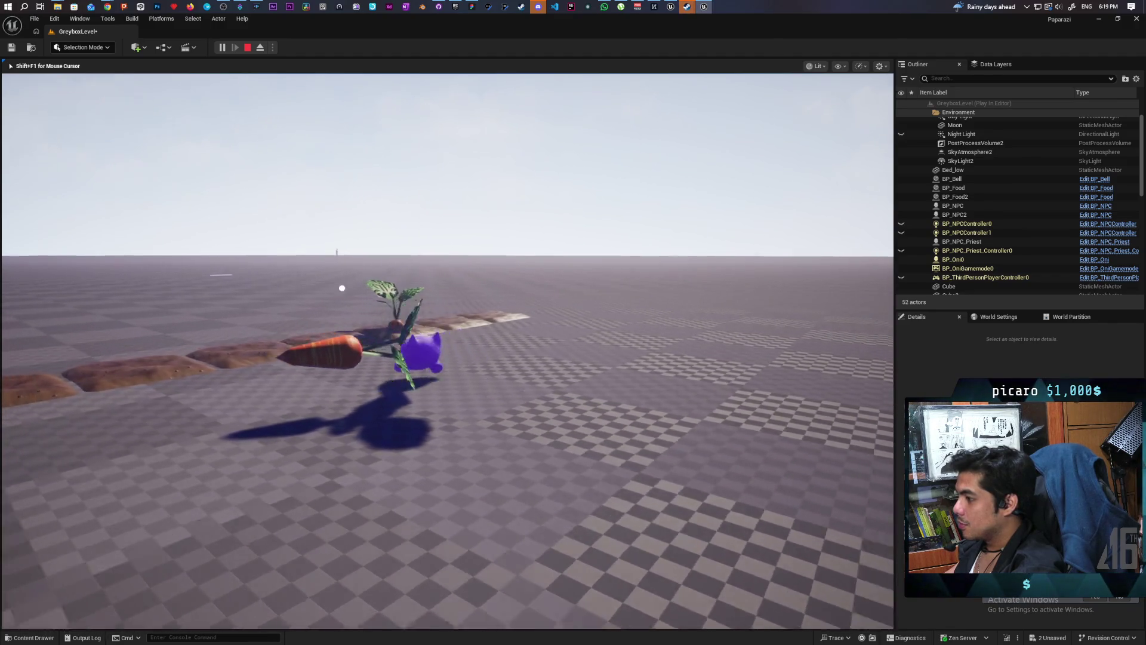
pyautogui.press('w')
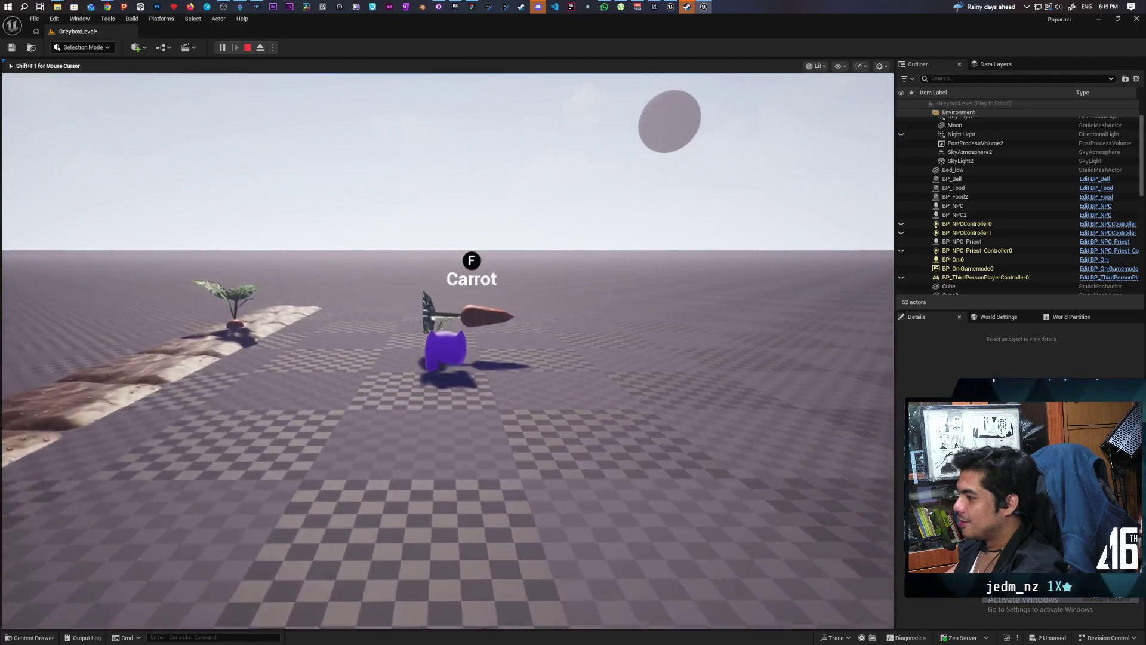
pyautogui.press('w')
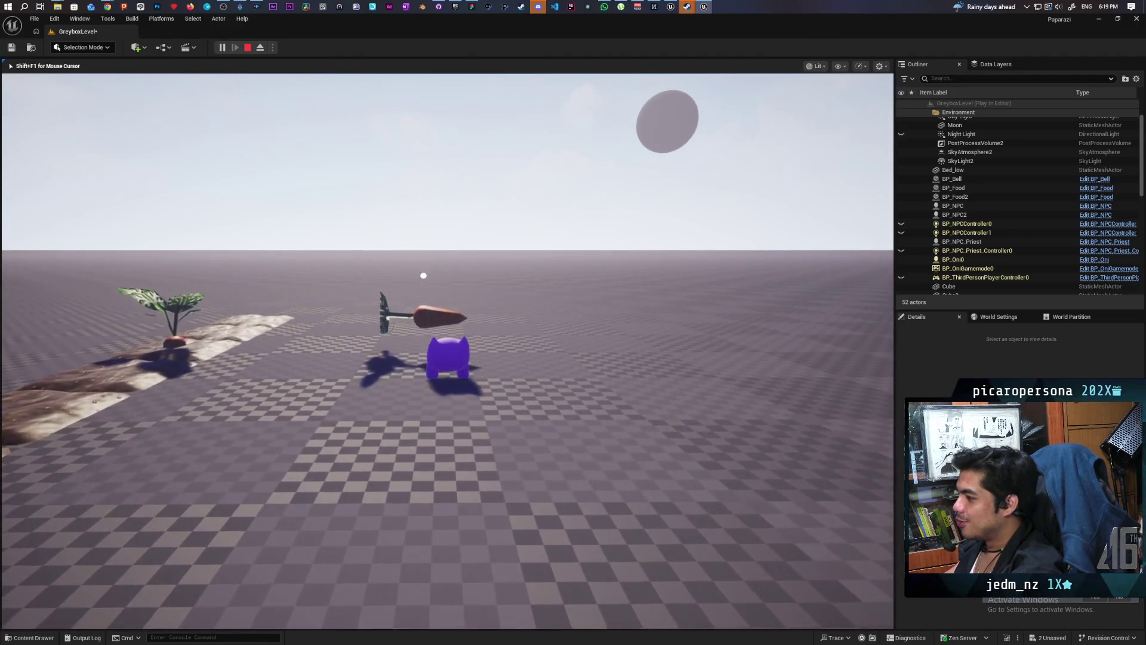
pyautogui.press('w')
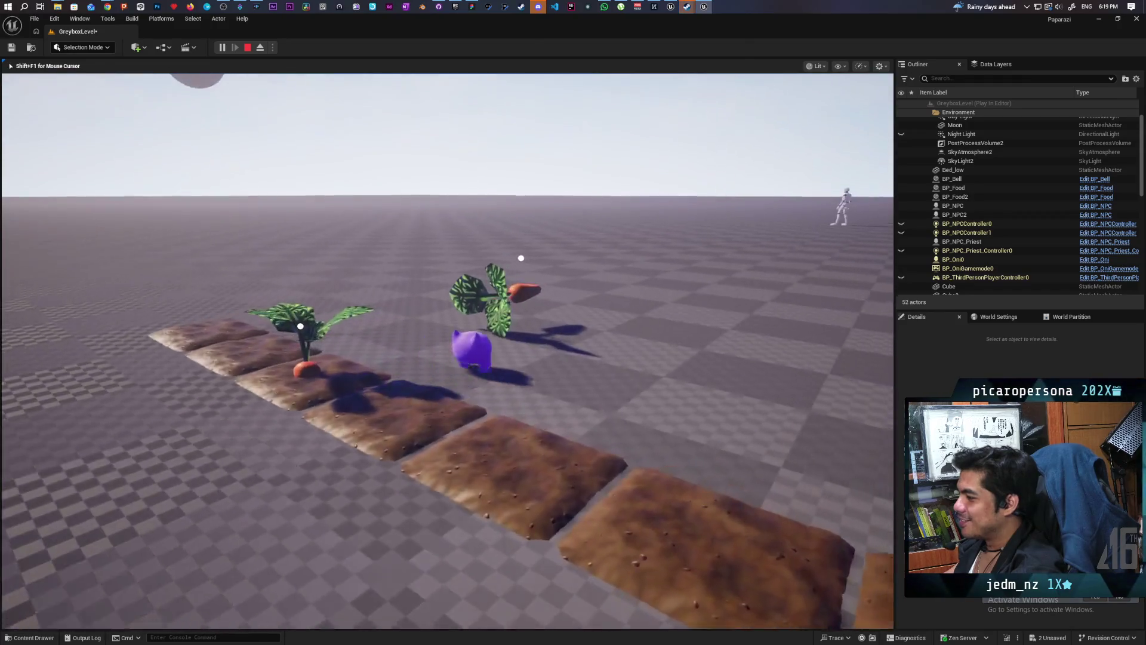
pyautogui.press('w')
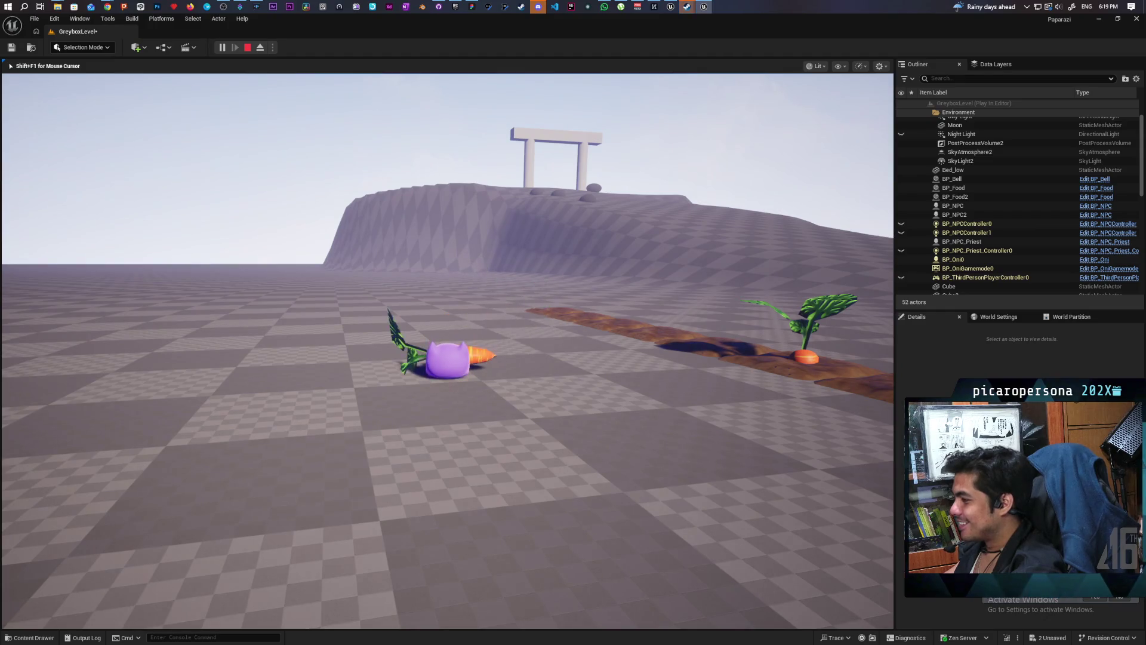
pyautogui.press('s')
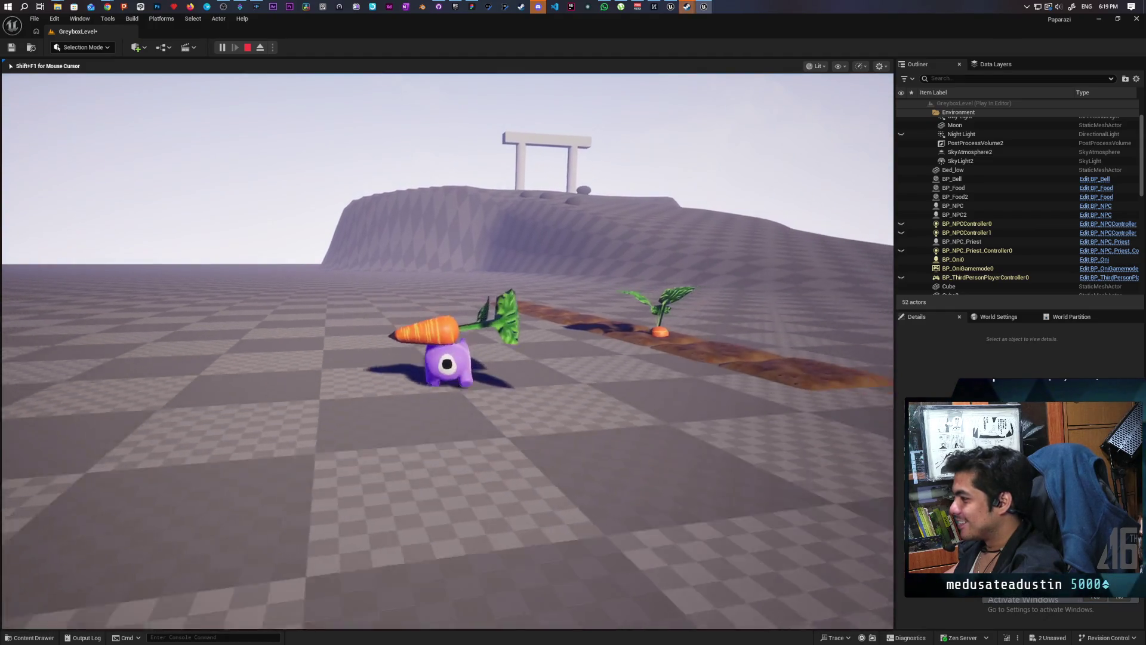
pyautogui.press('Escape')
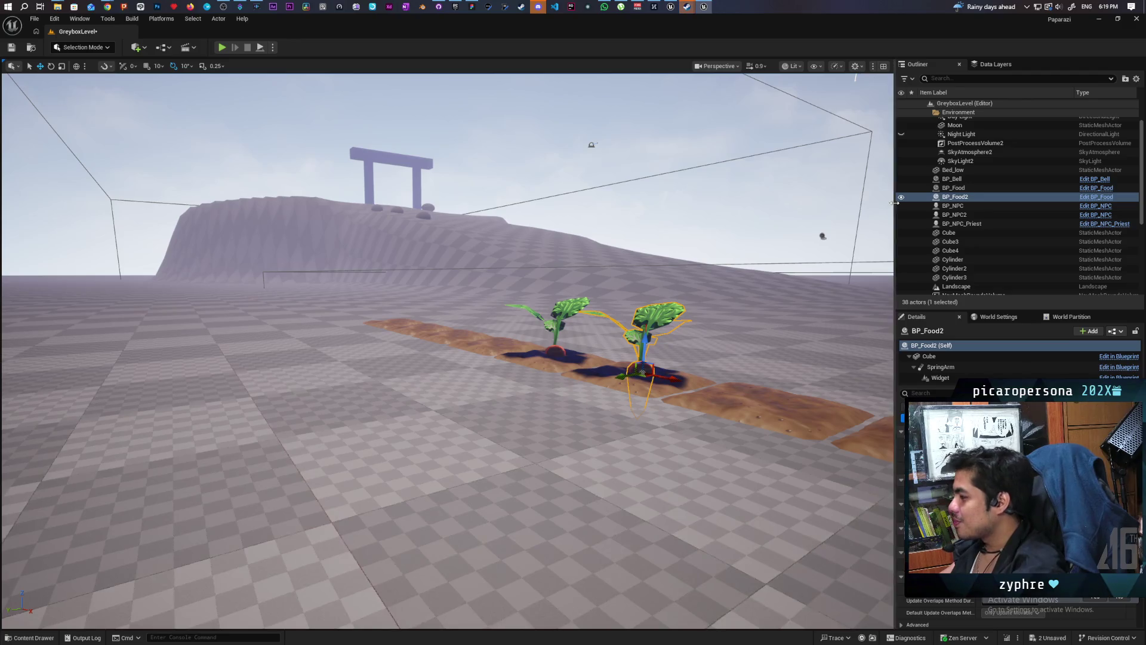
# Select BP_Food's Cube component and open its Carrot_single mesh from the Content Drawer.
pyautogui.press('f')
pyautogui.moveTo(448, 352); pyautogui.dragTo(462, 299)
pyautogui.moveTo(372, 358)
pyautogui.mouseDown()
pyautogui.moveTo(382, 370)
pyautogui.moveTo(372, 378)
pyautogui.mouseUp()
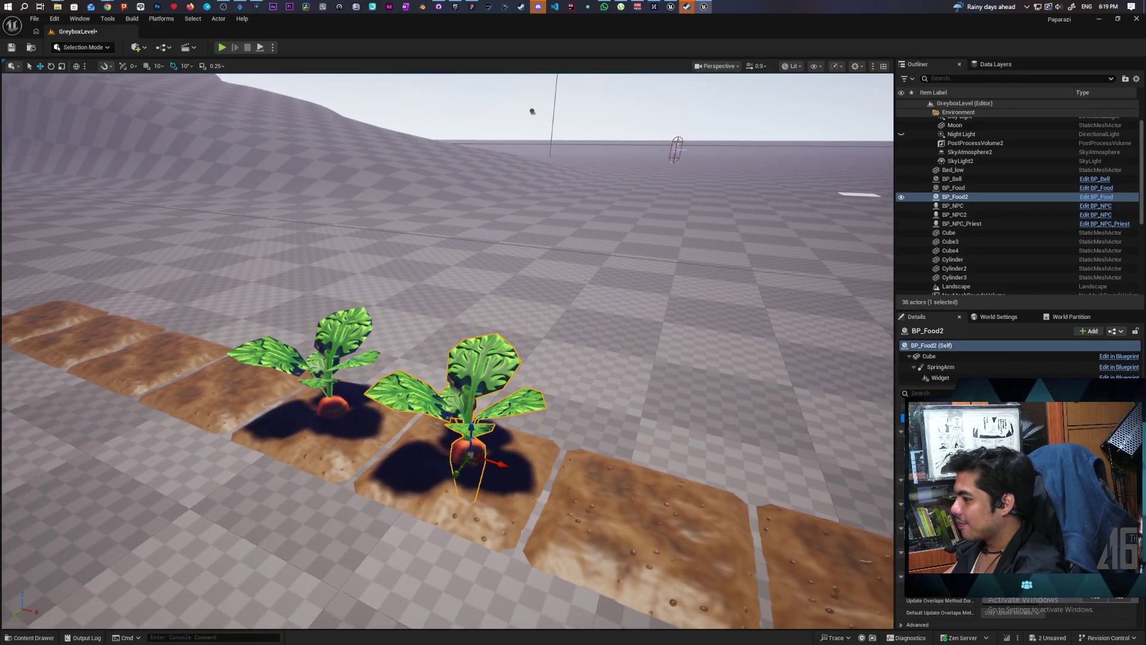
pyautogui.click(344, 376)
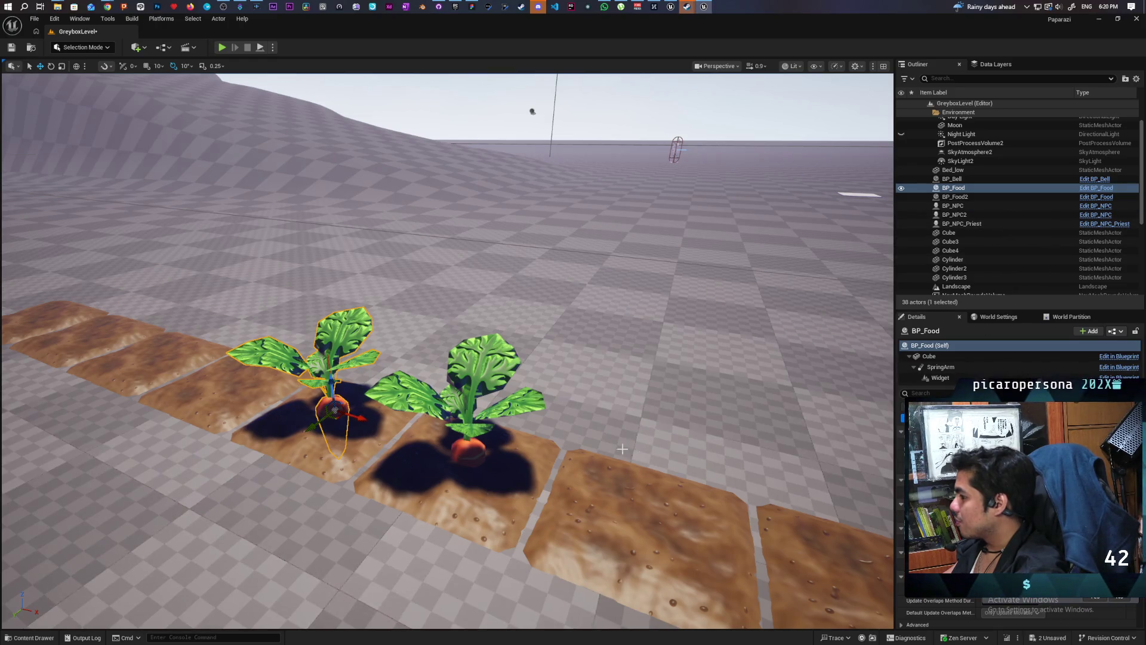
pyautogui.click(932, 357)
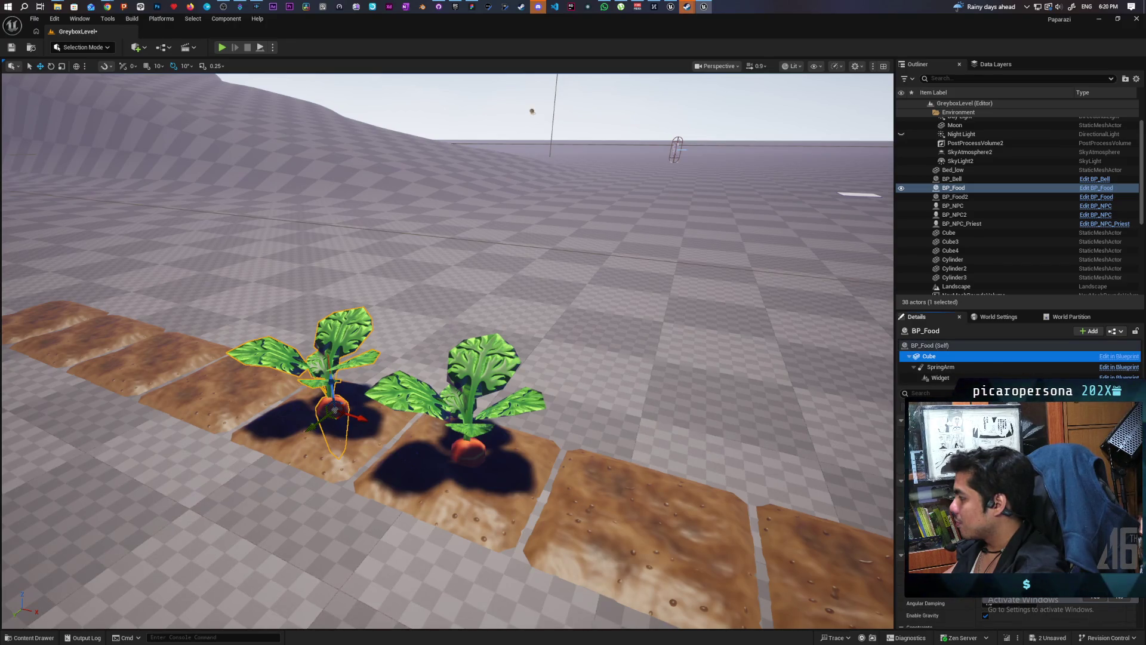
pyautogui.hotkey('ctrl', 'space')
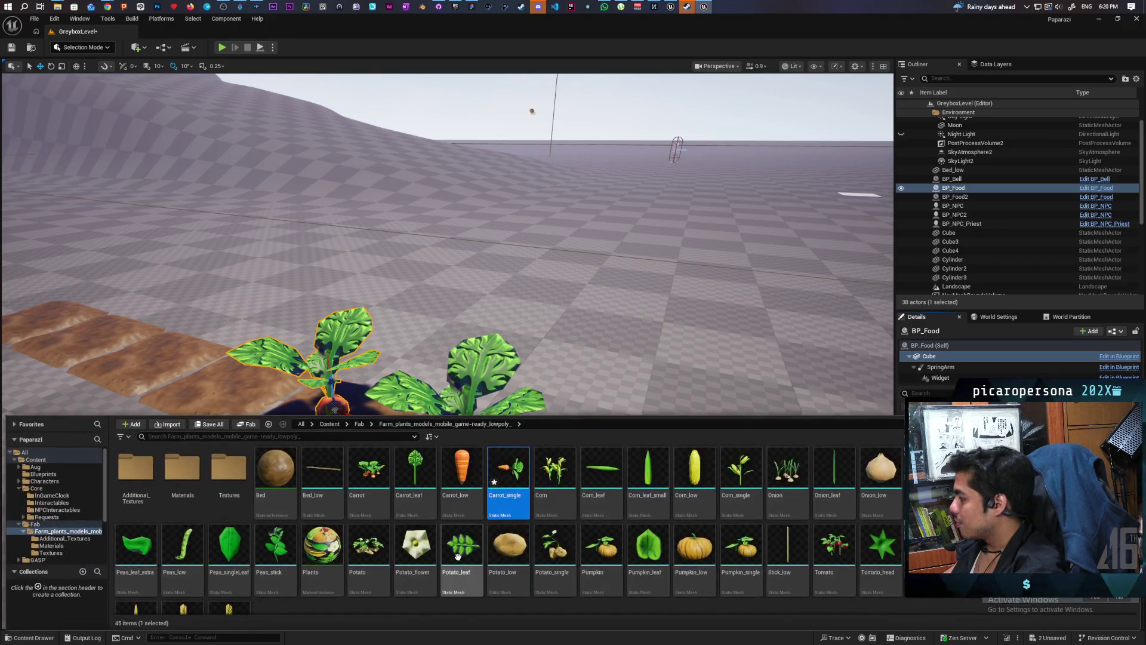
pyautogui.click(502, 474)
pyautogui.doubleClick(503, 473)
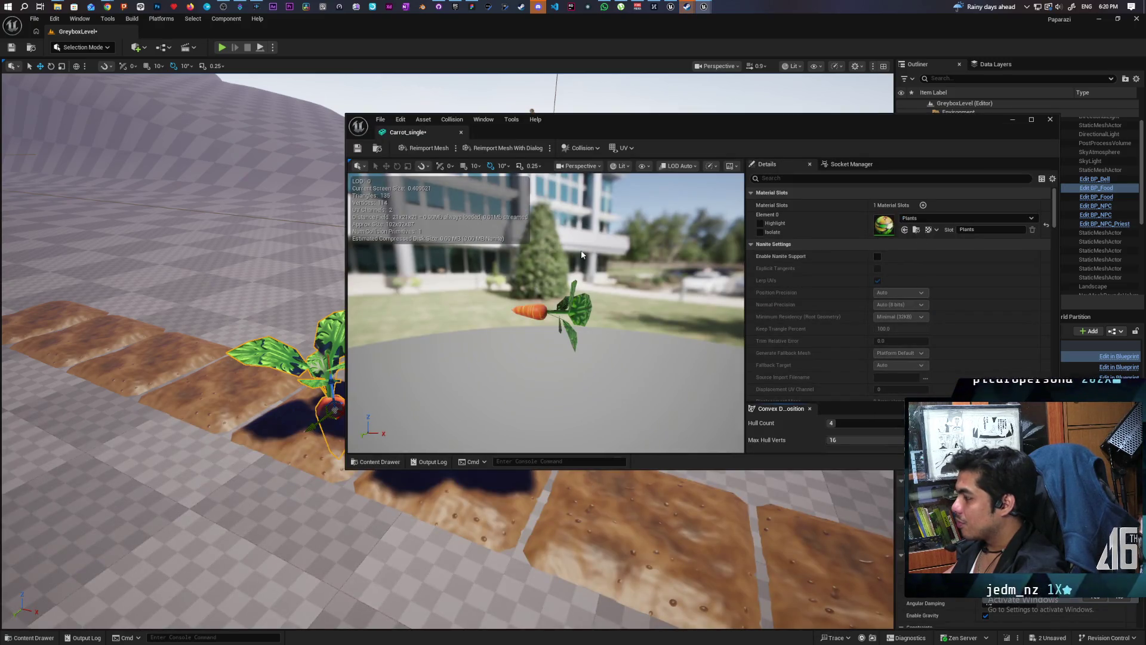
# Show Carrot_single's simple collision and delete its existing collision hull.
pyautogui.press('f')
pyautogui.moveTo(597, 179)
pyautogui.mouseDown()
pyautogui.moveTo(699, 227)
pyautogui.moveTo(639, 192)
pyautogui.mouseUp()
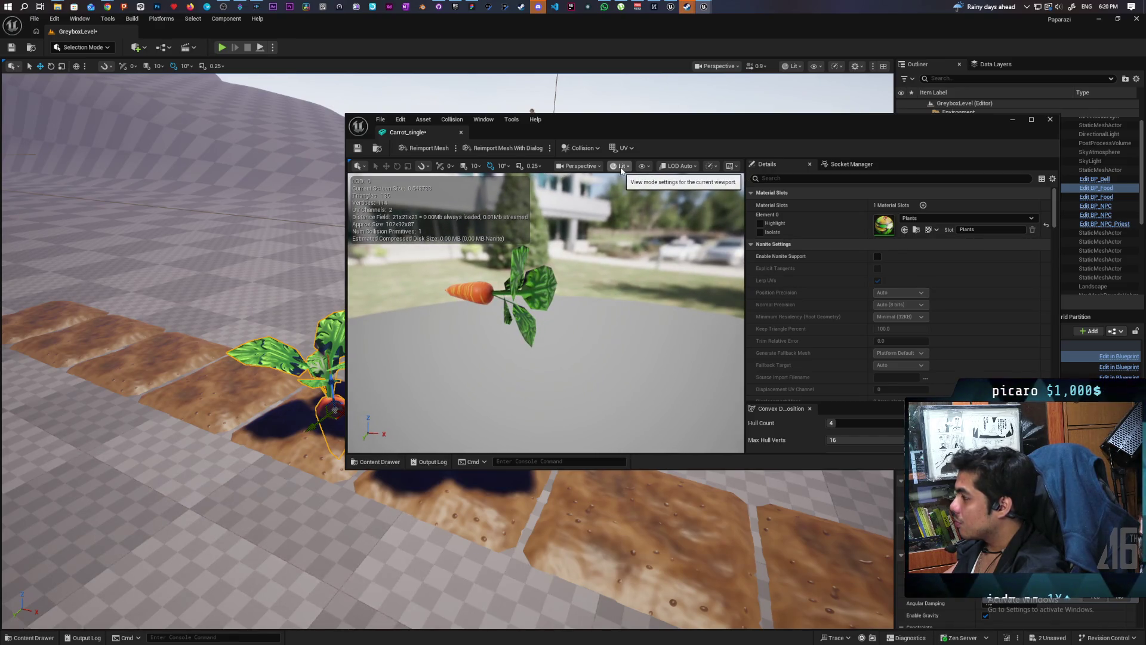
pyautogui.click(643, 166)
pyautogui.click(684, 328)
pyautogui.moveTo(683, 326)
pyautogui.mouseDown()
pyautogui.moveTo(641, 330)
pyautogui.moveTo(681, 327)
pyautogui.moveTo(671, 299)
pyautogui.moveTo(671, 327)
pyautogui.mouseUp()
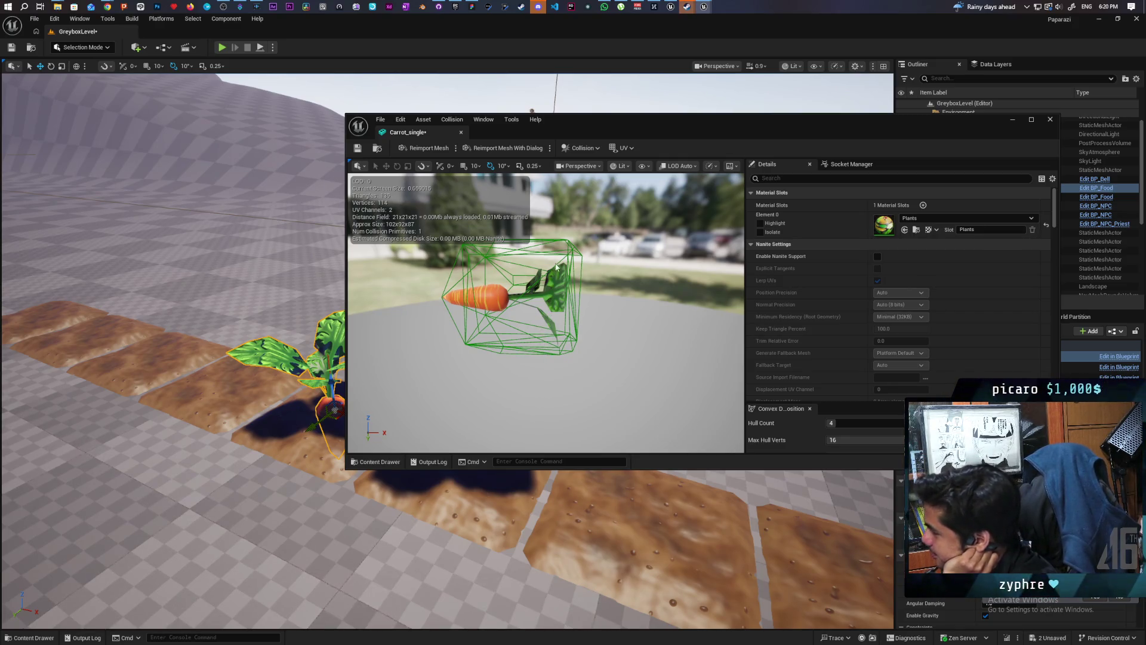
pyautogui.click(464, 343)
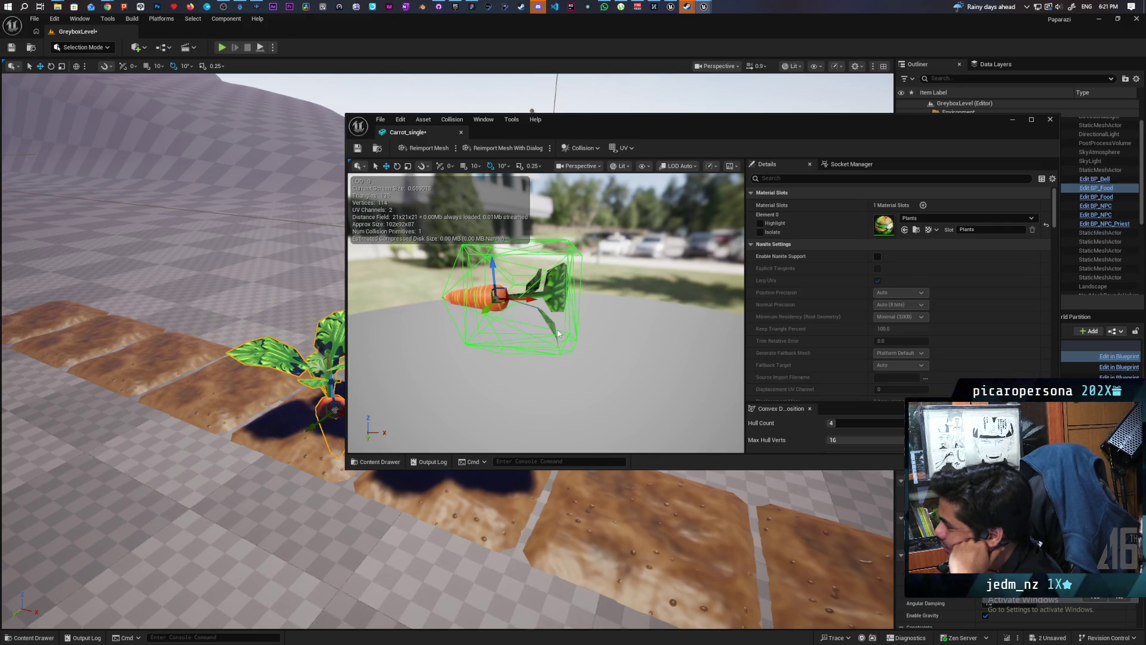
pyautogui.click(568, 250)
pyautogui.press('Delete')
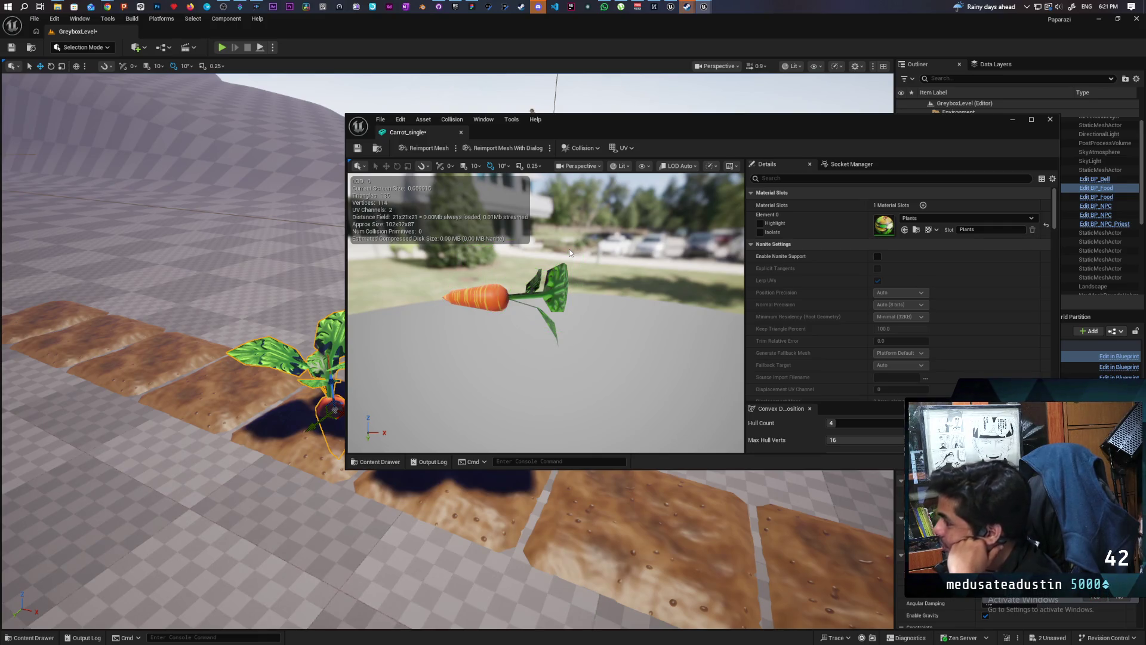
# Add a 26DOP simplified collision, delete it again, and maximize the mesh editor.
pyautogui.click(581, 147)
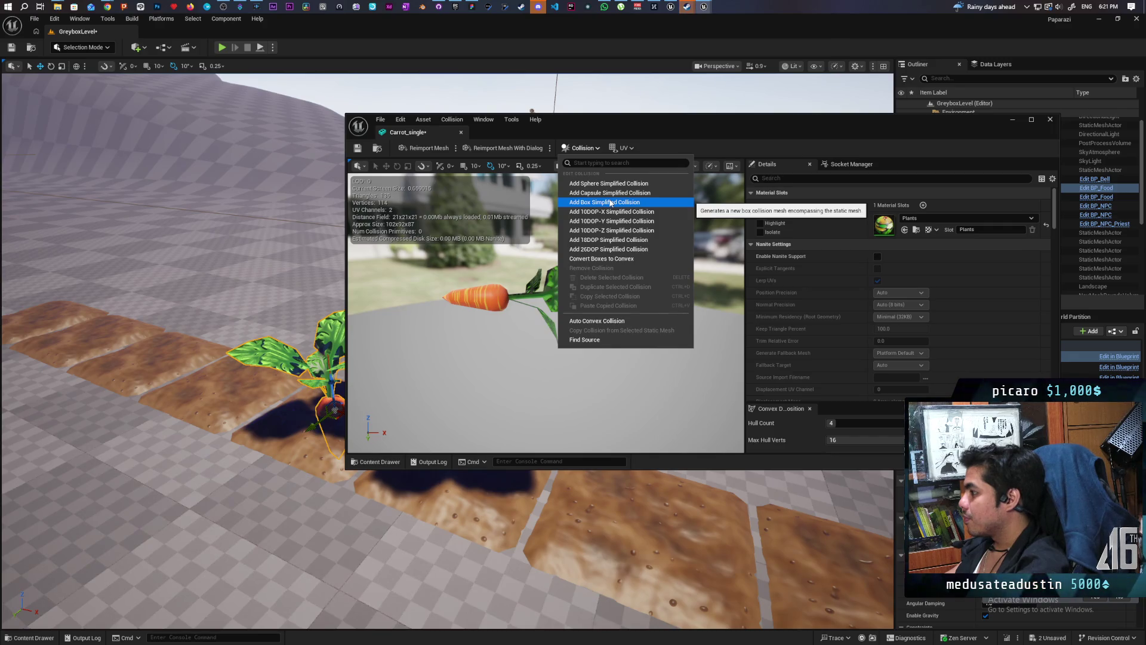
pyautogui.click(624, 253)
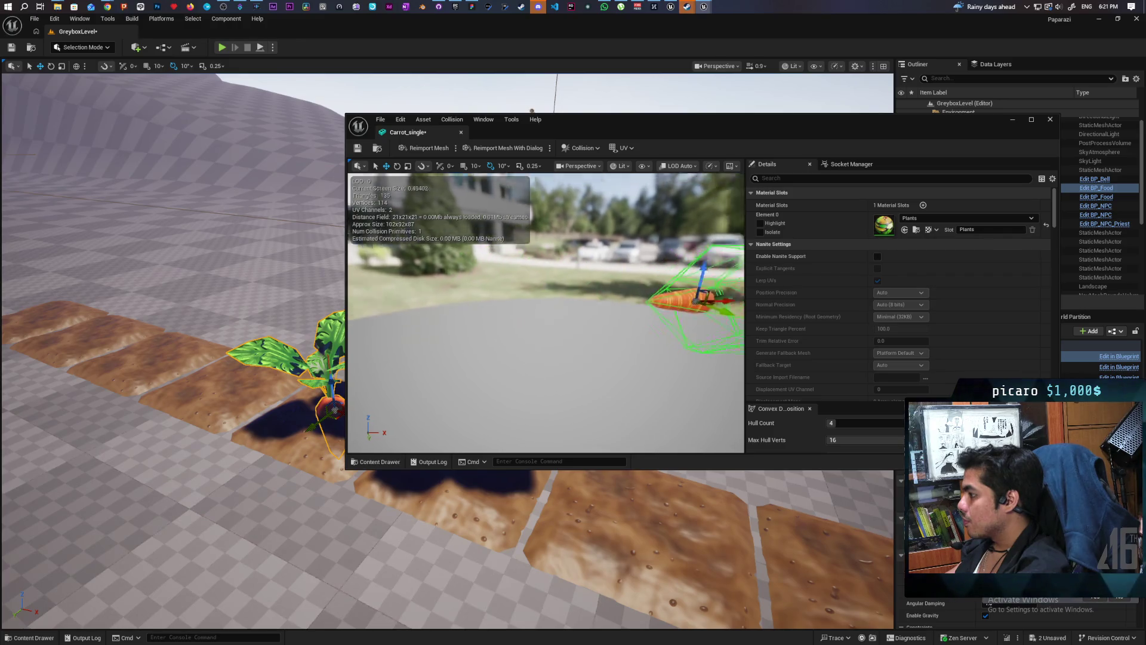
pyautogui.moveTo(546, 311)
pyautogui.mouseDown()
pyautogui.moveTo(570, 308)
pyautogui.moveTo(556, 310)
pyautogui.mouseUp()
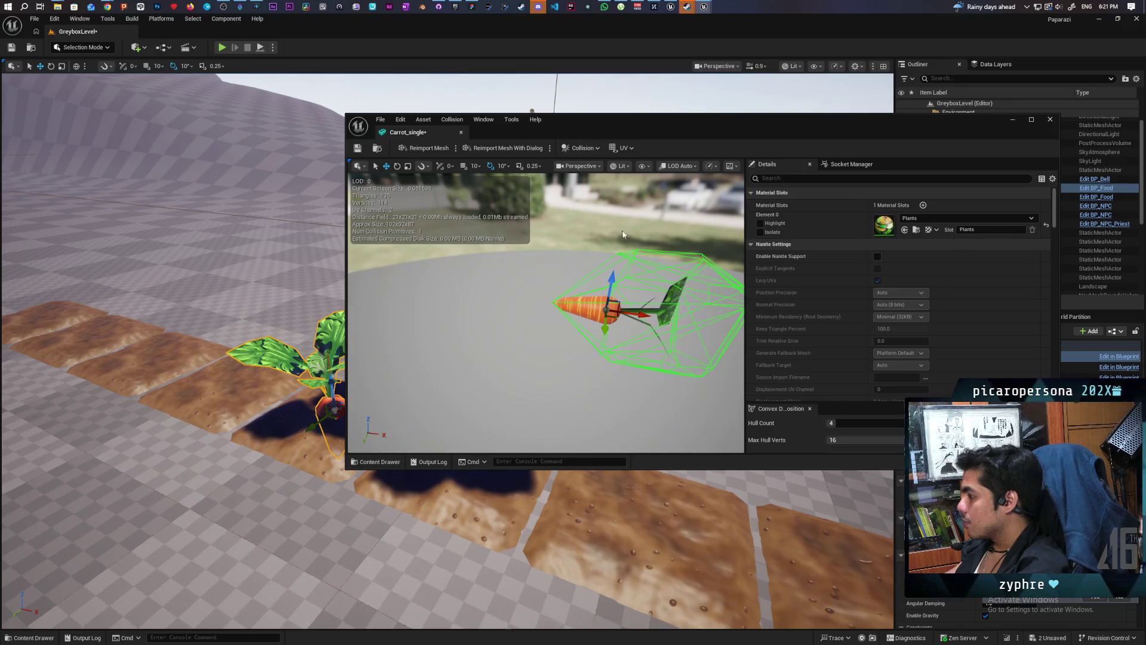
pyautogui.press('Delete')
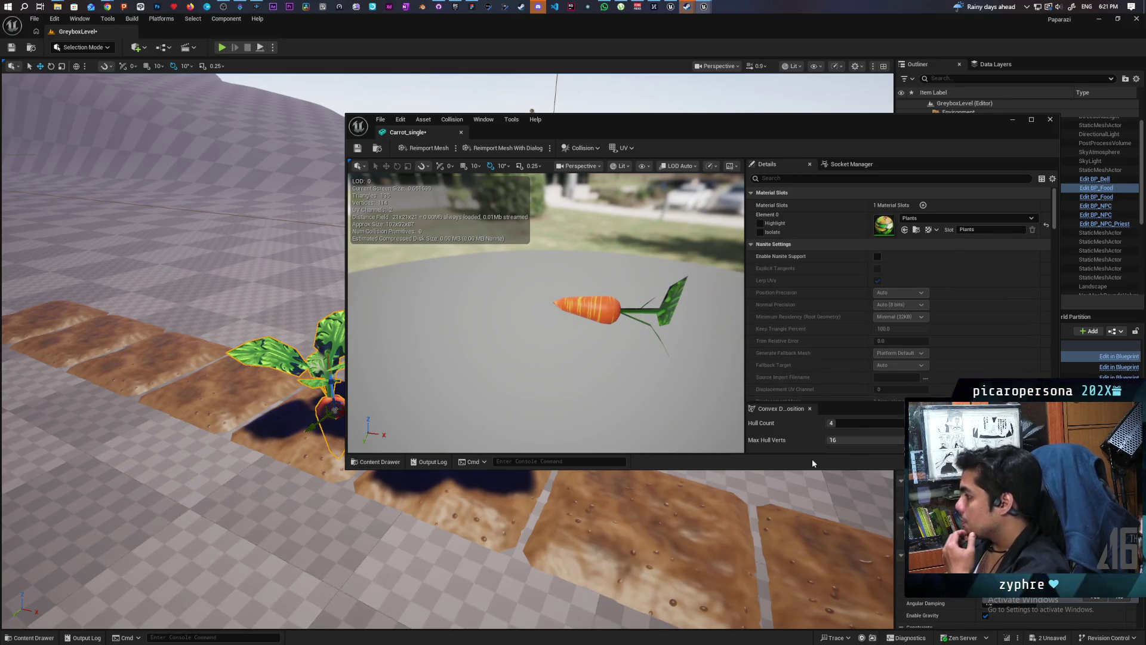
pyautogui.press('super+Up')
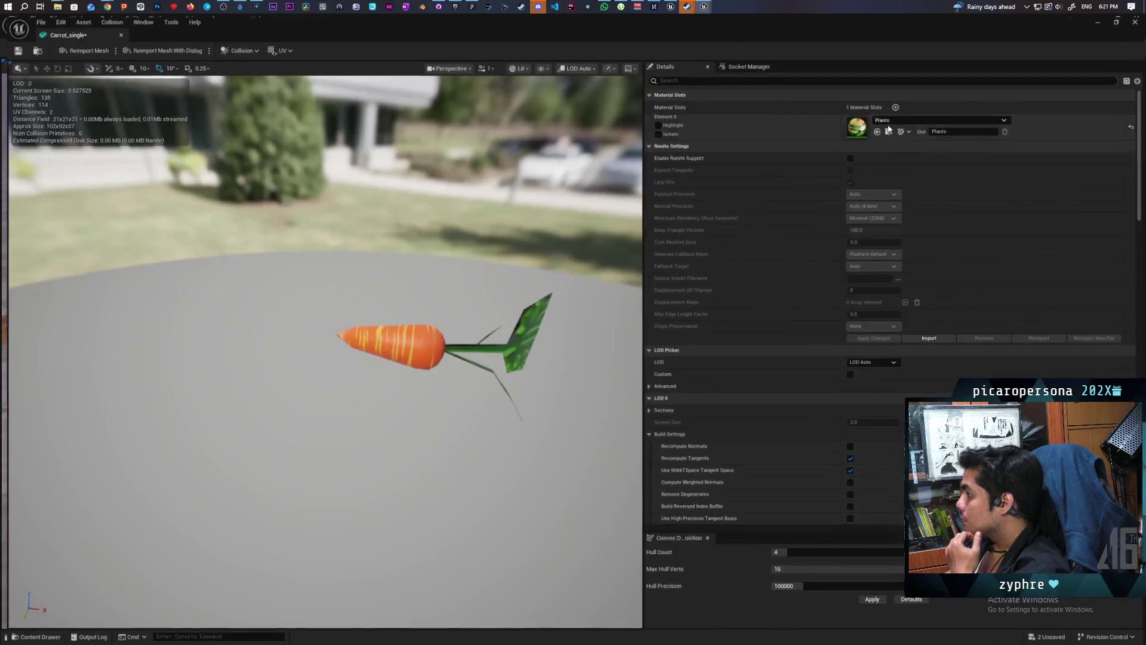
# Change the Hull Precision value so Carrot_single gets 4 convex collision hulls.
pyautogui.click(796, 586)
pyautogui.write('000')
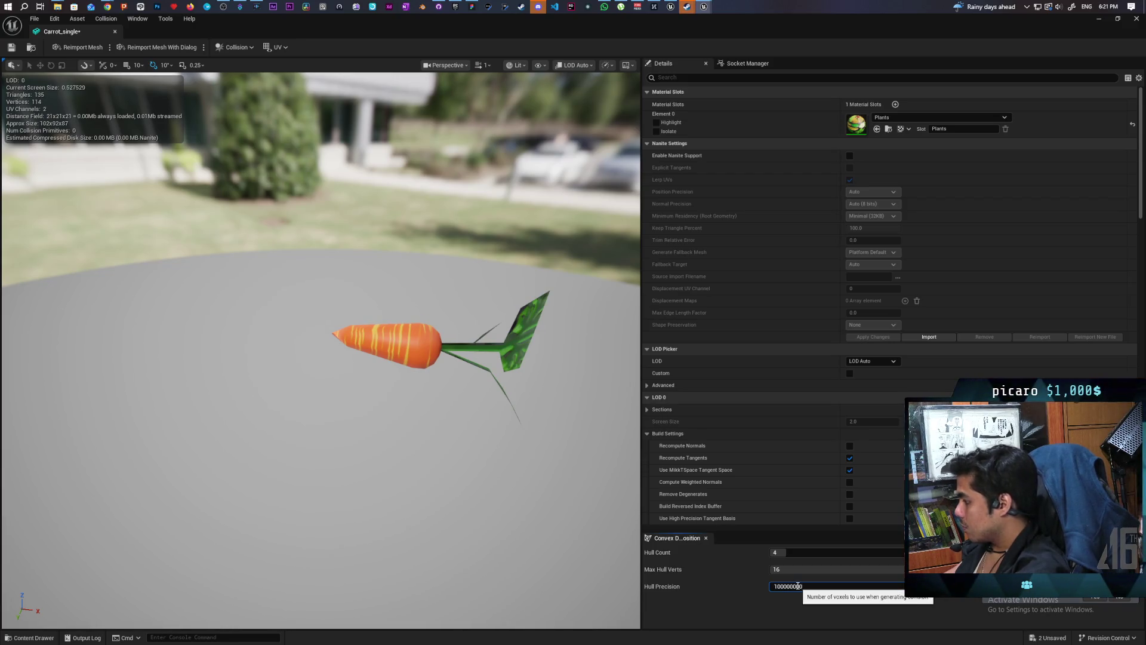
pyautogui.click(872, 601)
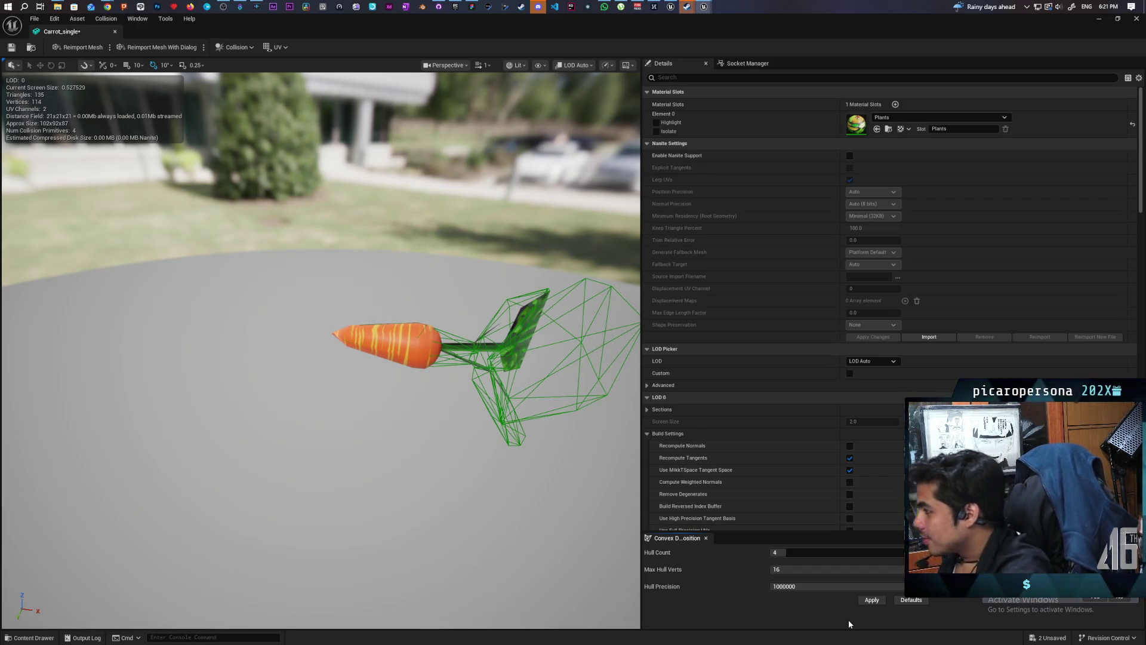
pyautogui.moveTo(570, 492)
pyautogui.mouseDown()
pyautogui.moveTo(304, 512)
pyautogui.moveTo(80, 83)
pyautogui.mouseUp()
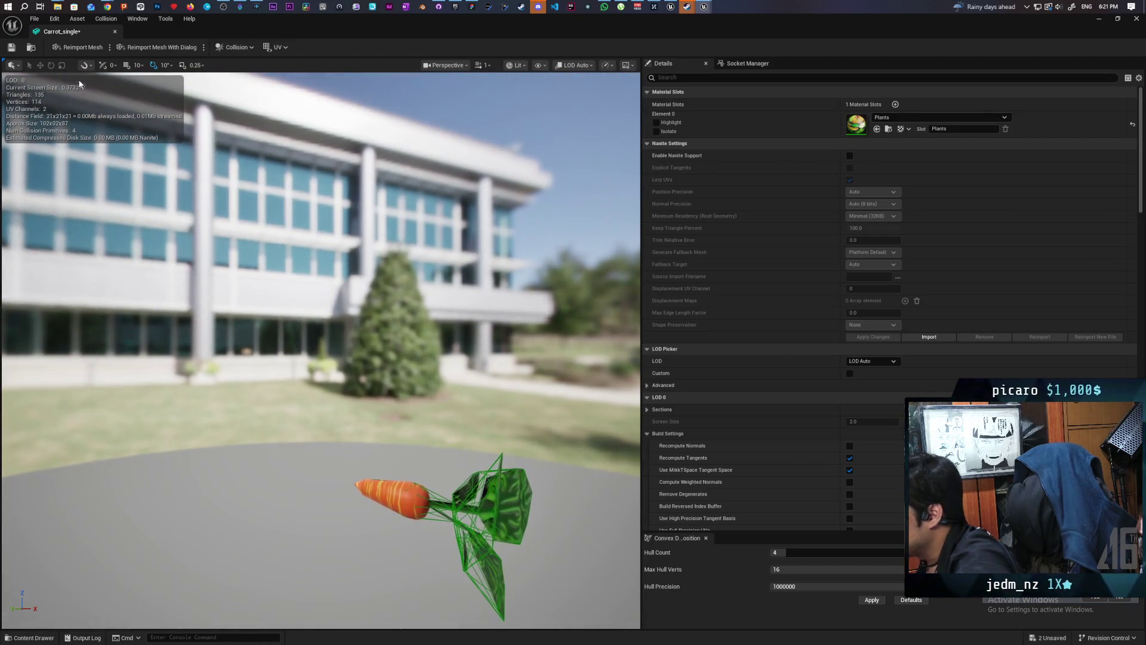
# Save Carrot_single, dock its tab beside GreyboxLevel, and return to the level.
pyautogui.click(10, 49)
pyautogui.moveTo(62, 31)
pyautogui.mouseDown()
pyautogui.moveTo(84, 78)
pyautogui.moveTo(108, 31)
pyautogui.mouseUp()
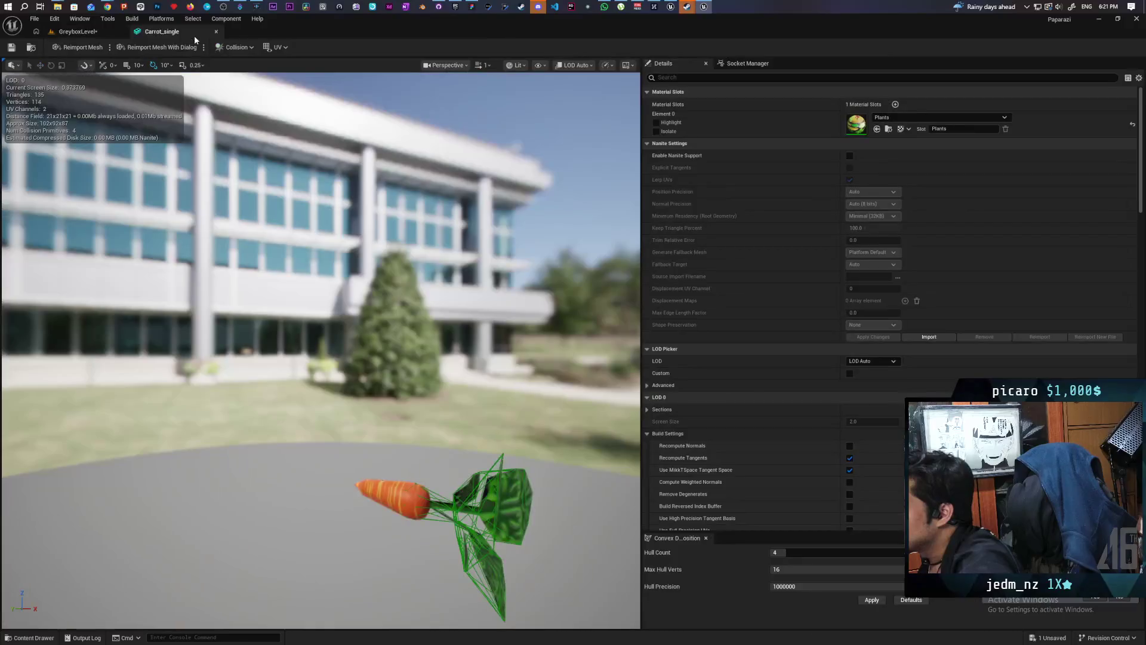
pyautogui.click(108, 31)
# Start Play In Editor with Alt+P and walk the character to the carrot plot.
pyautogui.hotkey('alt', 'p')
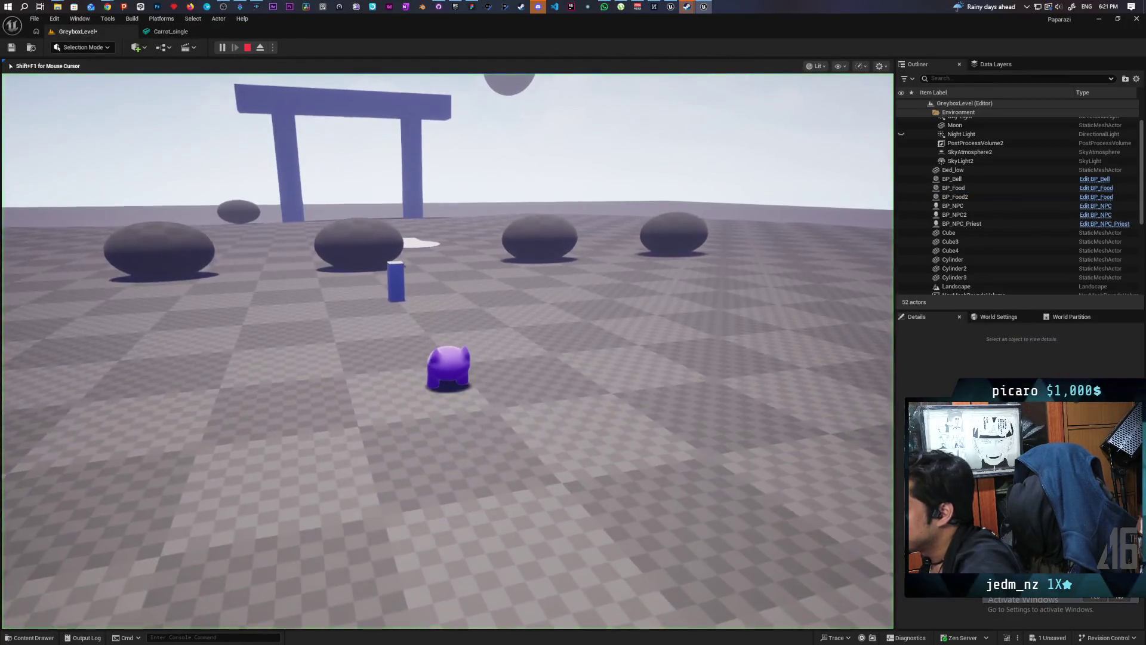
pyautogui.press('w')
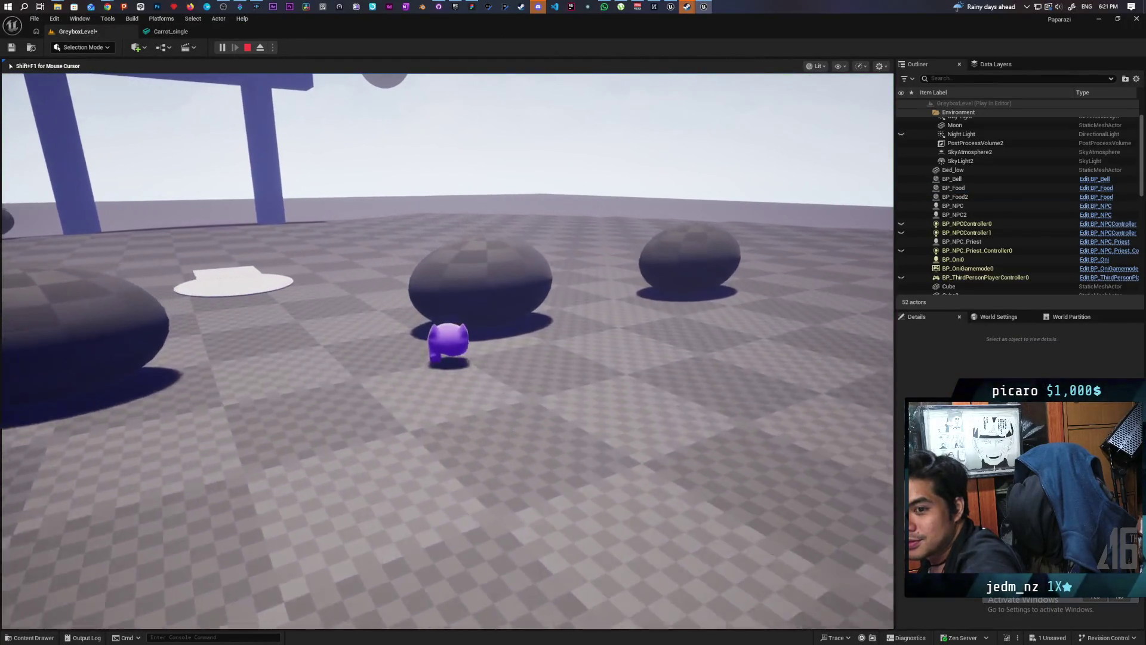
pyautogui.press('w')
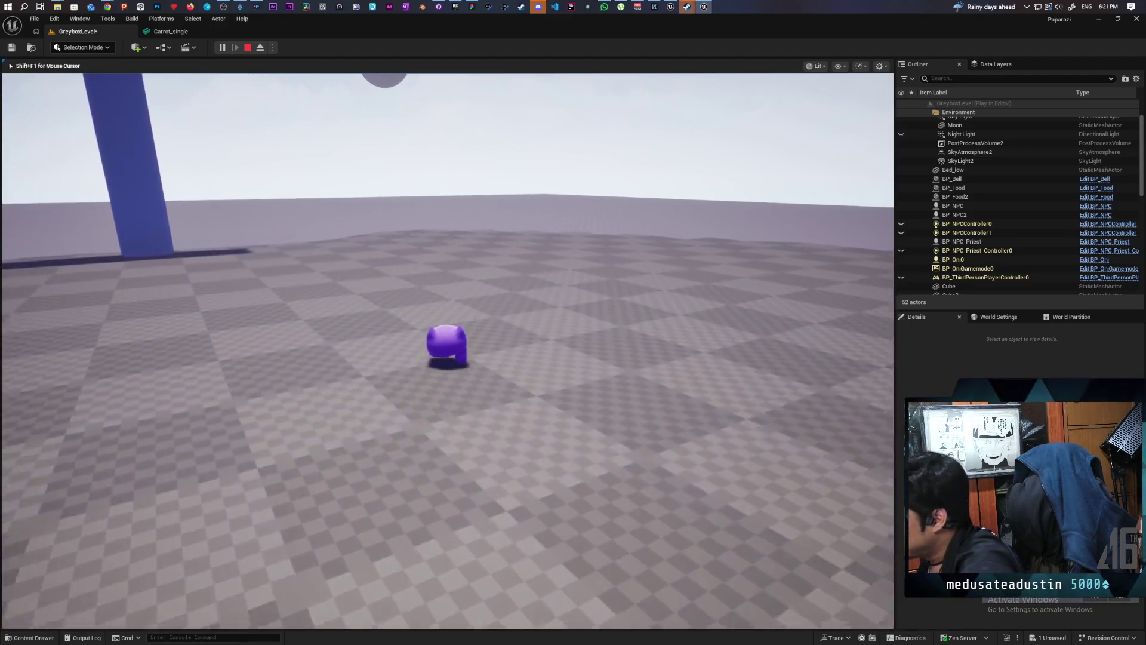
pyautogui.press('w')
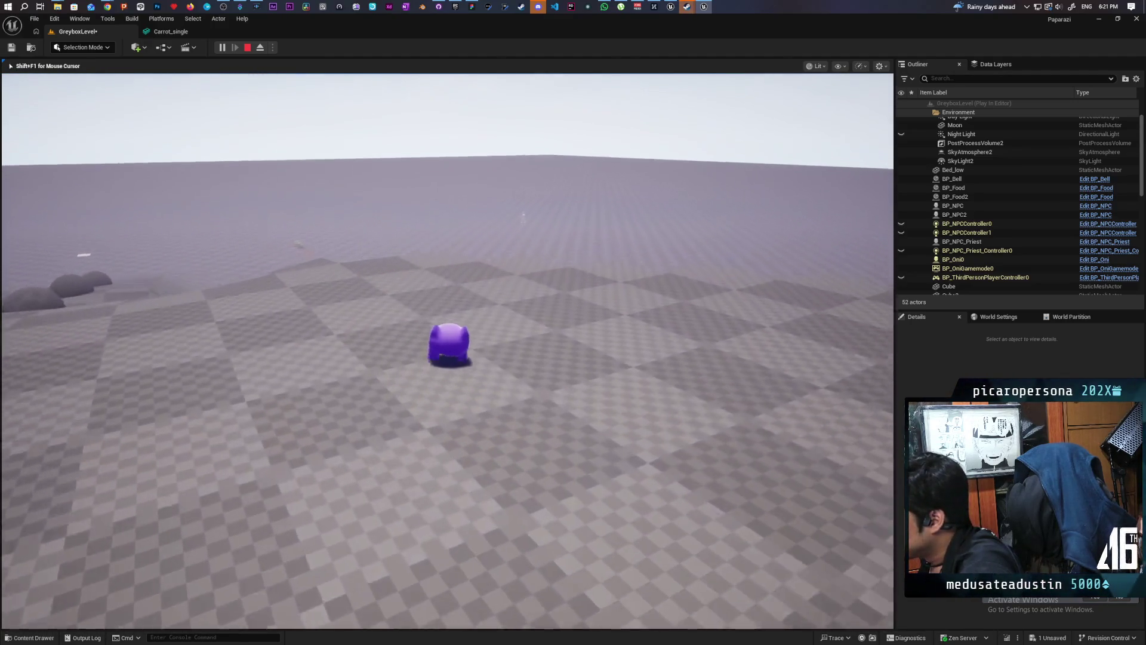
pyautogui.press('w')
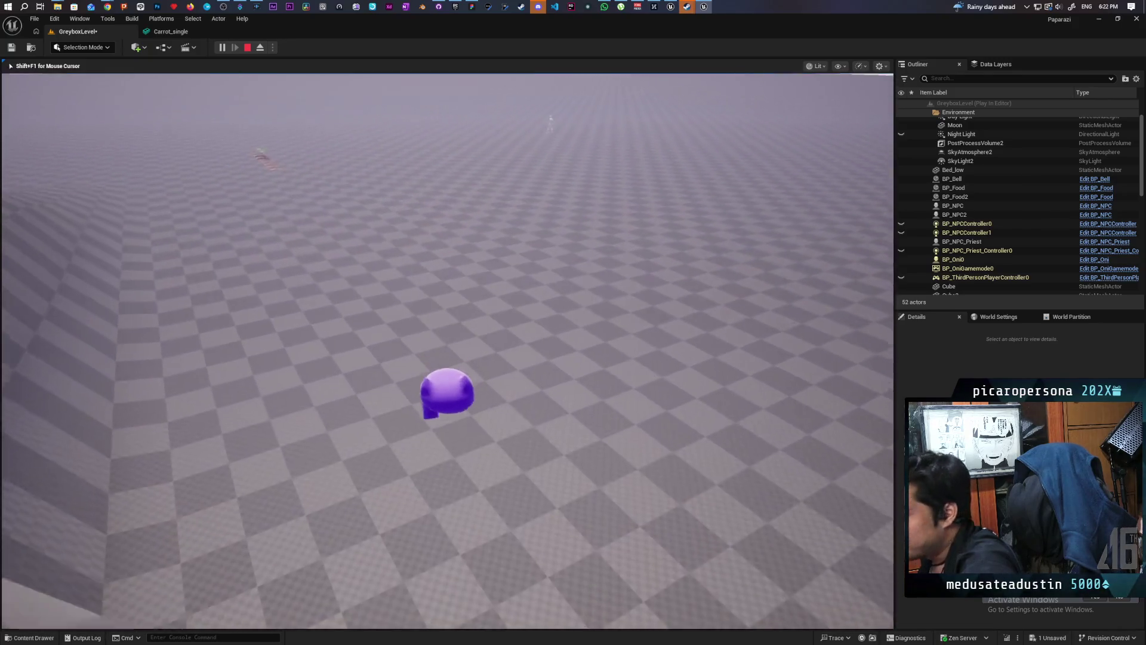
pyautogui.press('w')
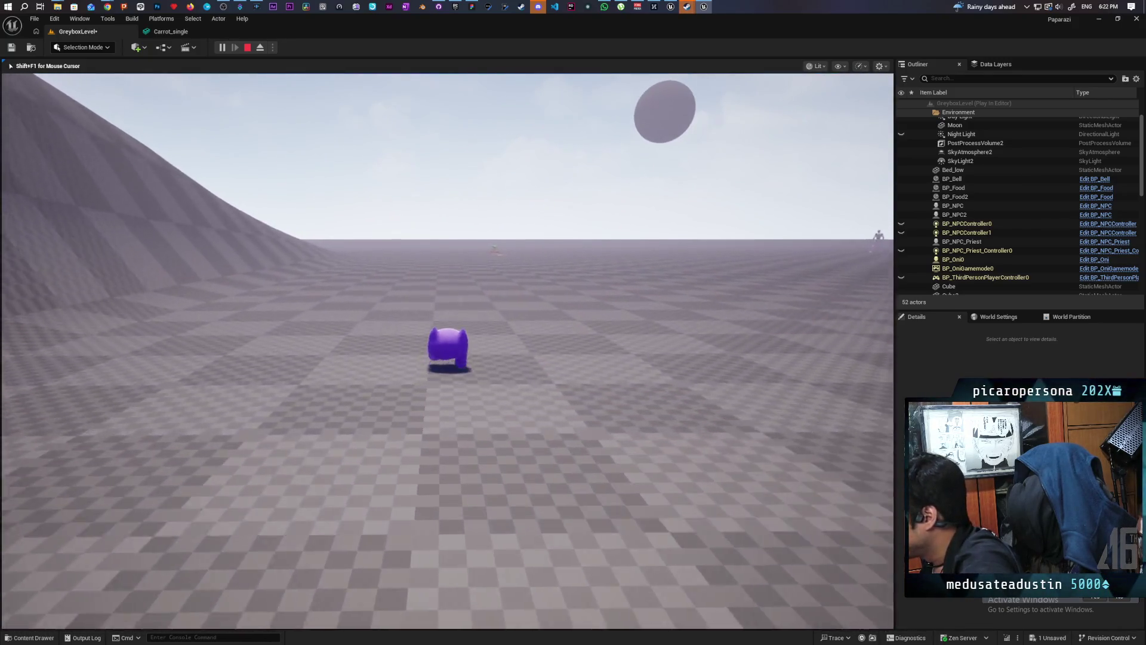
pyautogui.press('w')
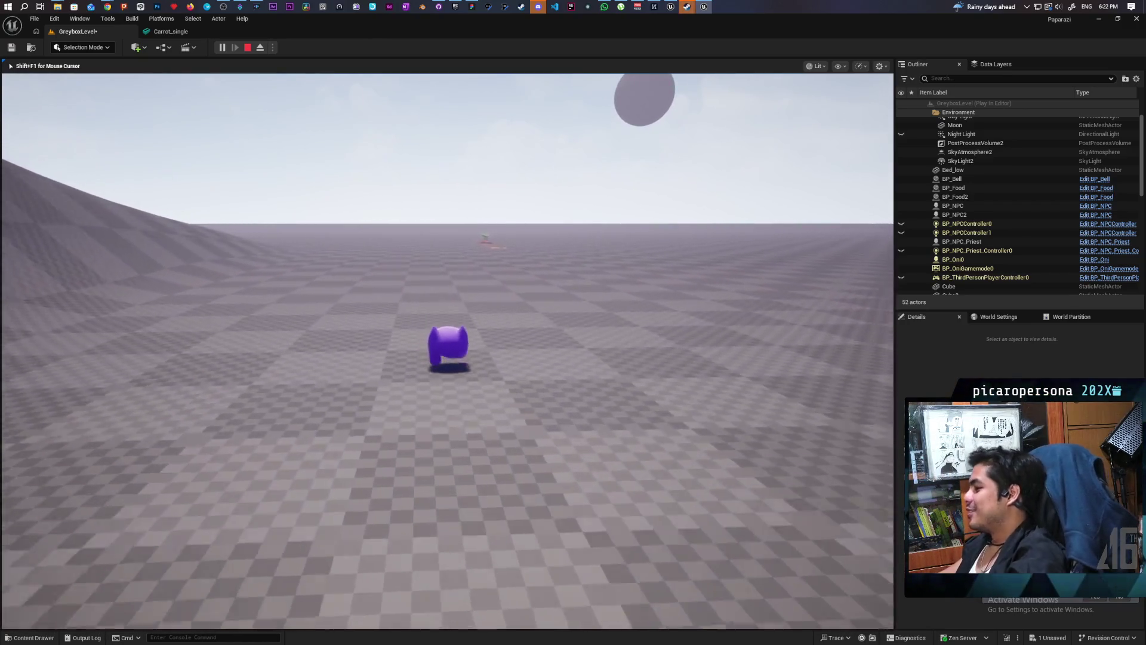
pyautogui.press('w')
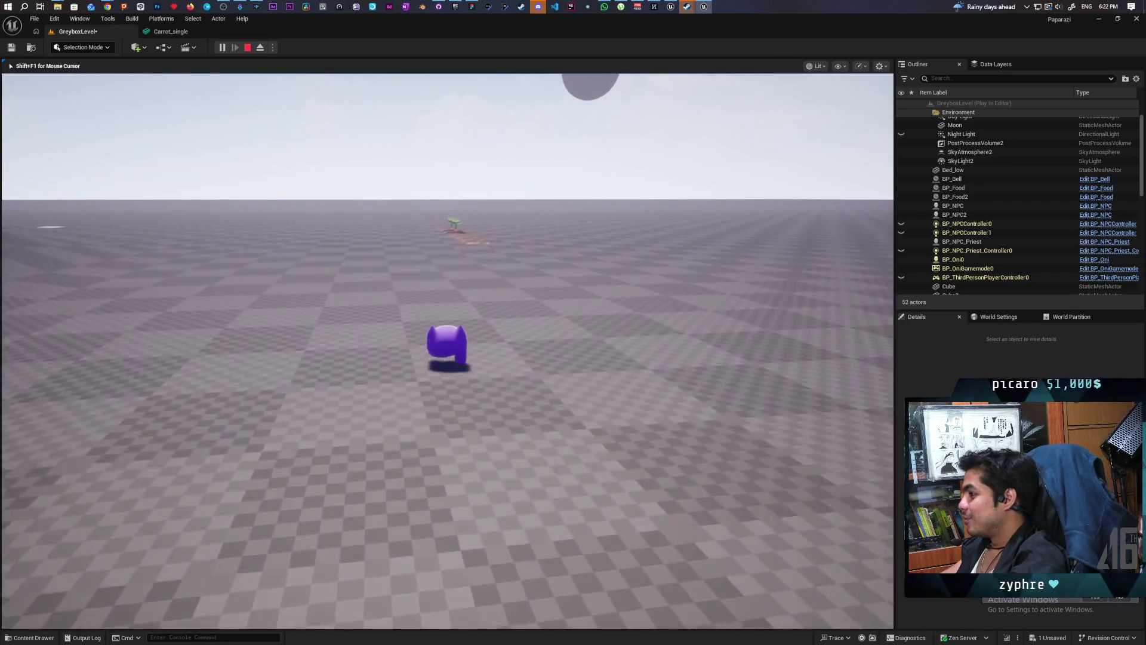
pyautogui.press('w')
pyautogui.press('w')
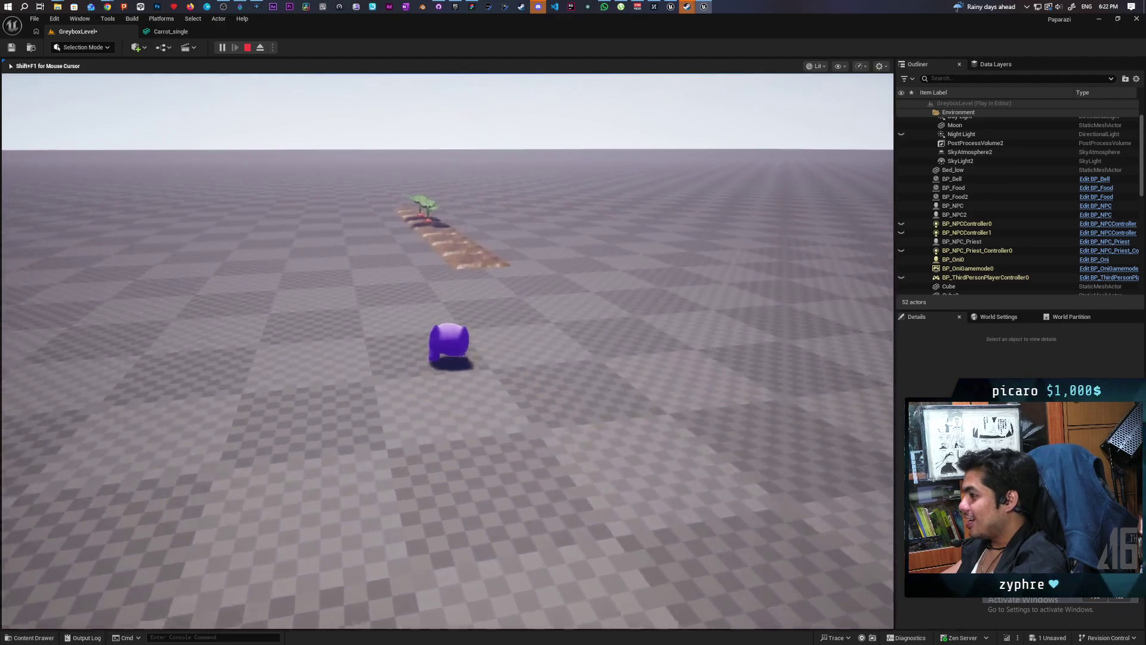
pyautogui.press('w')
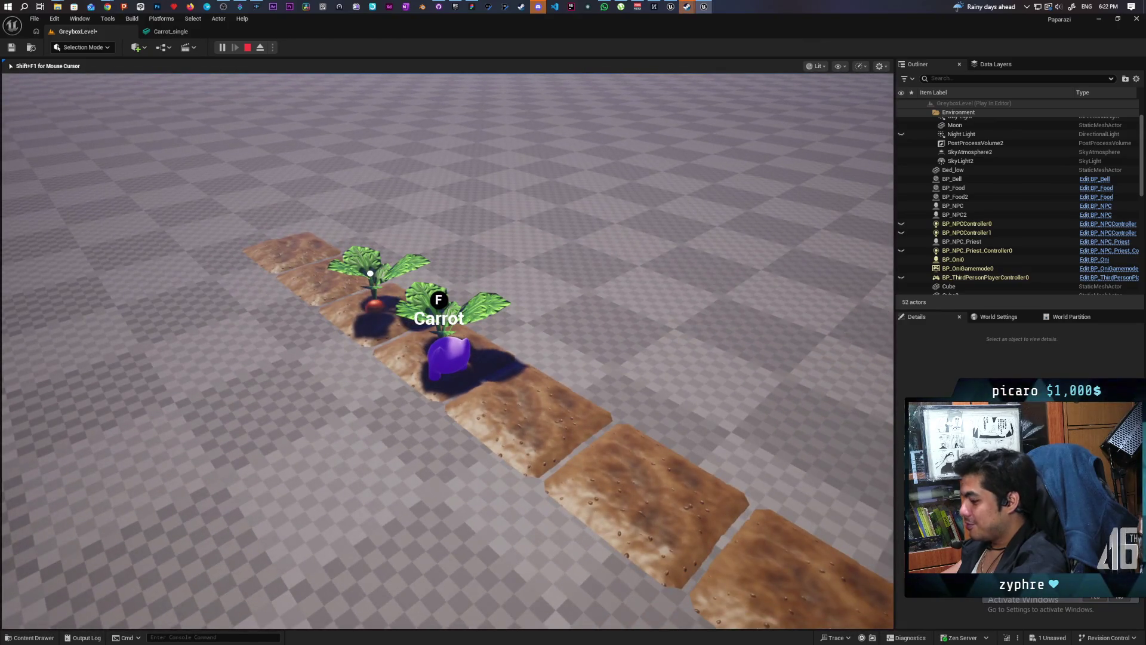
# Pick up carrots with F, moving around the plant until one pulls out of the soil.
pyautogui.press('f')
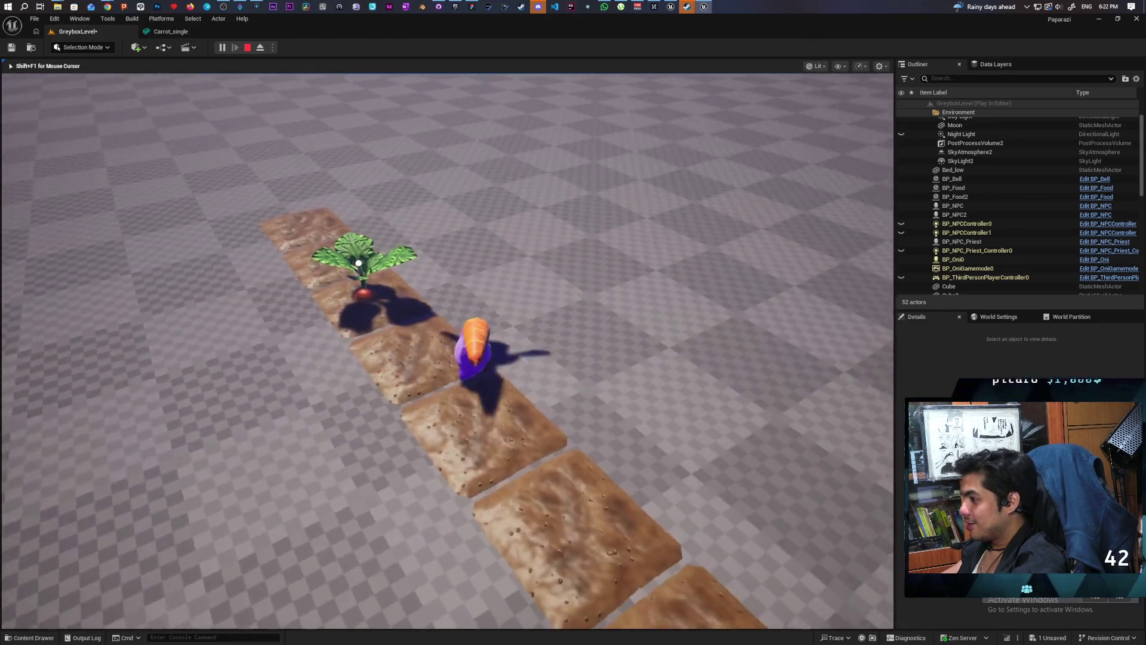
pyautogui.press('d')
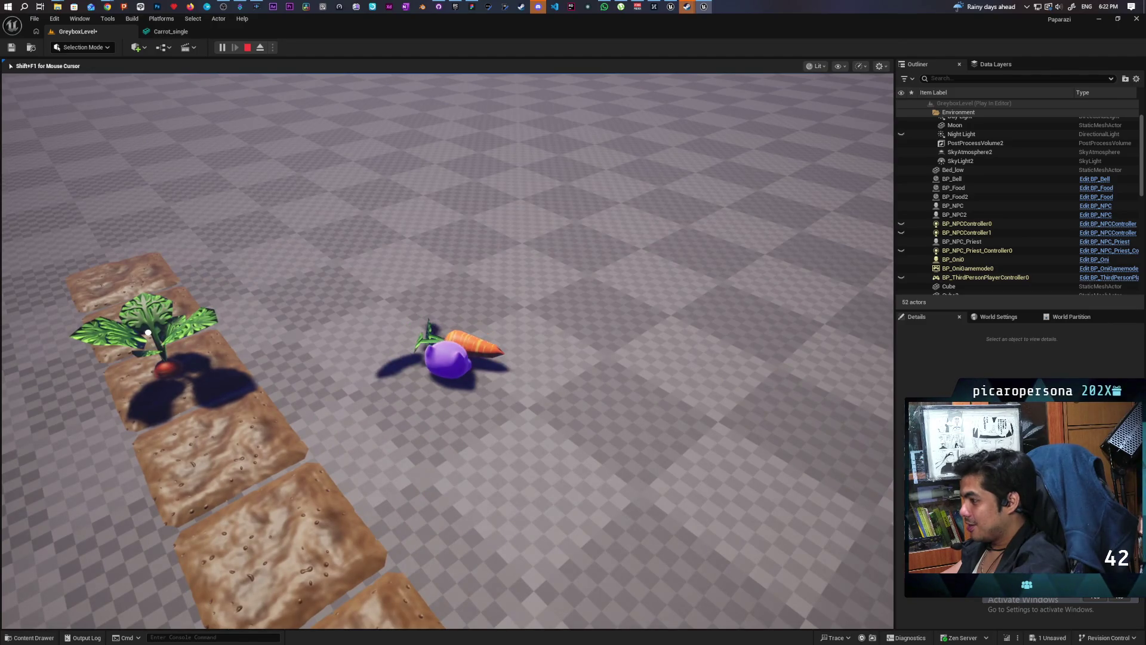
pyautogui.press('f')
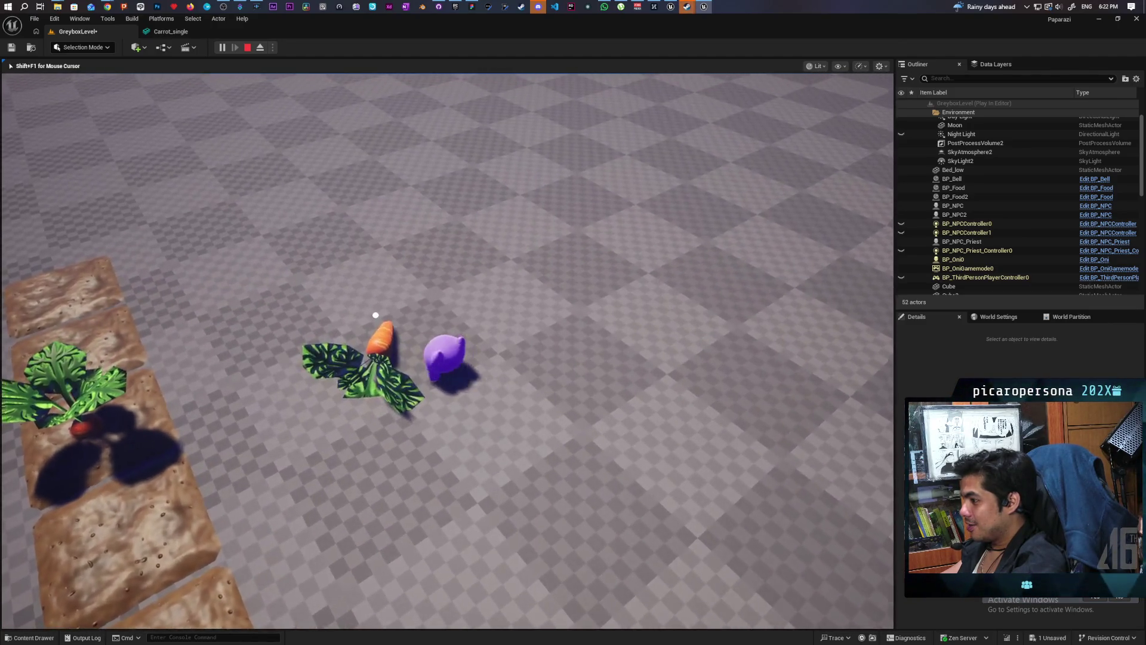
pyautogui.press('s')
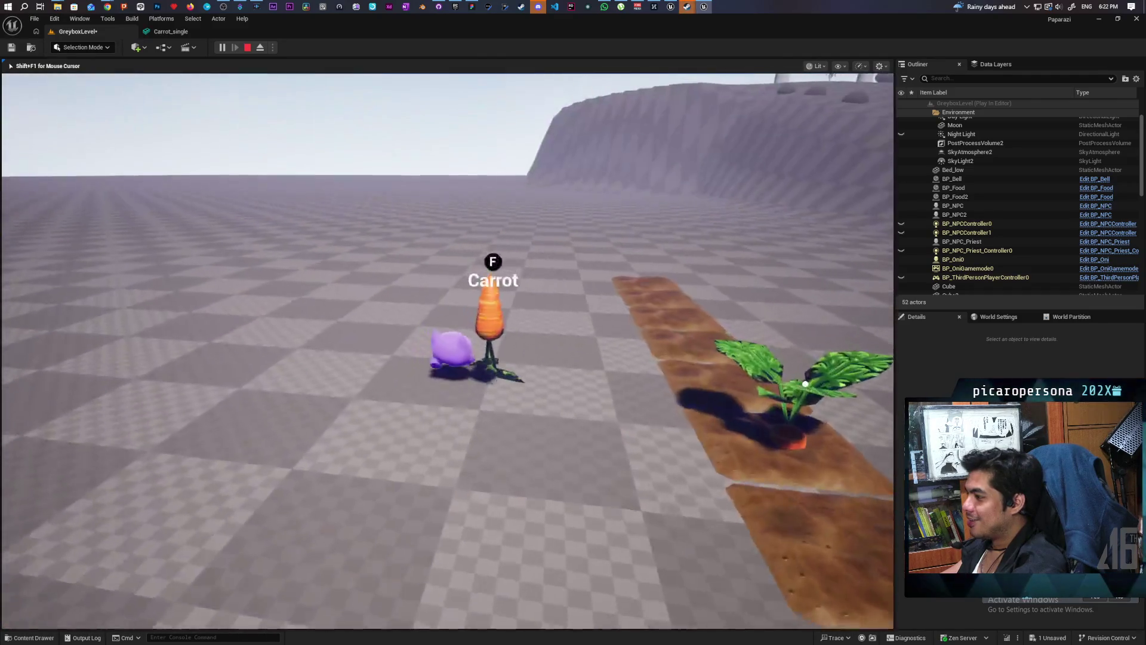
pyautogui.press('w')
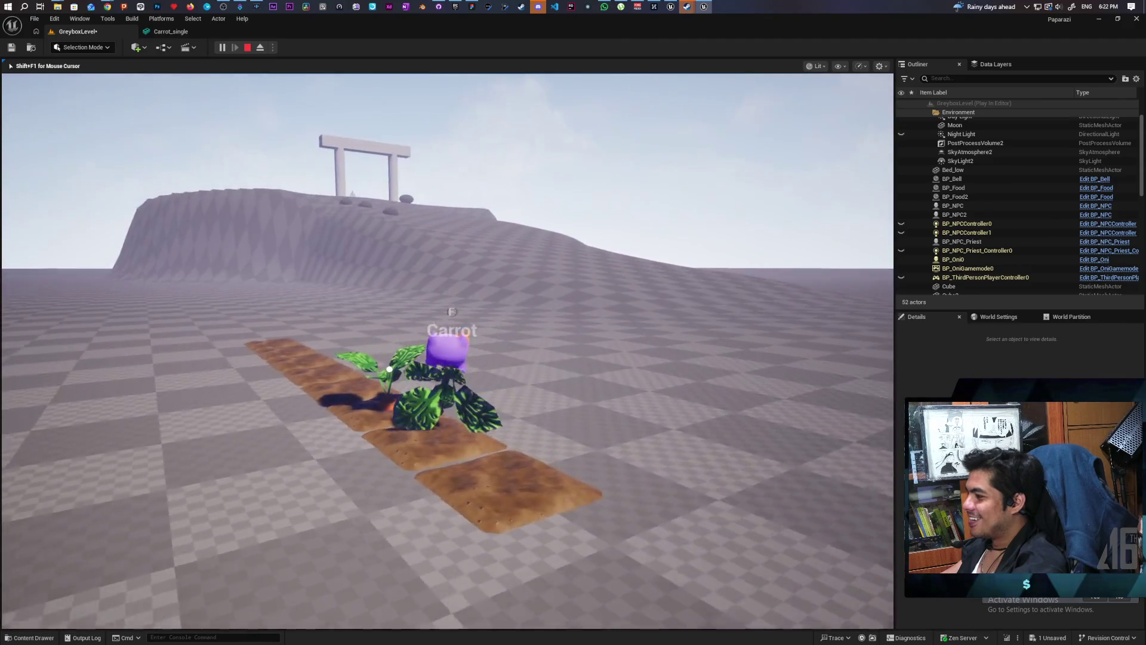
pyautogui.press('s')
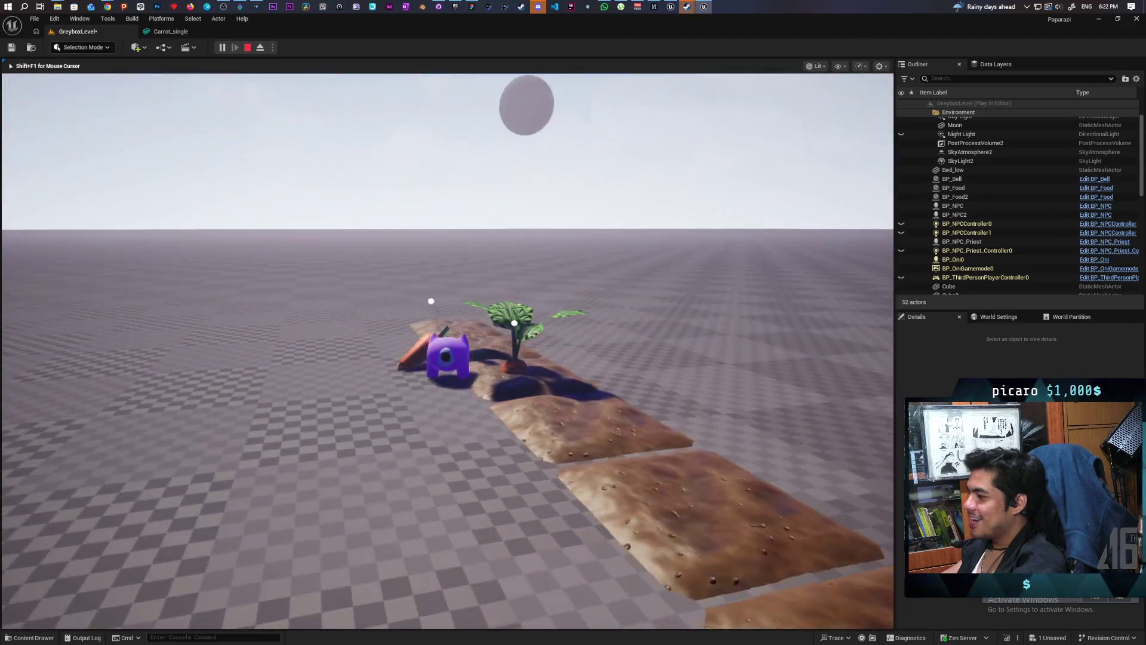
pyautogui.press('w')
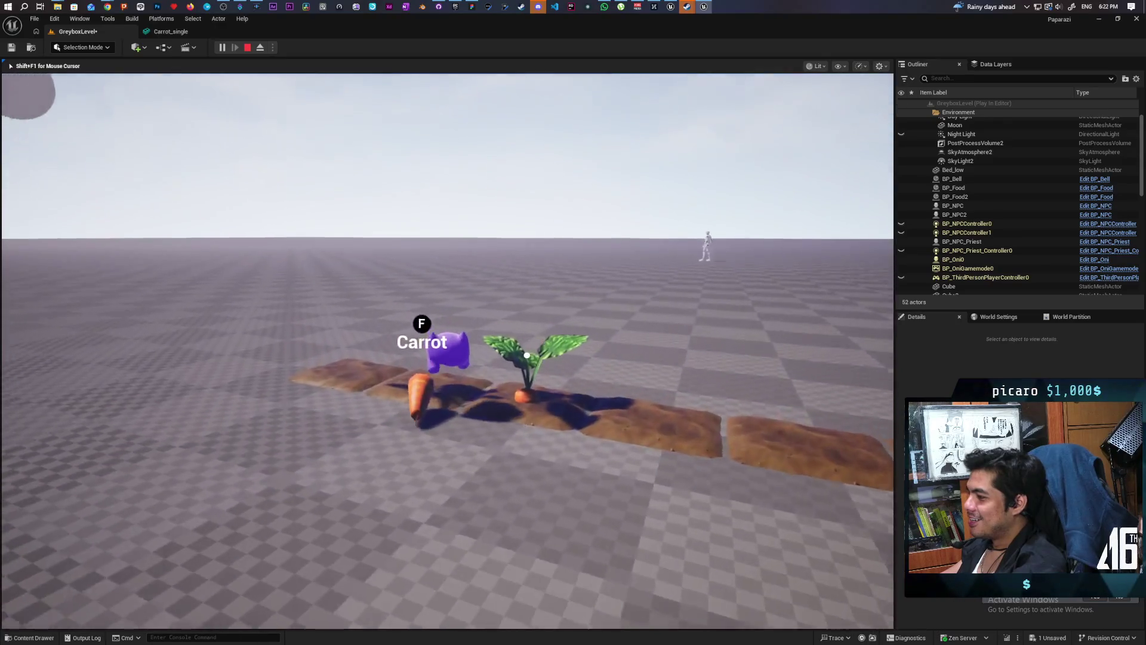
pyautogui.press('f')
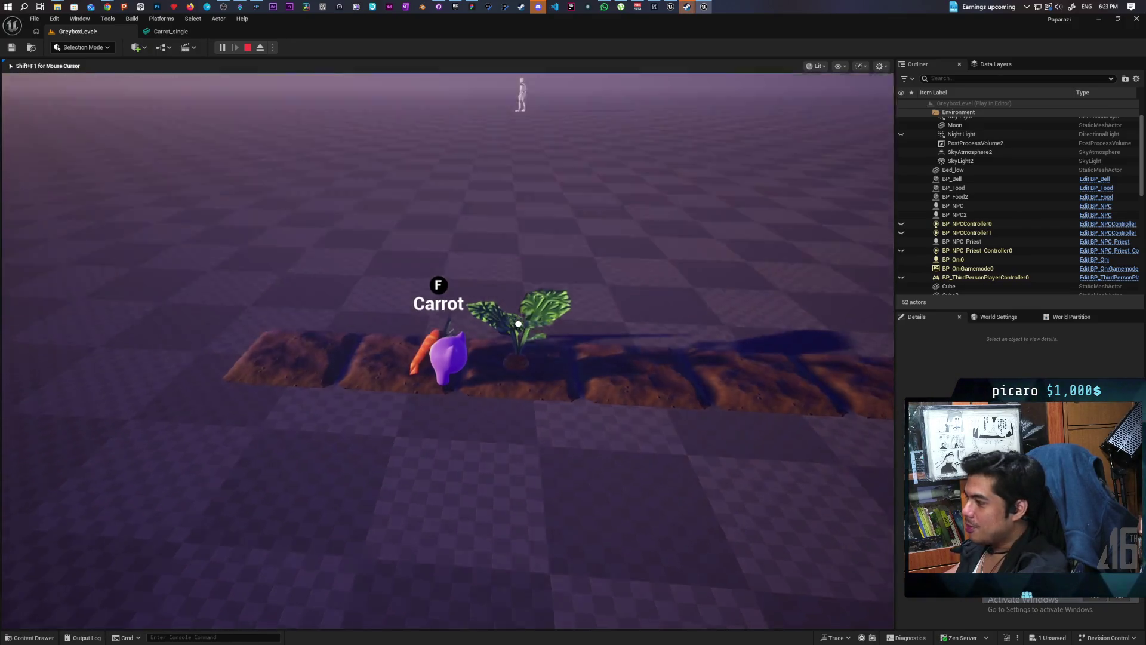
# Pull another carrot, step beside the soil bed, then end the playtest with Esc.
pyautogui.press('f')
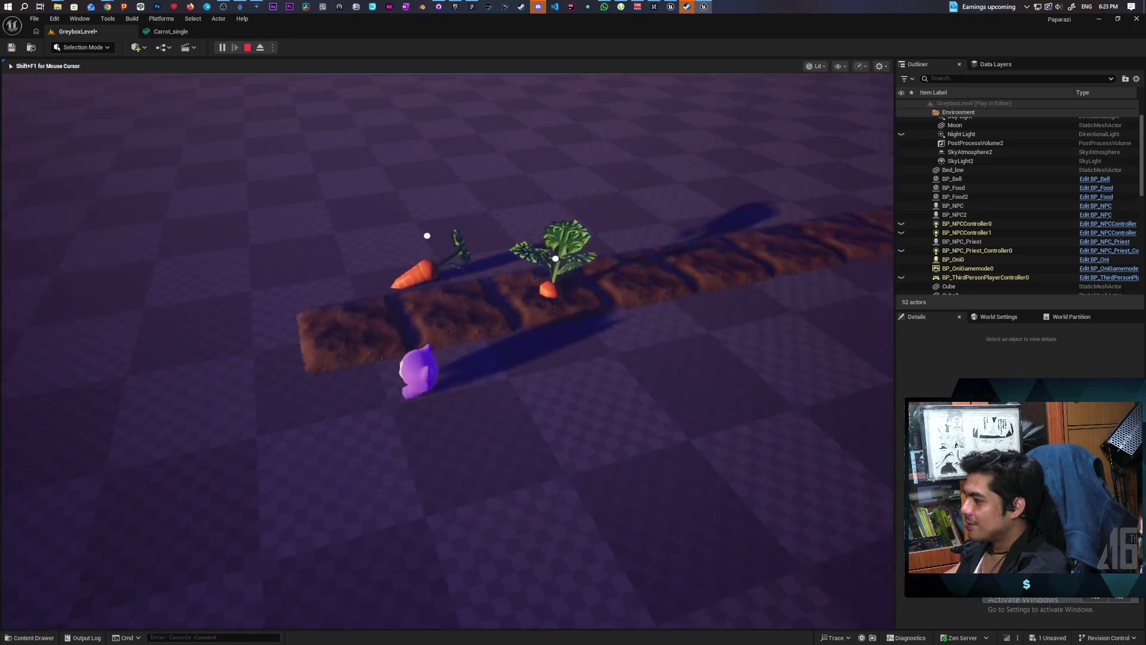
pyautogui.press('a')
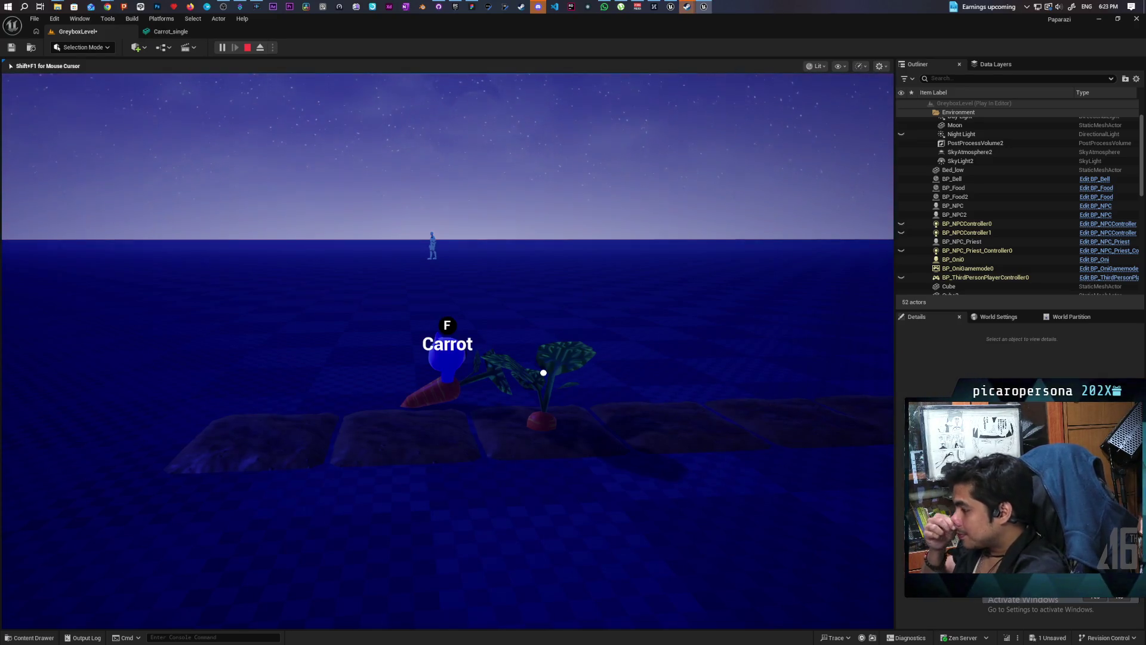
pyautogui.press('Escape')
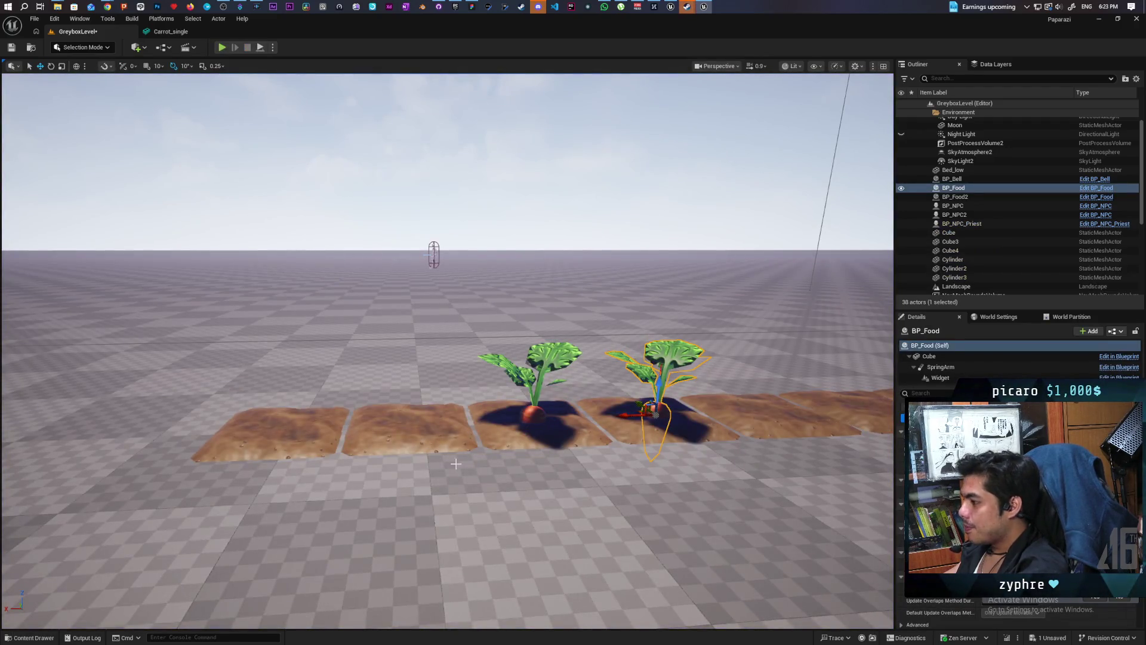
# Open SKM_gremlin from Content > Characters > Oni, then open its M_Oni material graph.
pyautogui.click(30, 638)
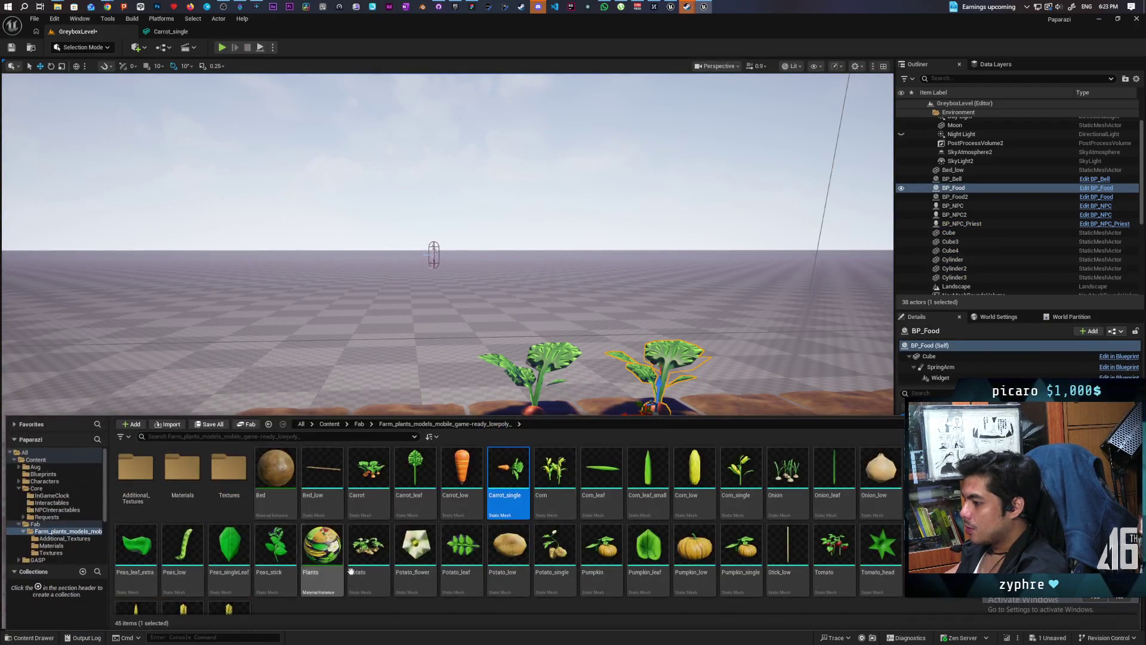
pyautogui.click(330, 424)
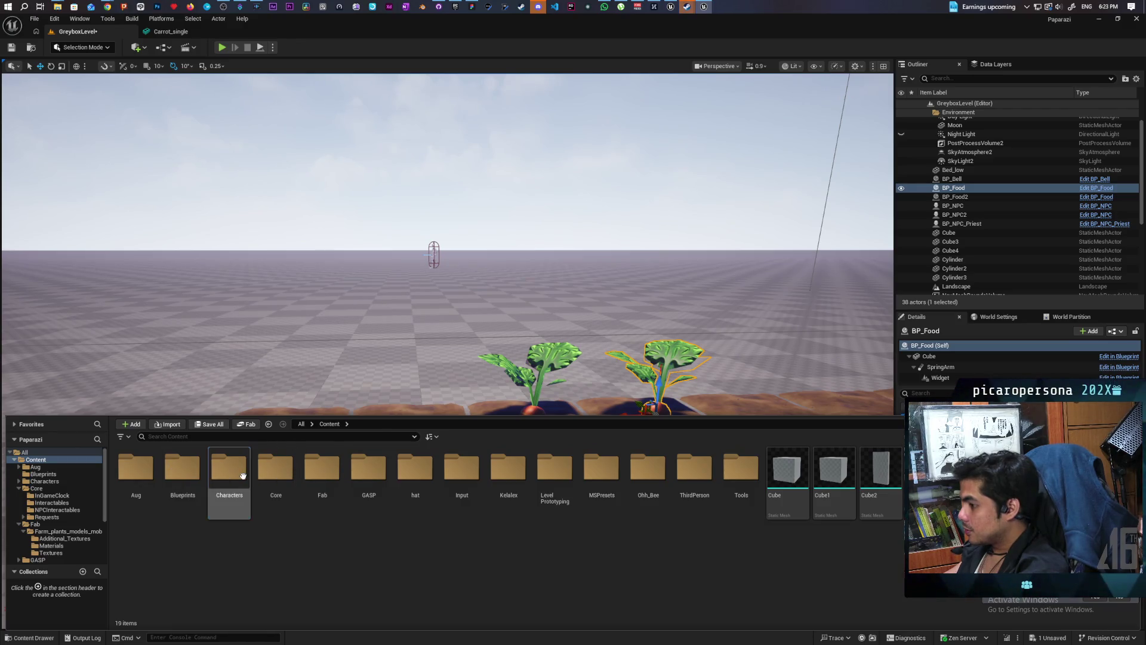
pyautogui.doubleClick(219, 489)
pyautogui.doubleClick(202, 519)
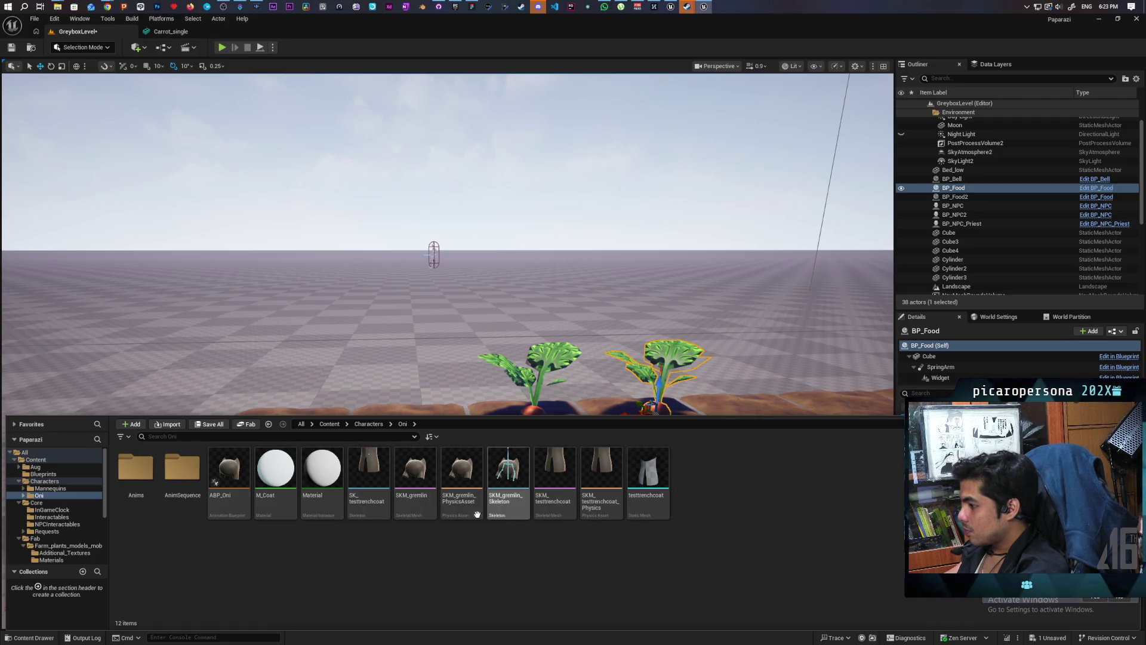
pyautogui.moveTo(479, 512)
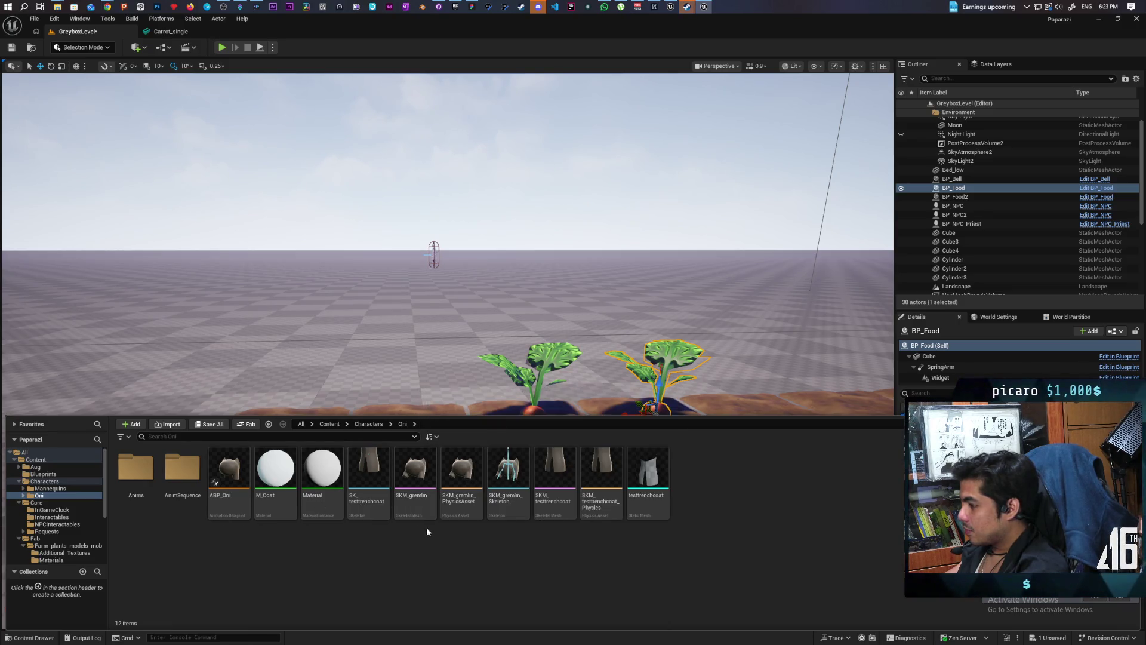
pyautogui.click(423, 512)
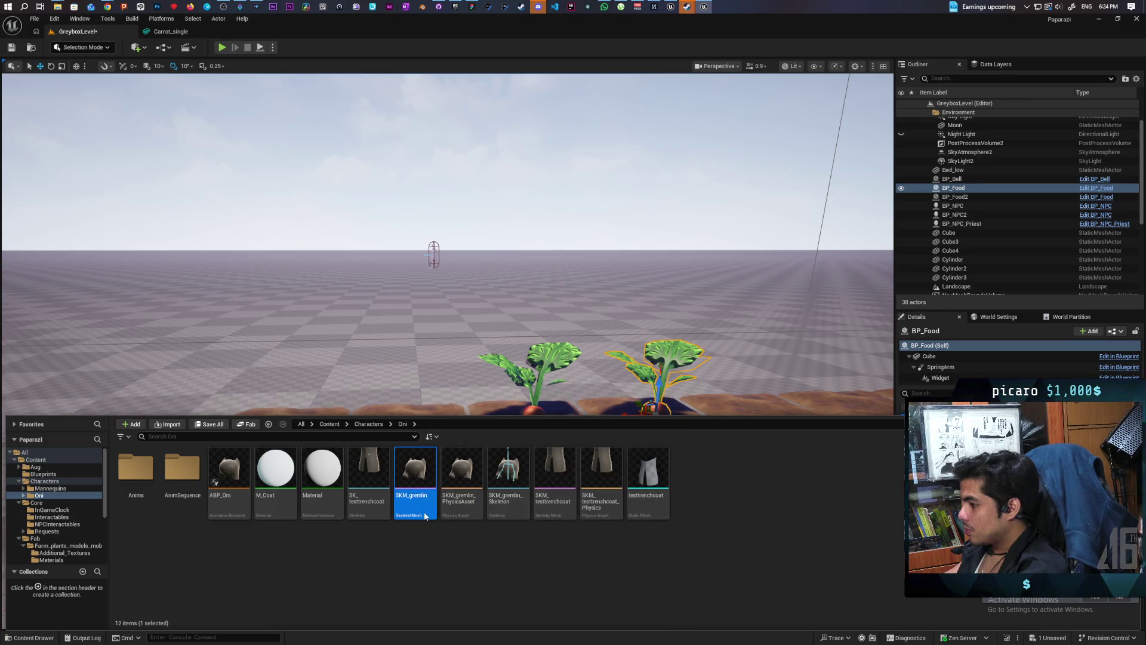
pyautogui.doubleClick(425, 516)
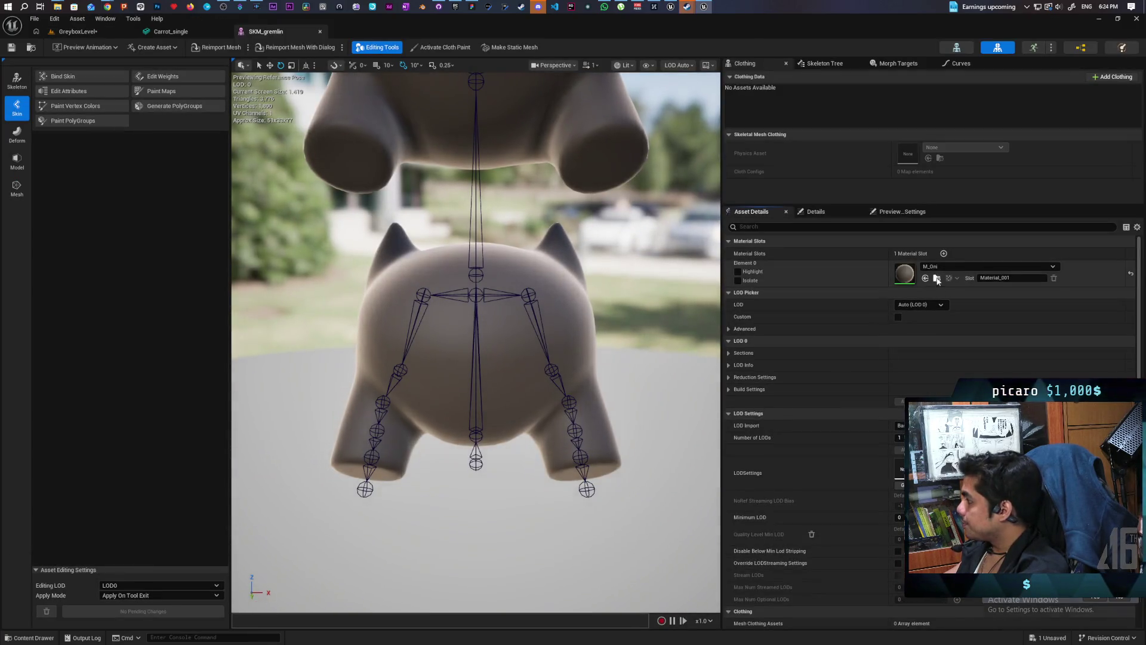
pyautogui.click(937, 278)
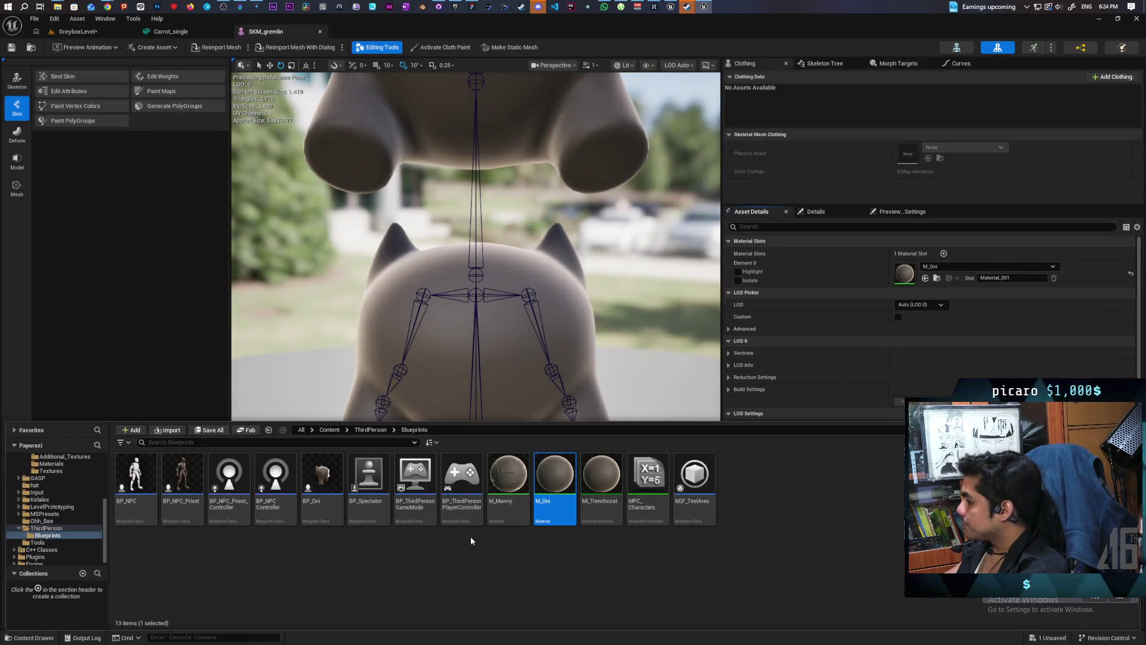
pyautogui.doubleClick(561, 479)
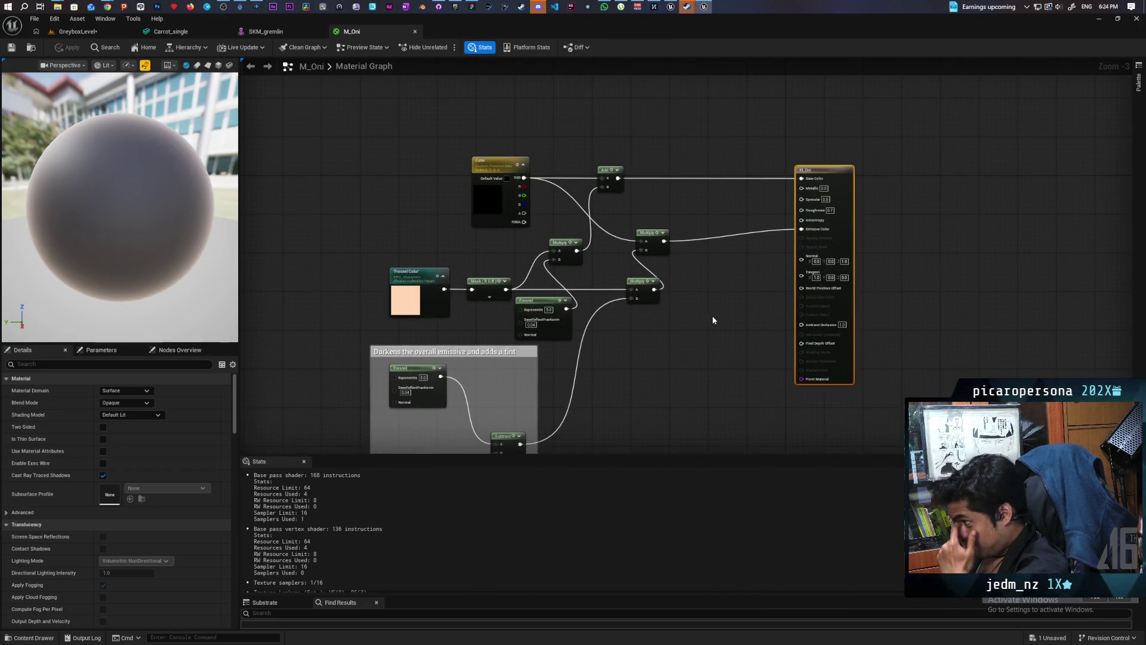
# Marquee-select the Oni fresnel nodes in the M_Oni graph.
pyautogui.scroll(2, 710, 312)
pyautogui.moveTo(711, 311); pyautogui.dragTo(744, 241)
pyautogui.moveTo(678, 372); pyautogui.dragTo(693, 263)
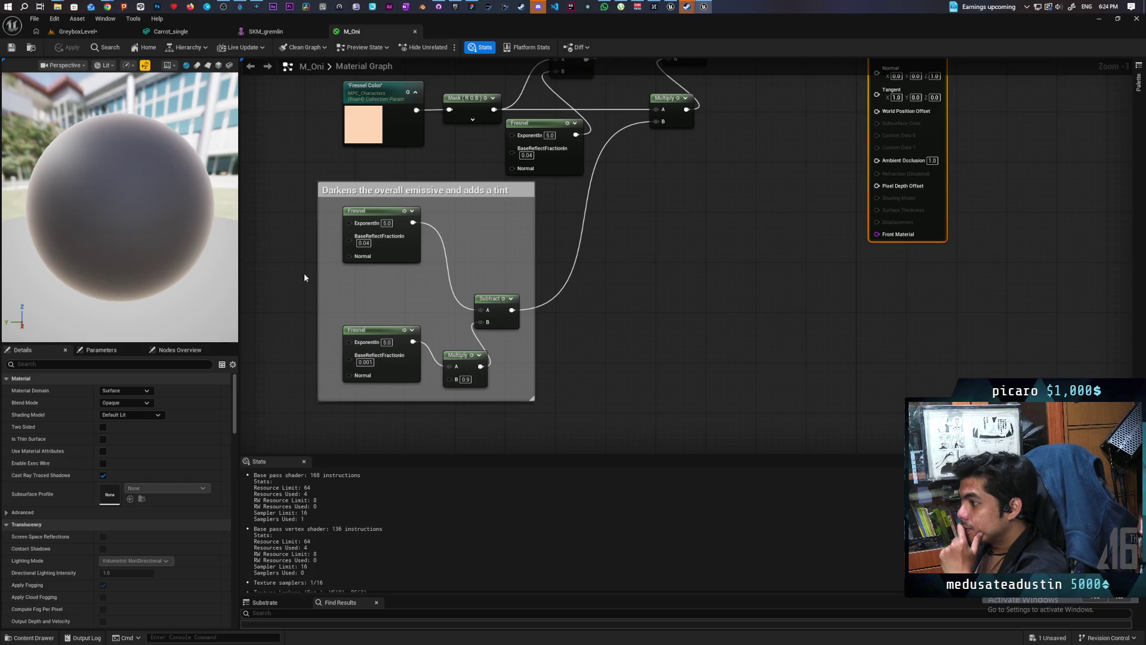
pyautogui.moveTo(295, 203); pyautogui.dragTo(590, 385)
pyautogui.scroll(-2, 594, 391)
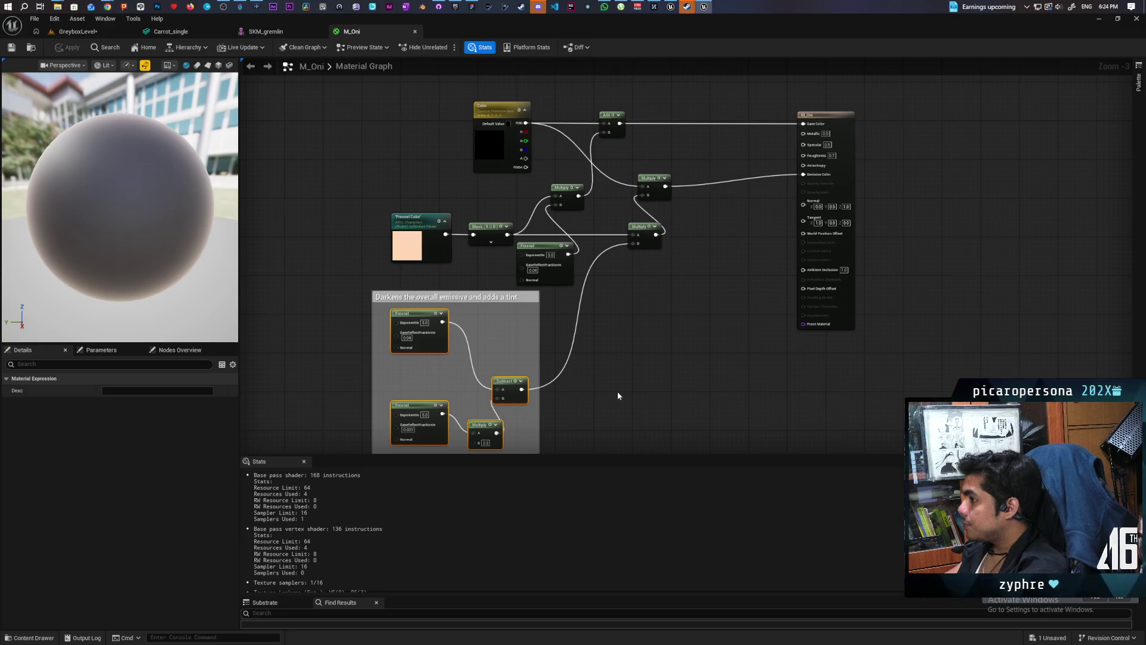
pyautogui.scroll(-1, 617, 394)
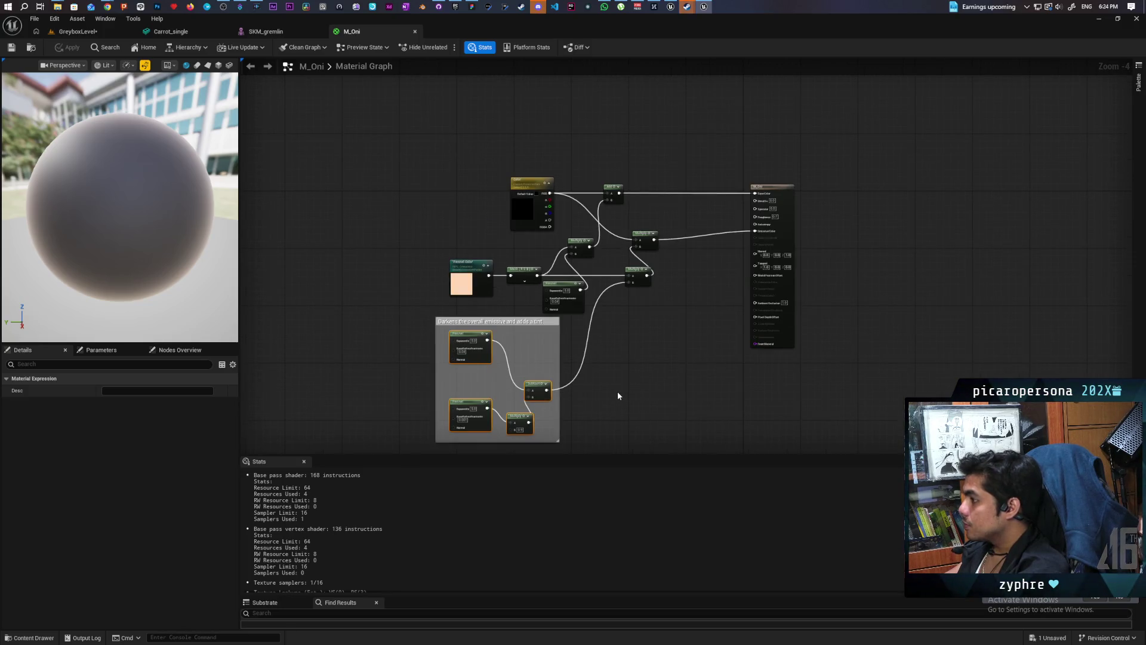
pyautogui.moveTo(358, 142)
pyautogui.mouseDown()
pyautogui.moveTo(598, 395)
pyautogui.moveTo(693, 441)
pyautogui.mouseUp()
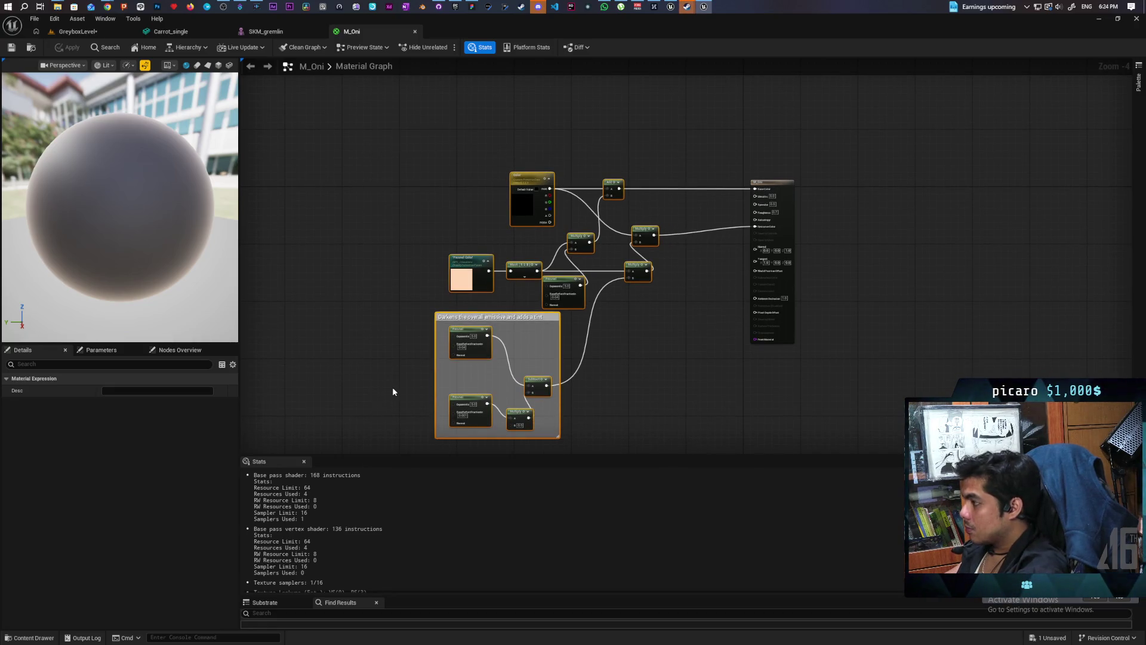
# Open the Bed material instance from Content > Fab > Farm_plants > Materials.
pyautogui.click(30, 637)
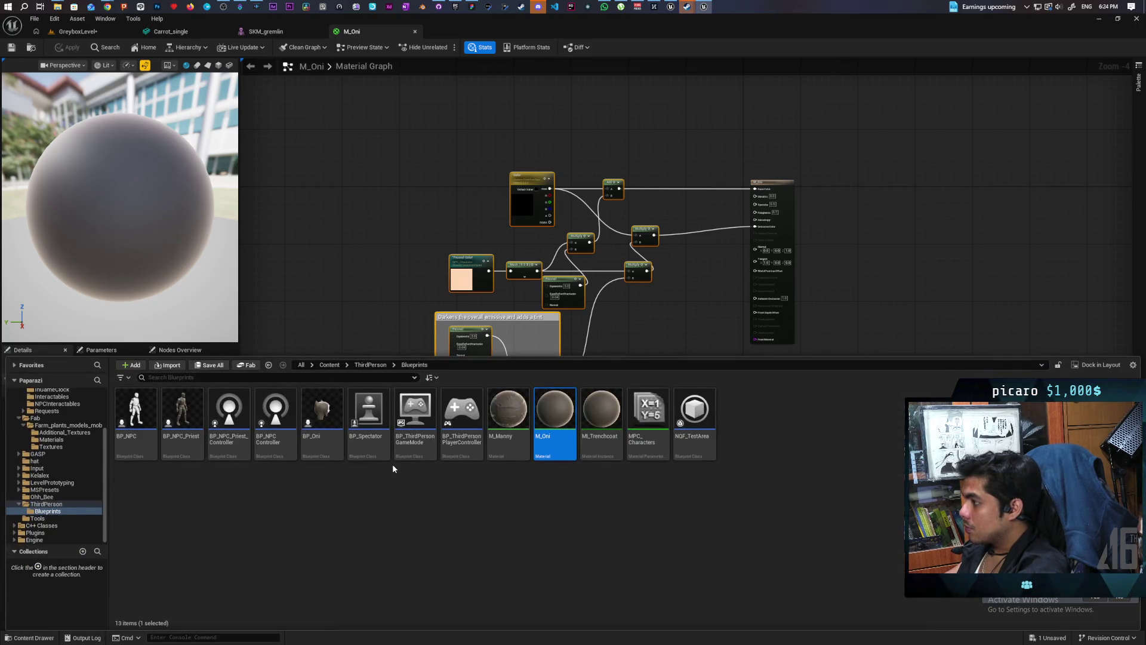
pyautogui.click(329, 365)
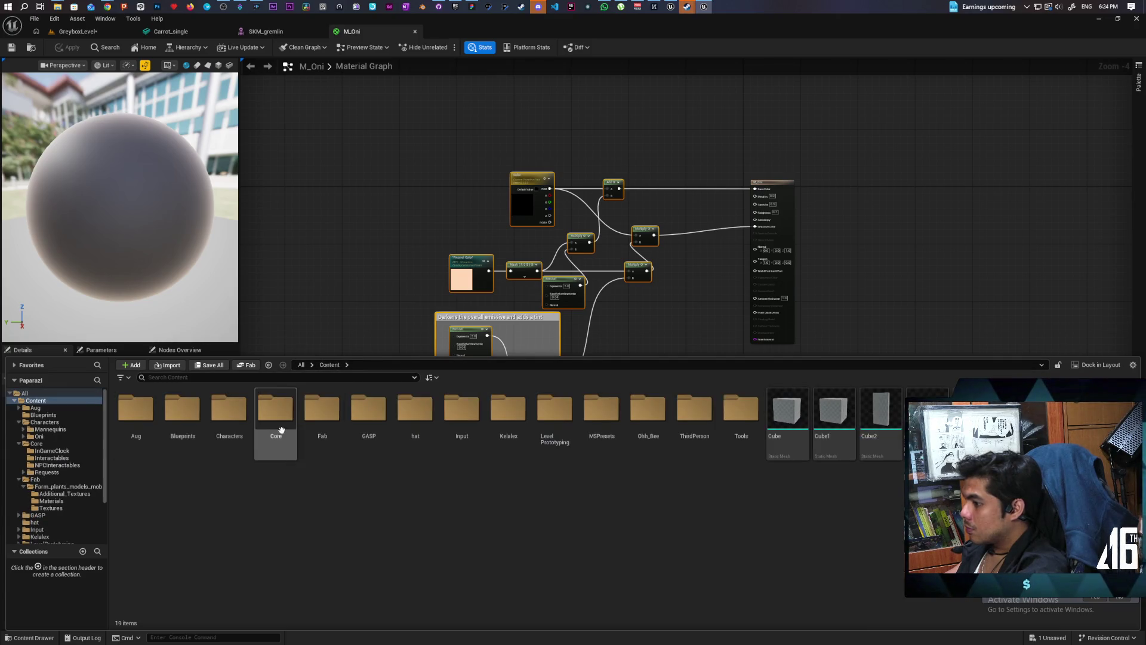
pyautogui.doubleClick(321, 418)
pyautogui.doubleClick(135, 412)
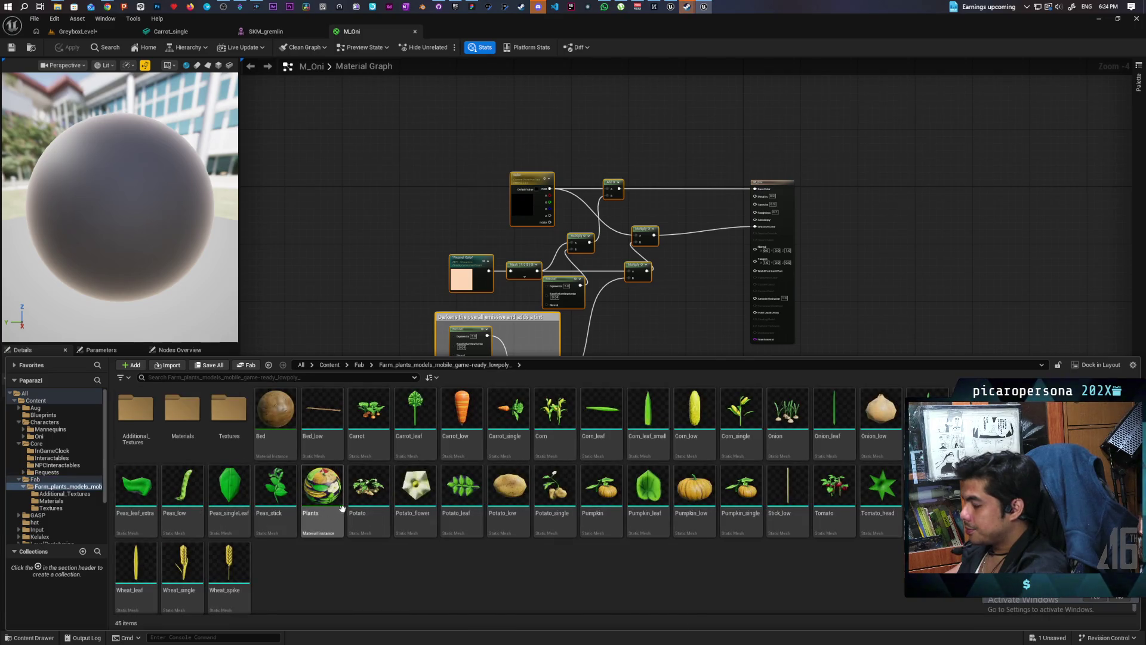
pyautogui.doubleClick(178, 416)
pyautogui.doubleClick(143, 412)
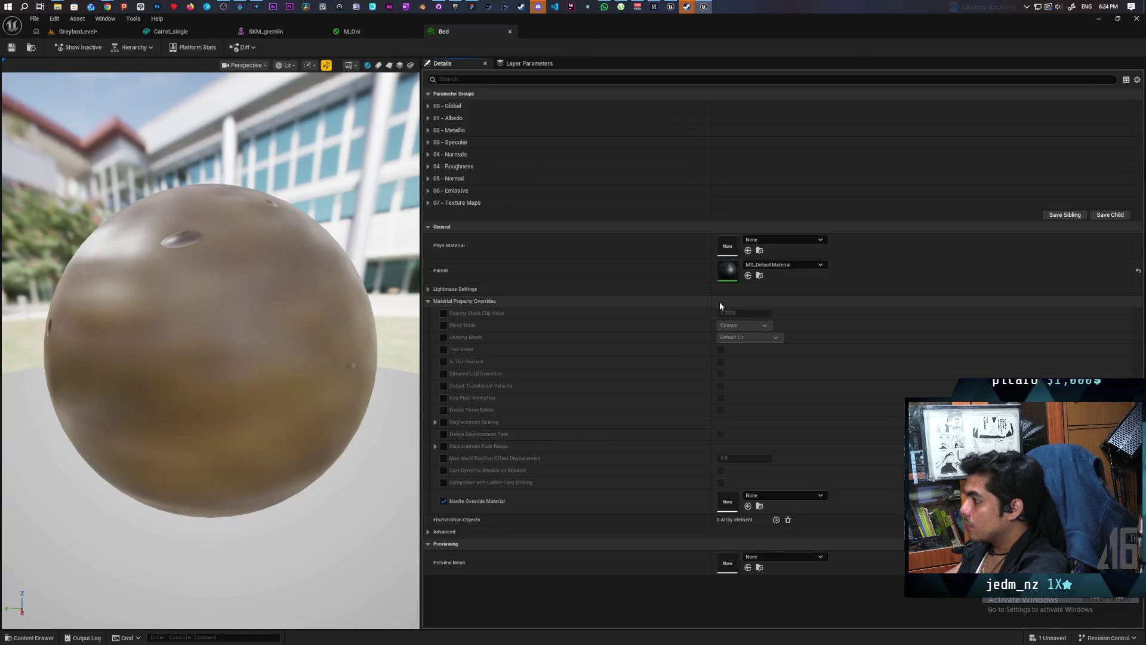
# Open Bed's parent MS_DefaultMaterial and center its Adjustments group in the graph.
pyautogui.doubleClick(734, 273)
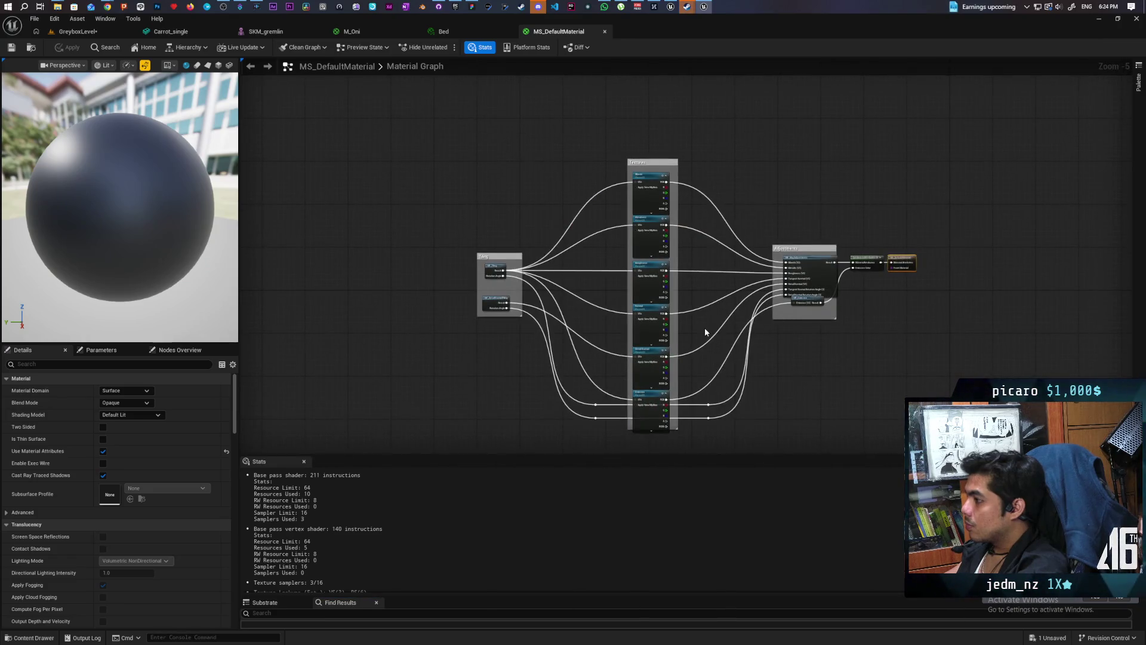
pyautogui.scroll(1, 705, 328)
pyautogui.scroll(1, 705, 329)
pyautogui.scroll(-1, 705, 330)
pyautogui.moveTo(705, 329)
pyautogui.mouseDown()
pyautogui.moveTo(722, 281)
pyautogui.moveTo(699, 332)
pyautogui.moveTo(685, 305)
pyautogui.mouseUp()
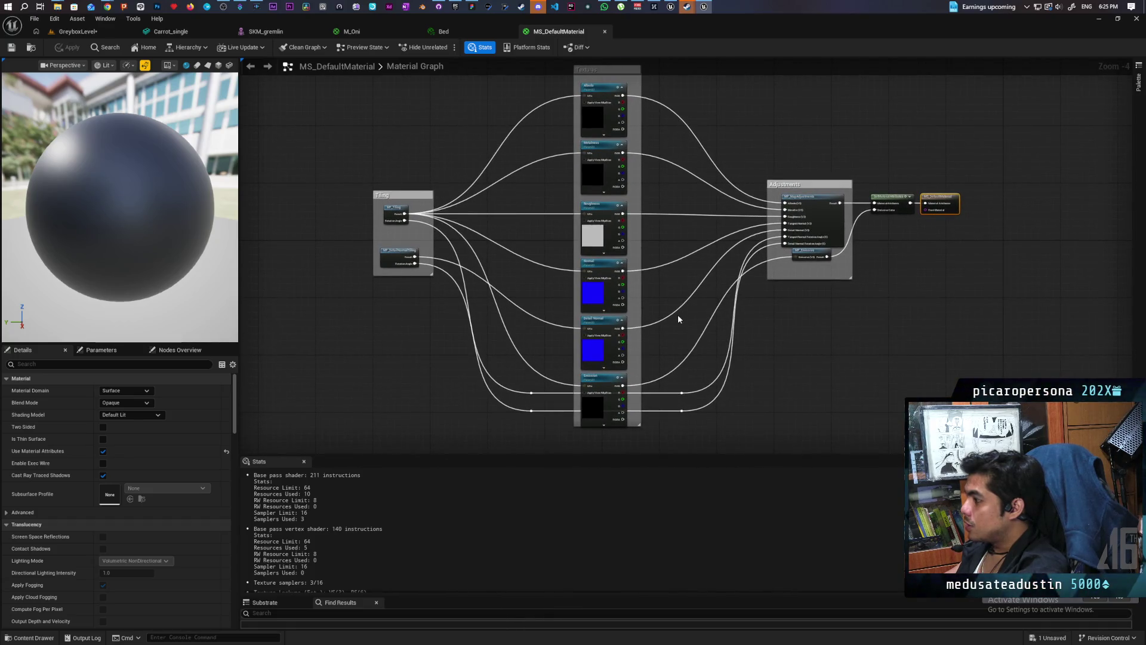
pyautogui.scroll(1, 678, 319)
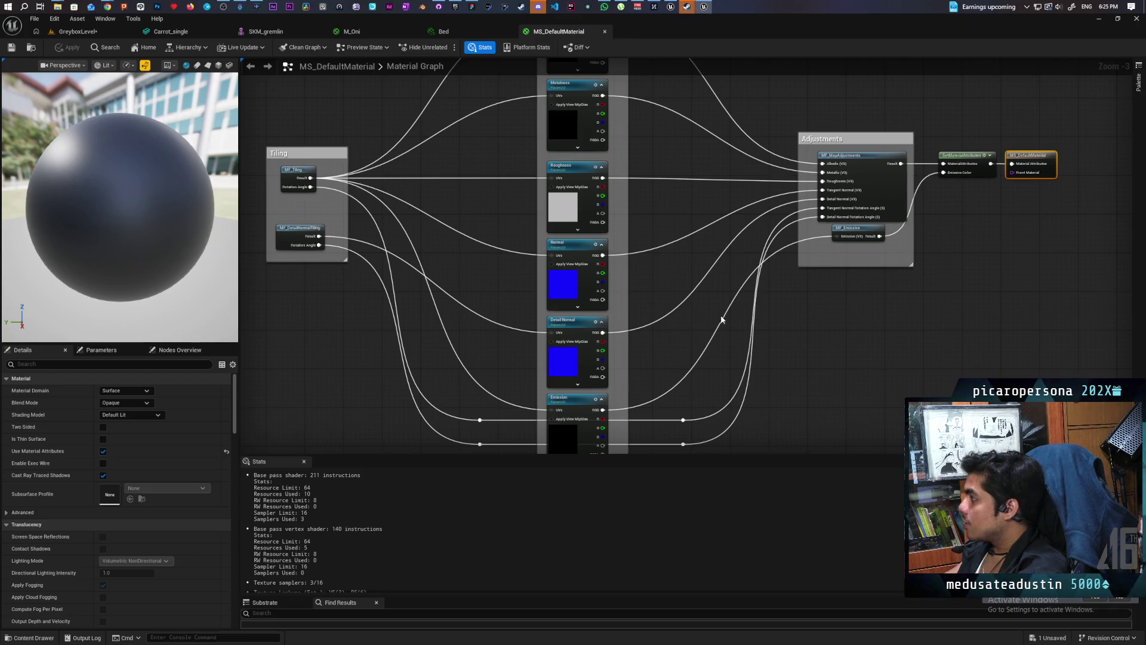
pyautogui.moveTo(1014, 312)
pyautogui.mouseDown()
pyautogui.moveTo(742, 333)
pyautogui.moveTo(724, 313)
pyautogui.moveTo(673, 325)
pyautogui.mouseUp()
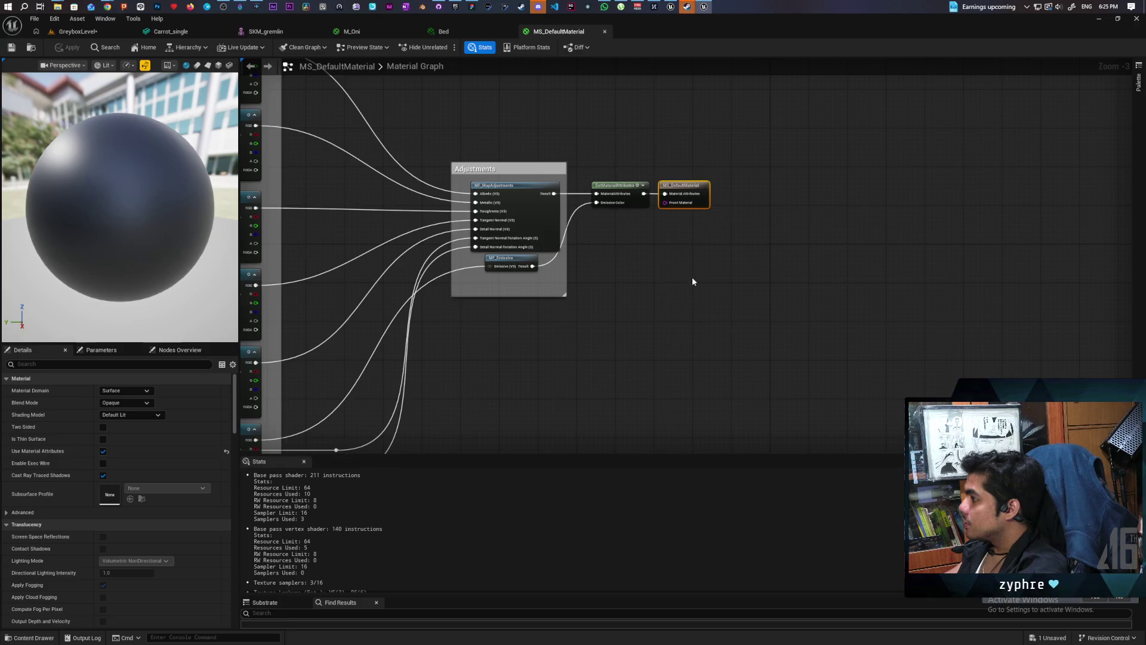
pyautogui.scroll(1, 693, 280)
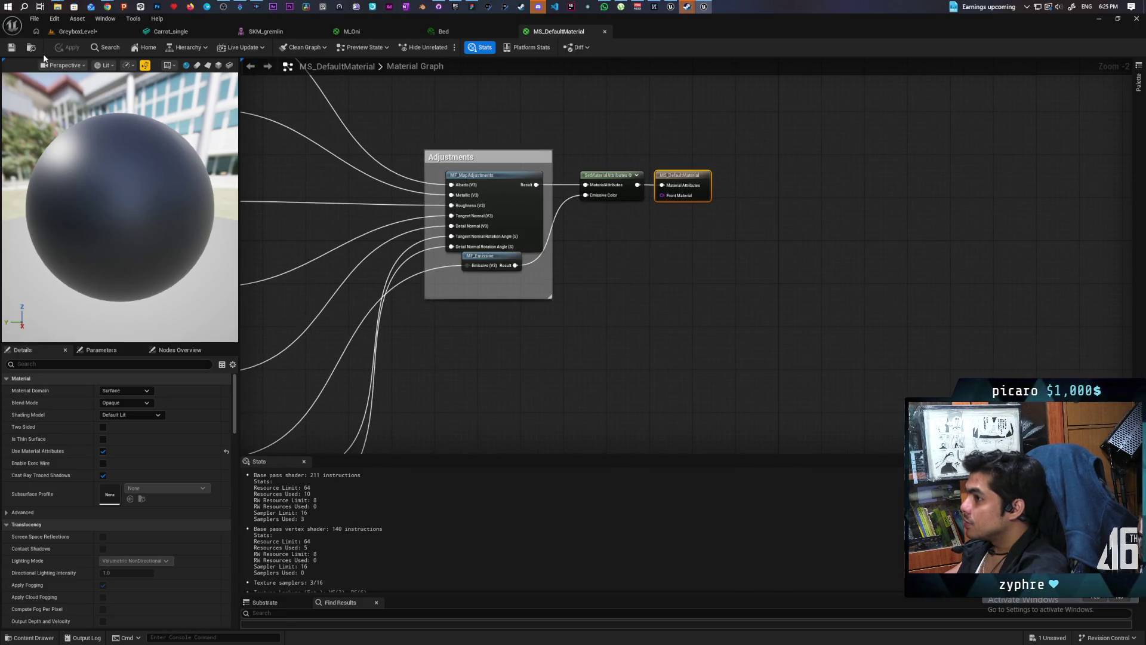
# Locate MS_DefaultMaterial in the assets and move its output node right to free space.
pyautogui.click(37, 49)
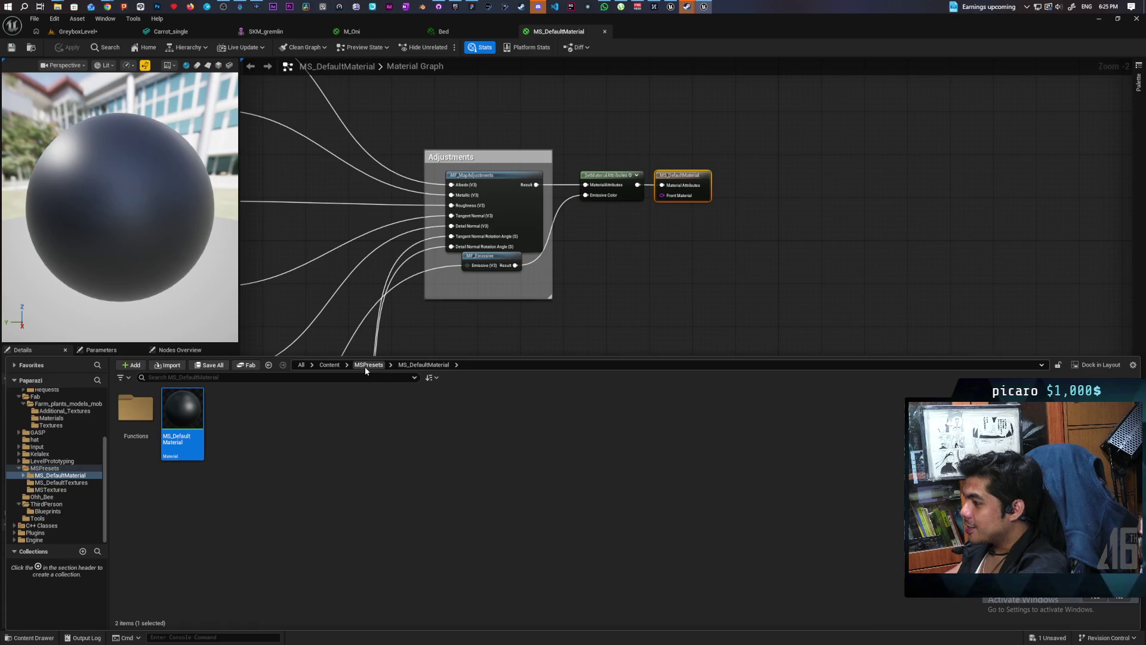
pyautogui.moveTo(654, 251); pyautogui.dragTo(566, 284)
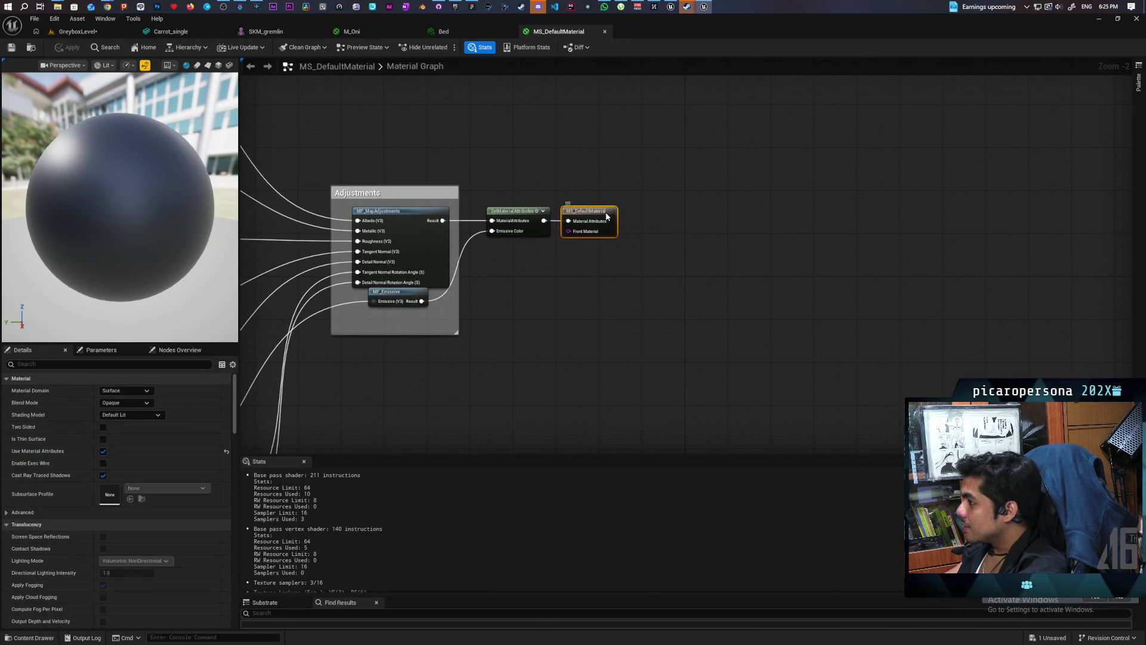
pyautogui.moveTo(607, 217); pyautogui.dragTo(819, 216)
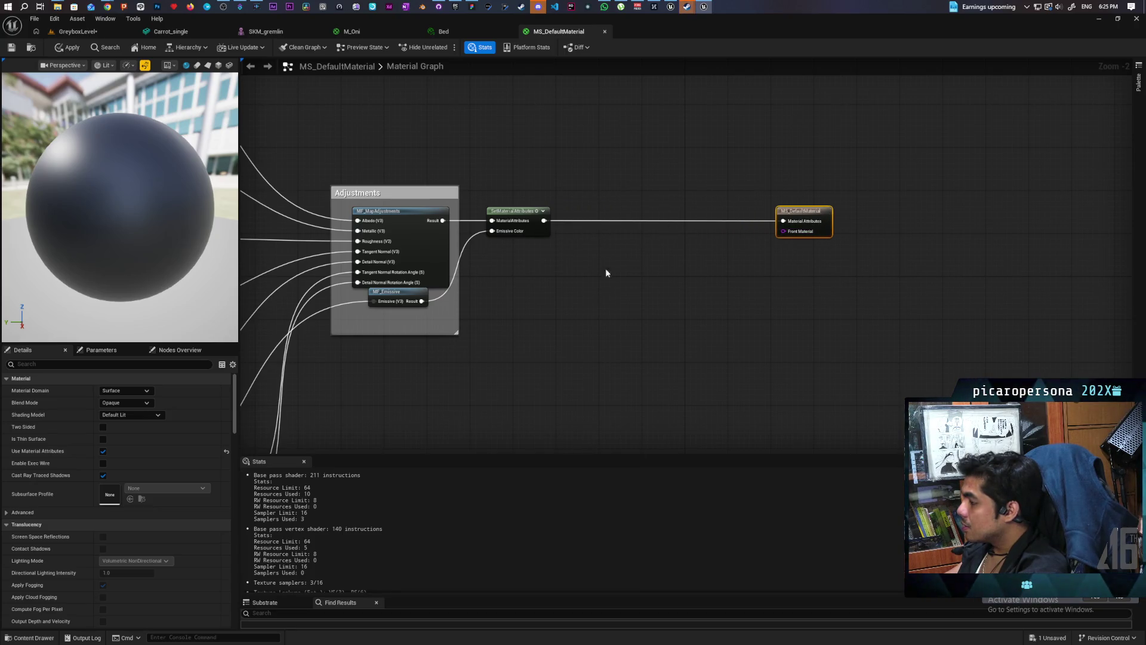
pyautogui.moveTo(716, 342)
pyautogui.mouseDown()
pyautogui.moveTo(638, 190)
pyautogui.moveTo(727, 158)
pyautogui.mouseUp()
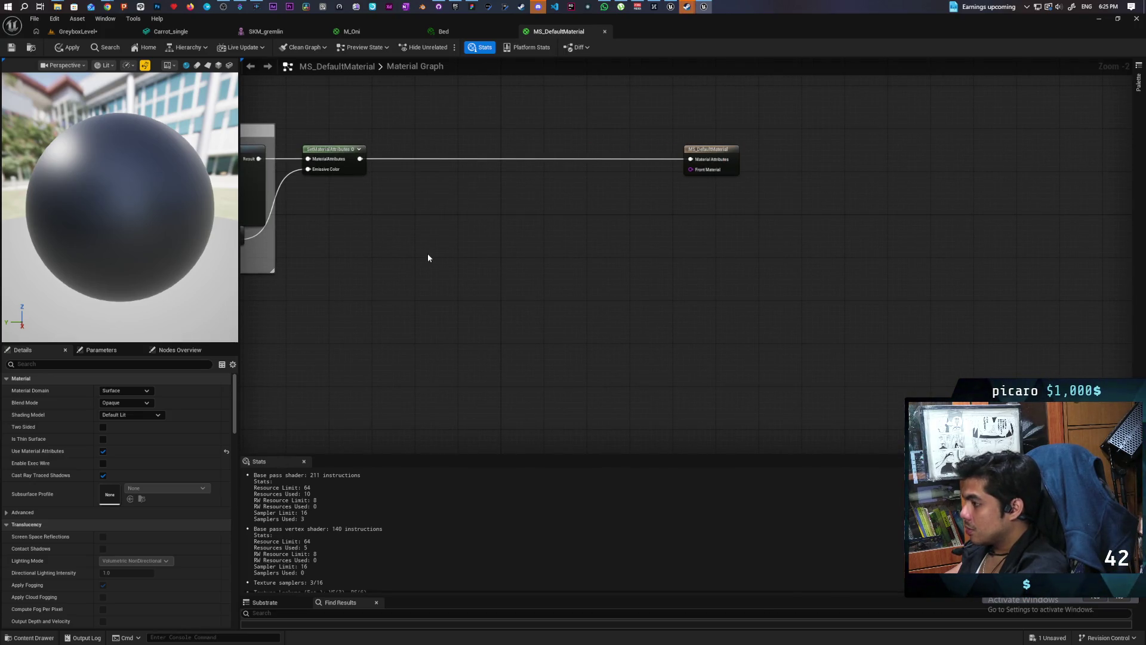
# Paste the copied Oni fresnel nodes into the MS_DefaultMaterial graph and frame them.
pyautogui.hotkey('ctrl', 'v')
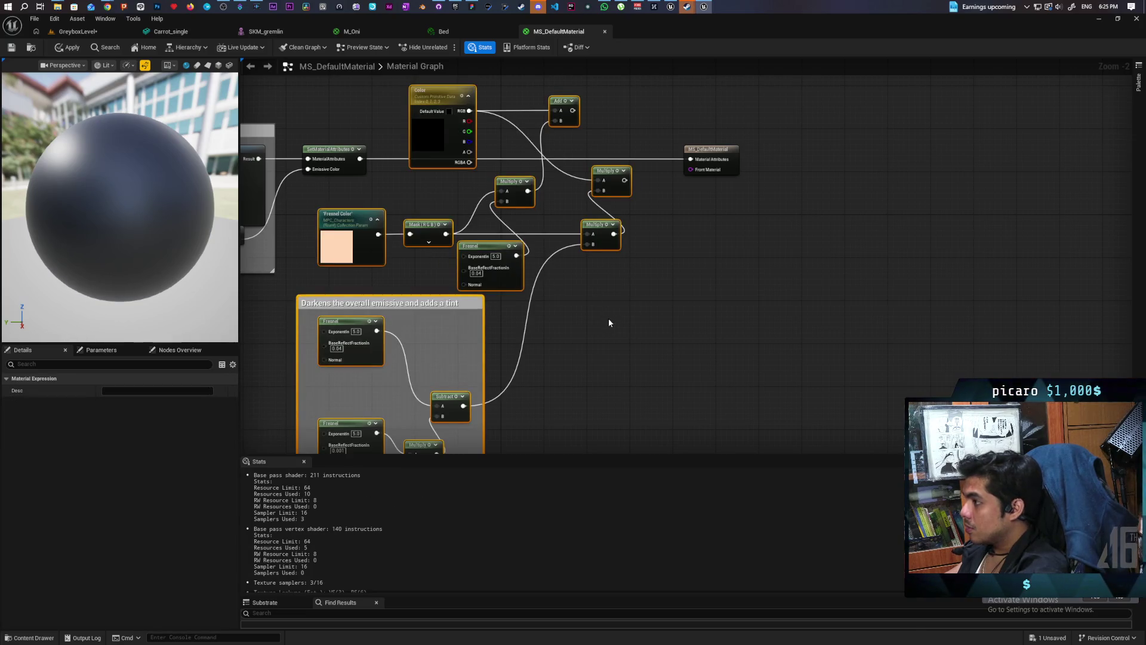
pyautogui.moveTo(608, 321)
pyautogui.mouseDown()
pyautogui.moveTo(653, 346)
pyautogui.moveTo(807, 350)
pyautogui.mouseUp()
pyautogui.scroll(-2, 658, 340)
pyautogui.scroll(1, 582, 306)
pyautogui.scroll(-1, 582, 306)
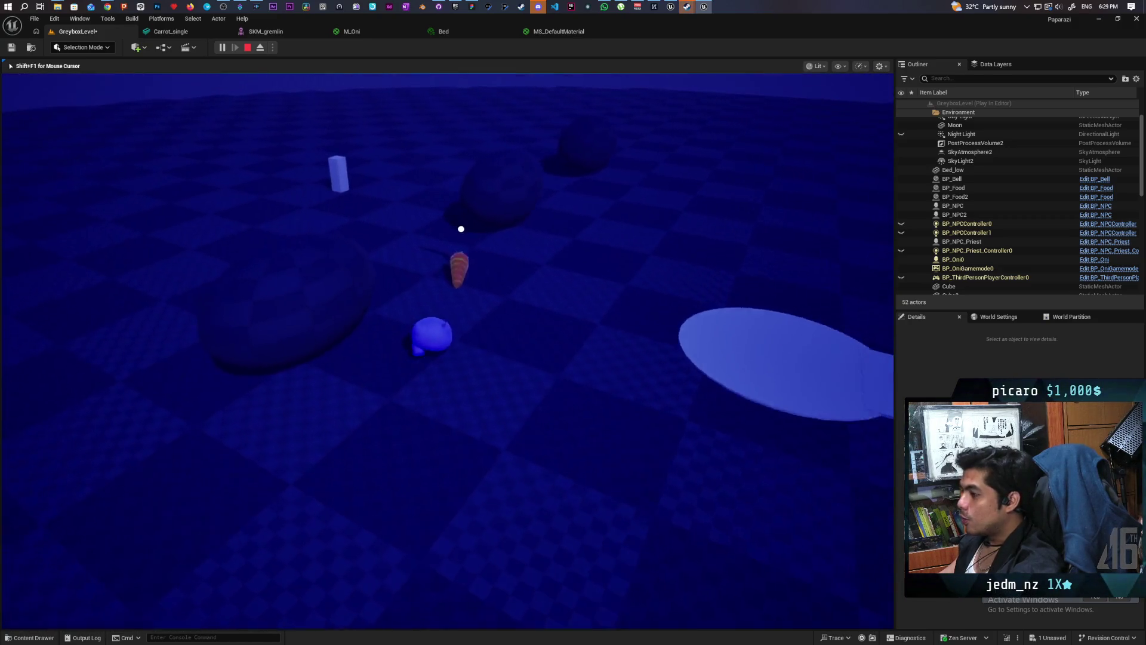
# Try the carrot pickup with E, then walk past the bell to the plate and pillar.
pyautogui.press('e')
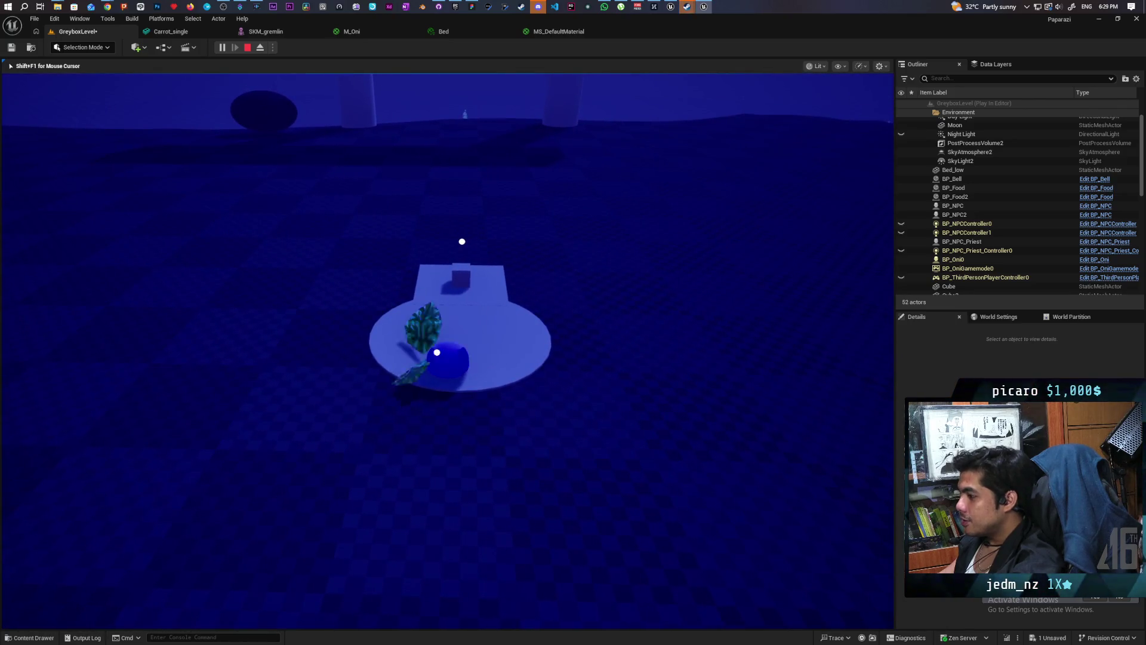
pyautogui.press('s')
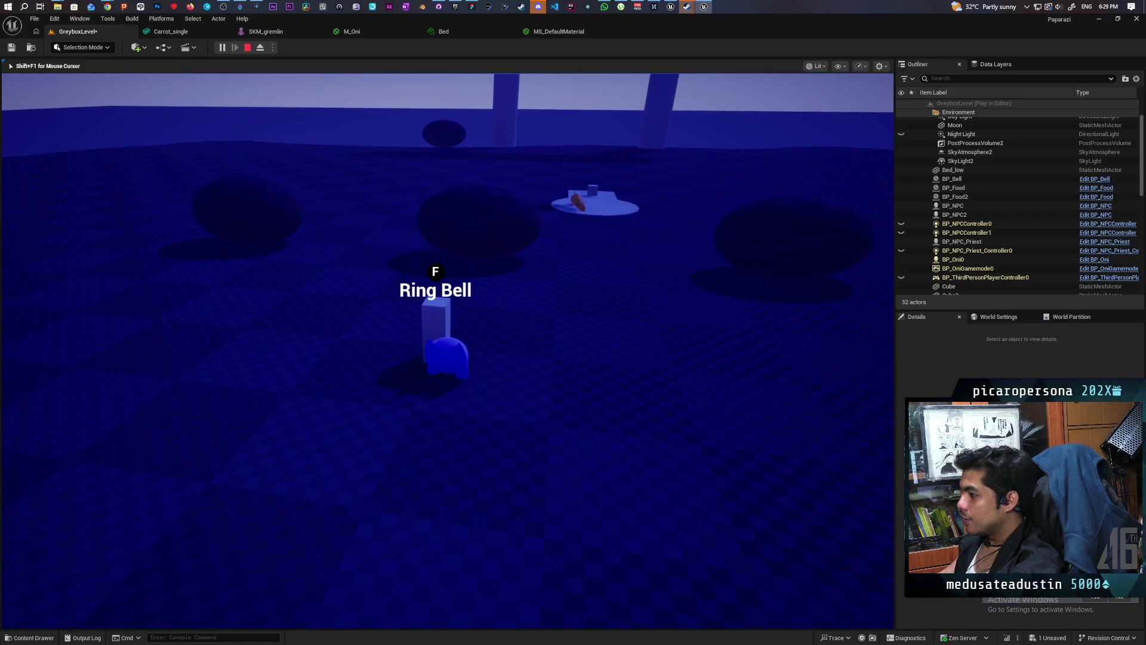
pyautogui.press('w')
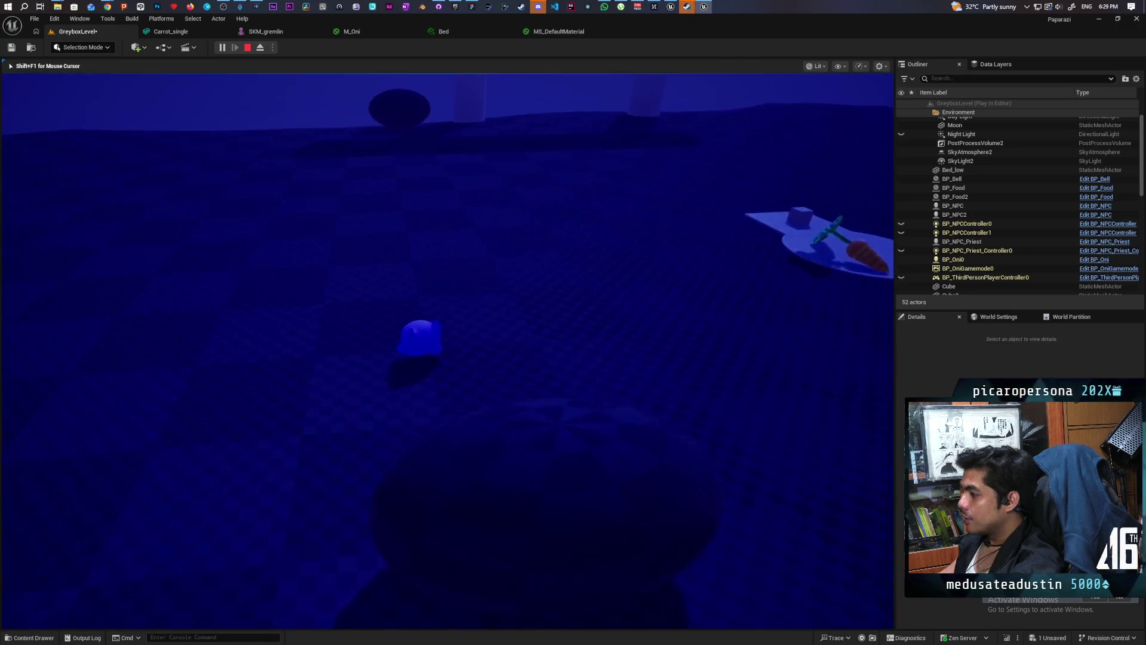
pyautogui.press('w')
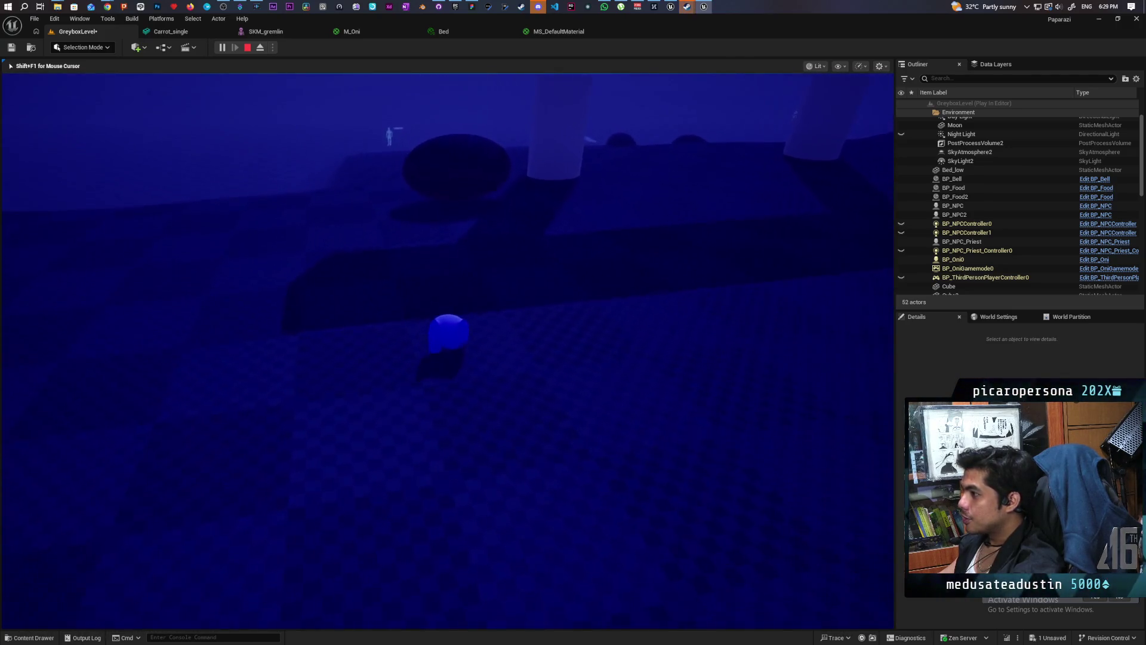
pyautogui.press('w')
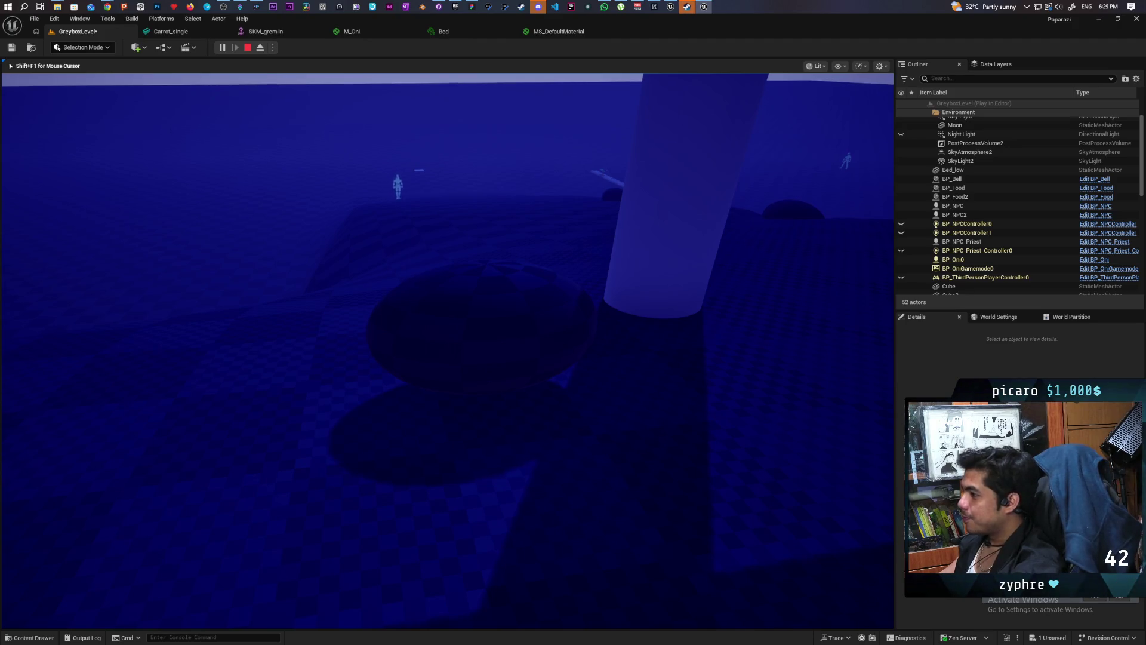
pyautogui.press('w')
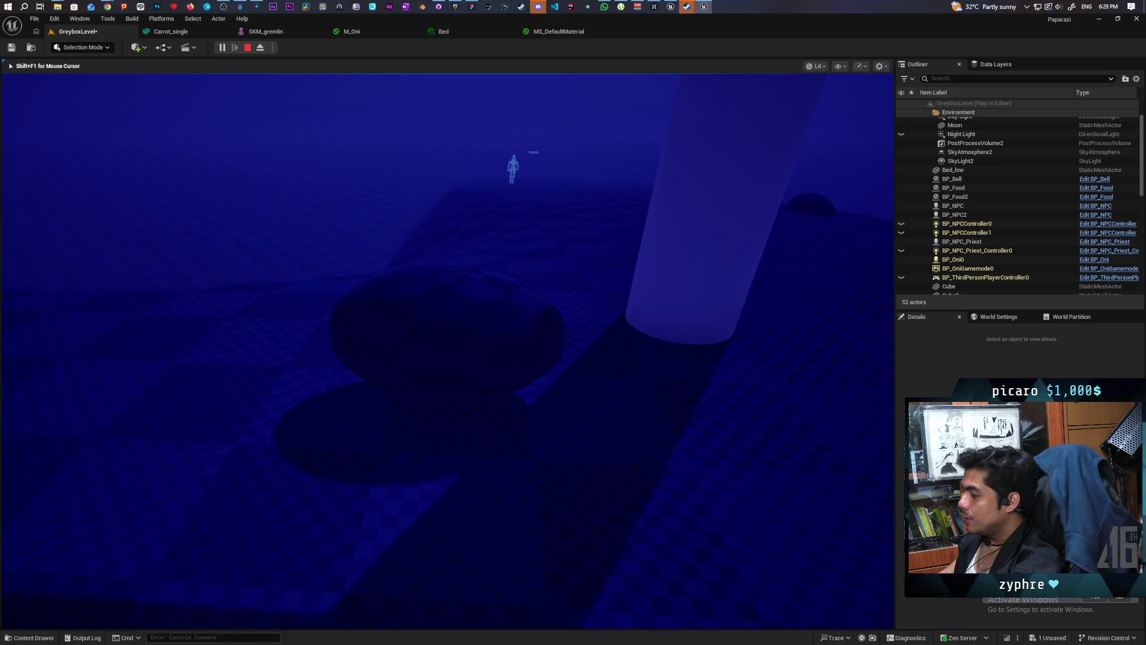
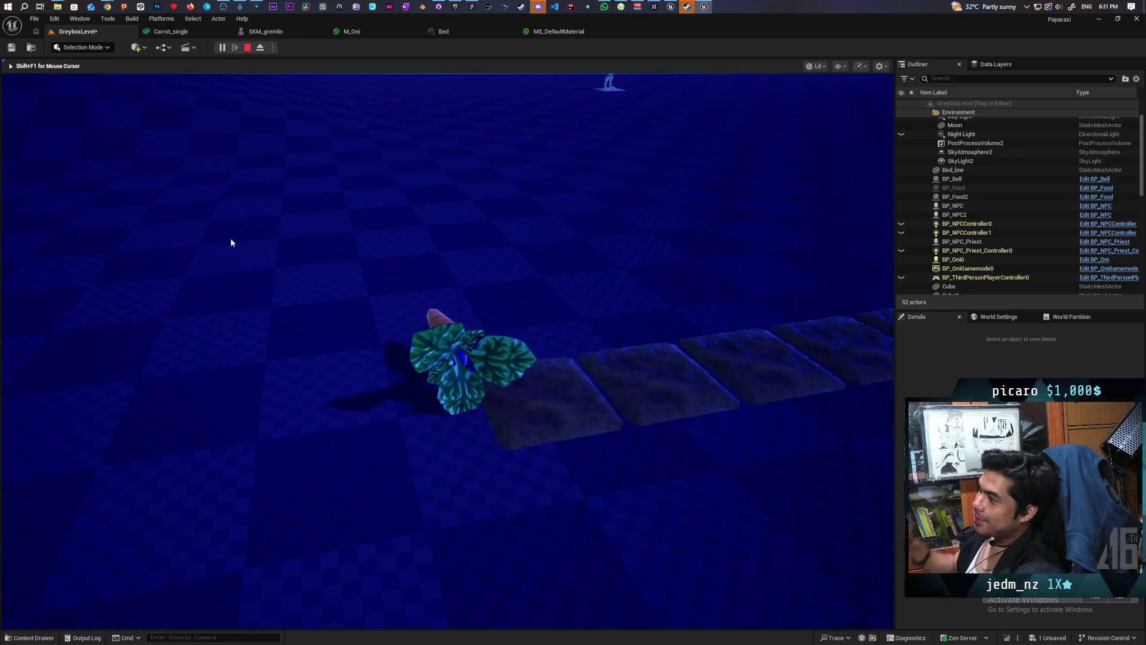
# Exit play mode, make MS_DefaultMaterial Two Sided and apply it, then save the level.
pyautogui.press('Escape')
pyautogui.click(567, 33)
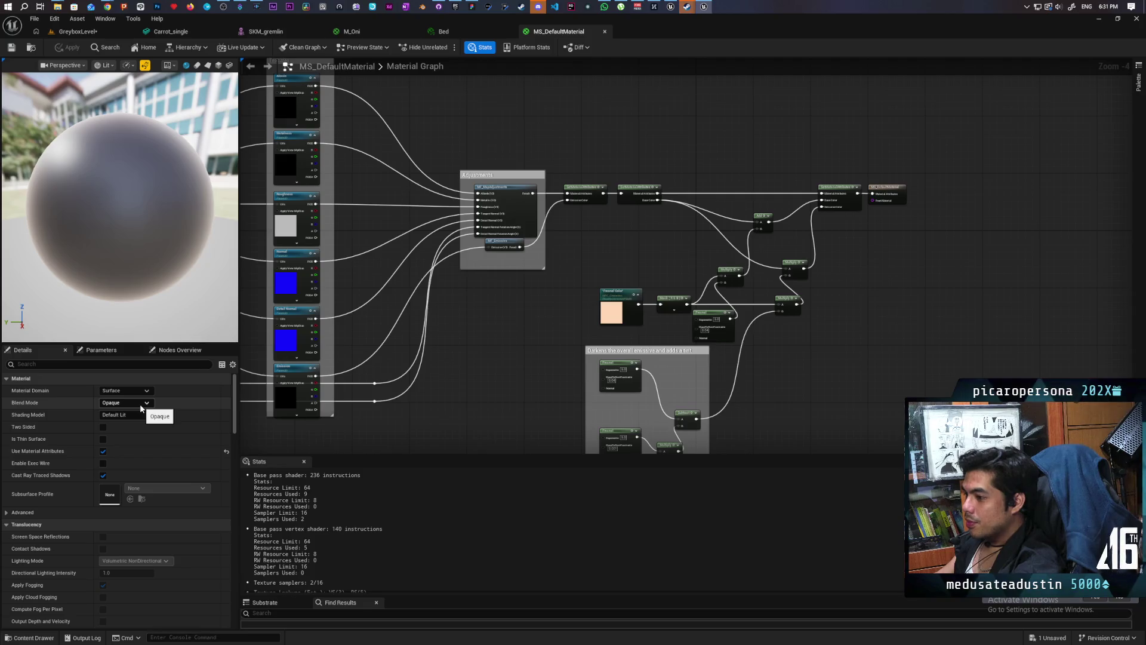
pyautogui.click(103, 427)
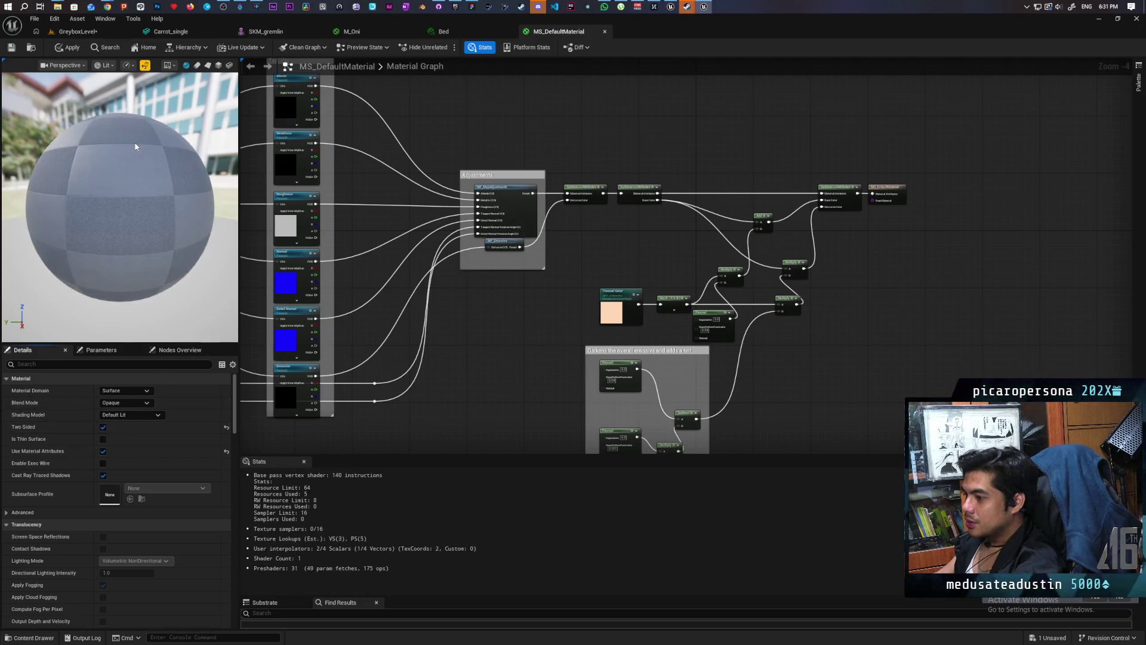
pyautogui.click(14, 48)
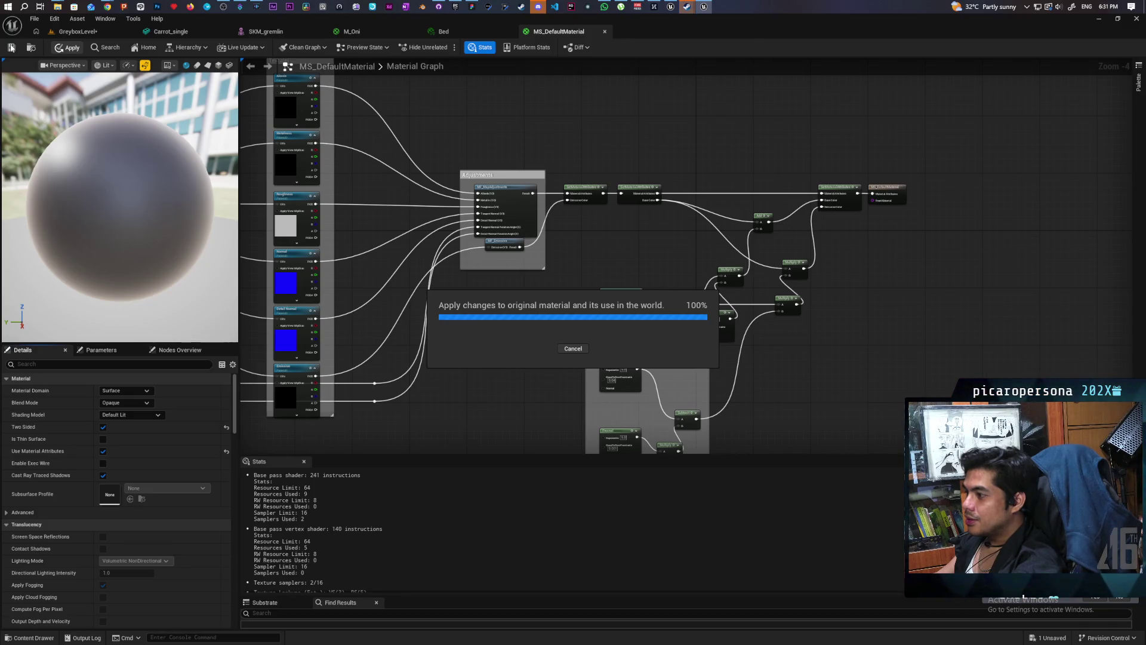
pyautogui.click(81, 32)
pyautogui.hotkey('ctrl', 's')
# Frame BP_Food and fly the camera close over the carrot plants.
pyautogui.press('f')
pyautogui.moveTo(448, 353); pyautogui.dragTo(448, 352)
pyautogui.moveTo(617, 264); pyautogui.dragTo(616, 265)
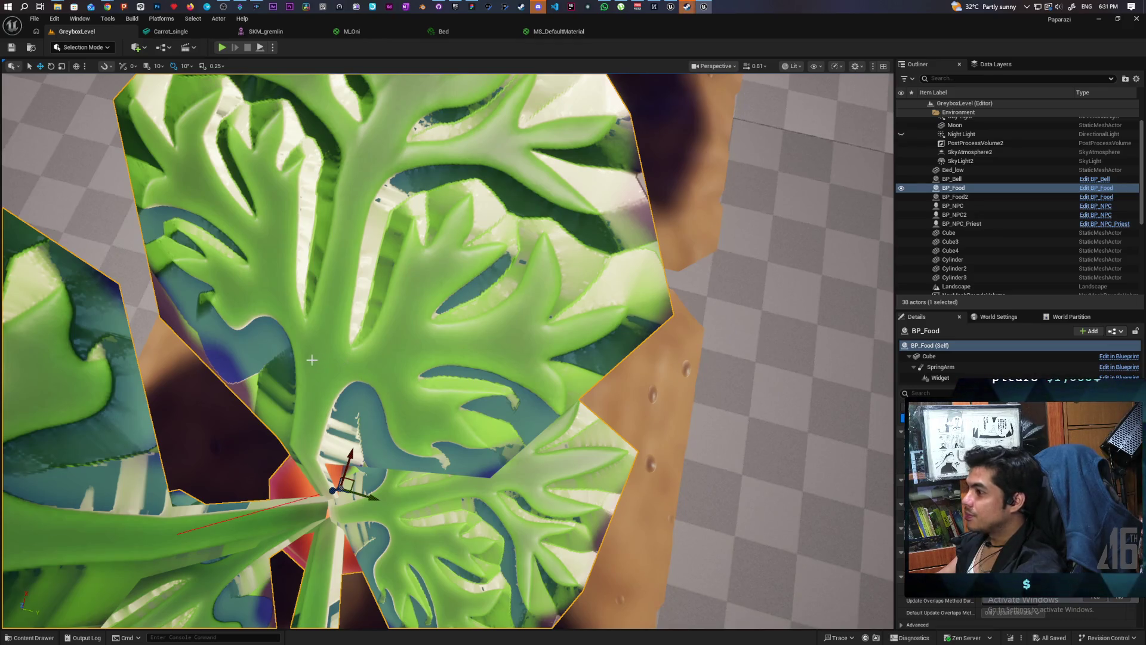
pyautogui.scroll(-10, 434, 363)
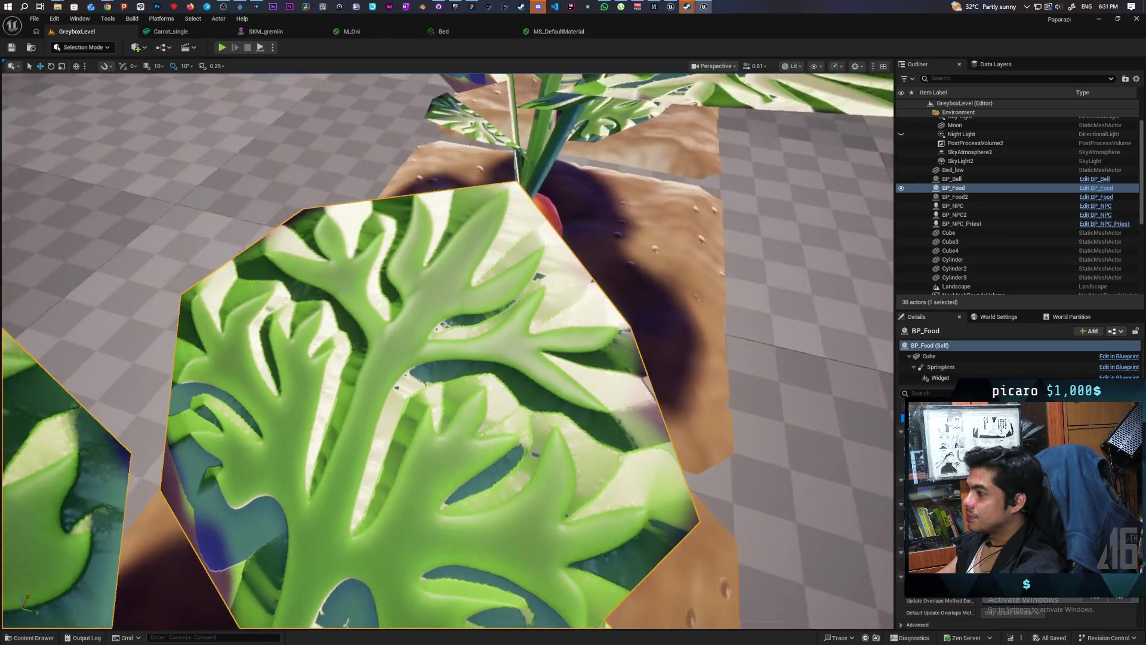
# Browse the Content Drawer, then open the Farm_plants folder and its Plants material.
pyautogui.click(48, 636)
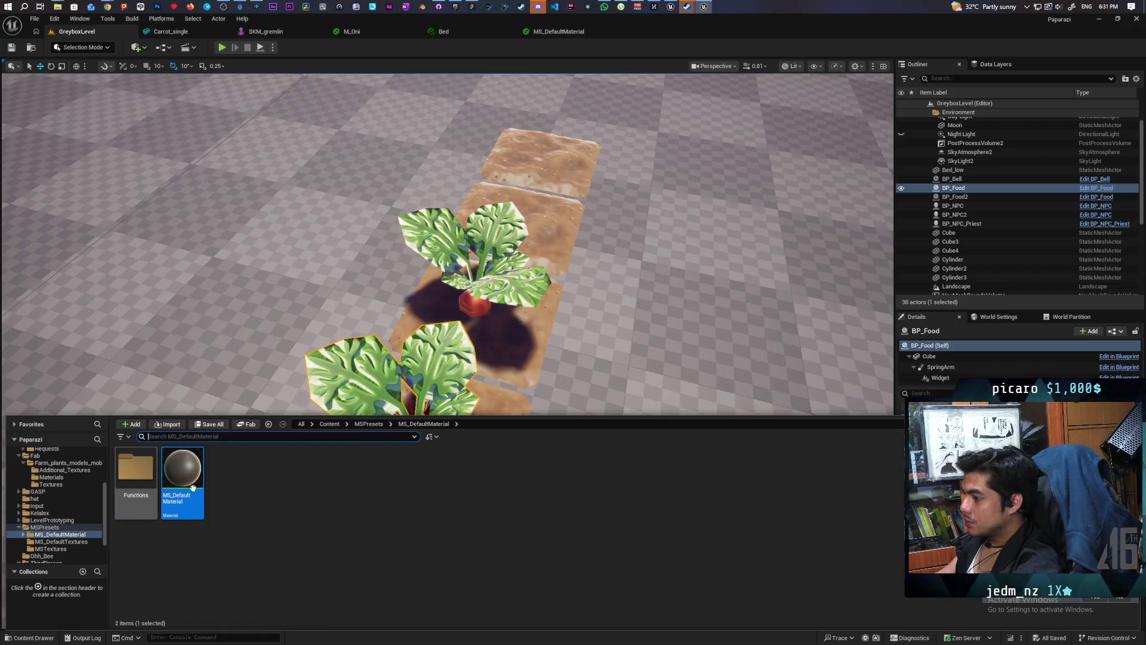
pyautogui.click(369, 424)
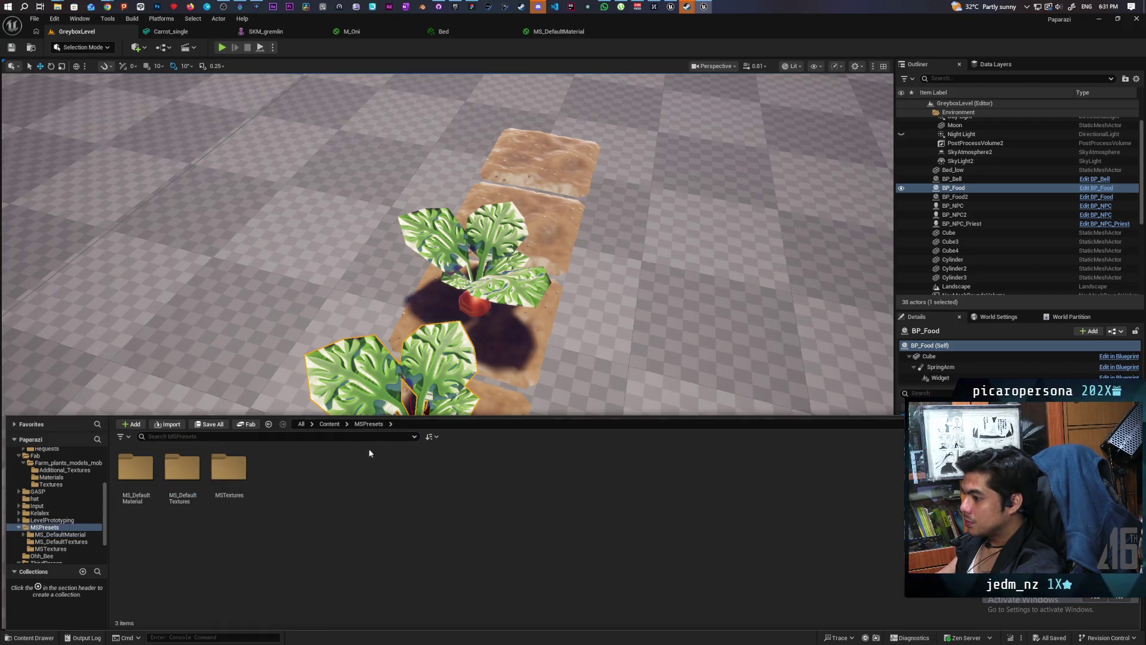
pyautogui.click(445, 342)
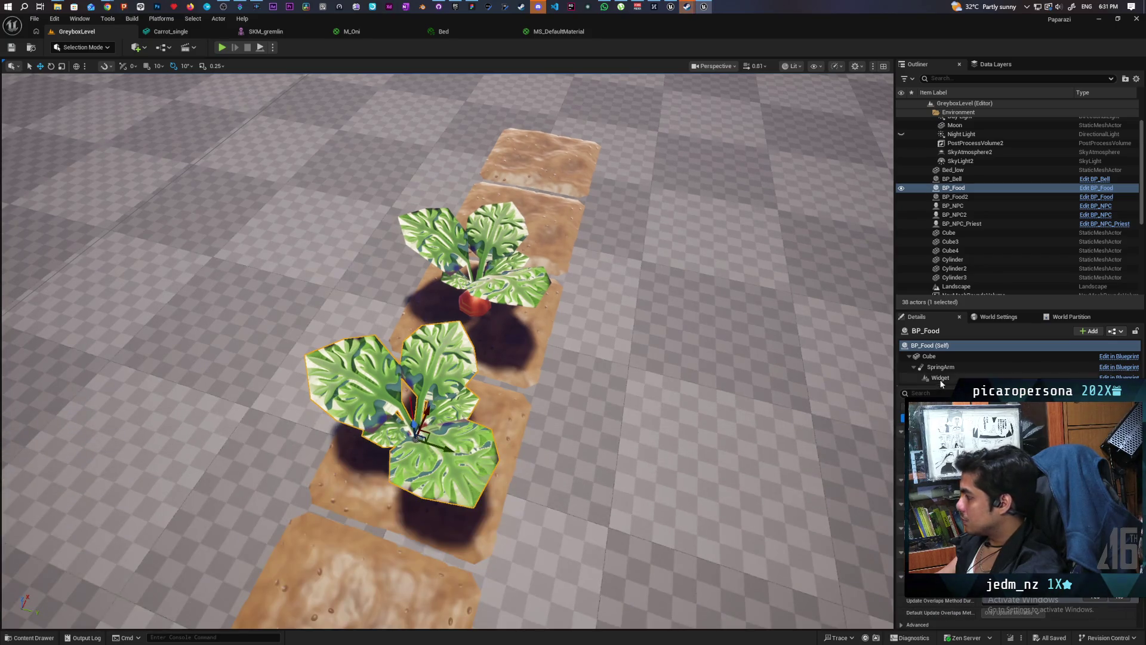
pyautogui.click(947, 359)
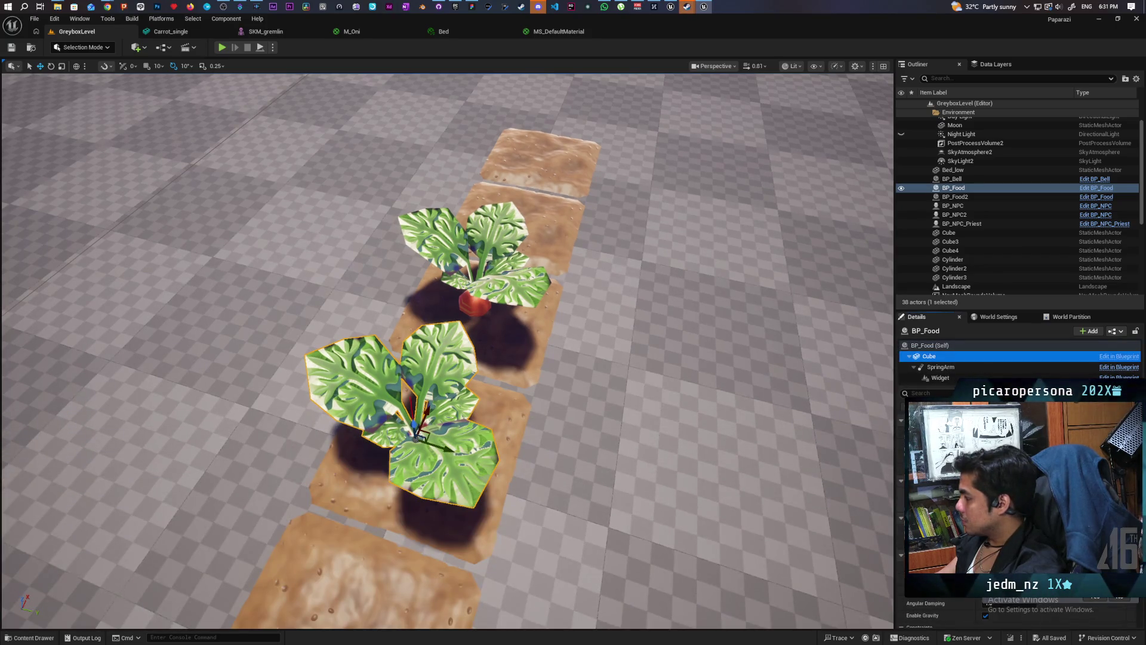
pyautogui.hotkey('ctrl', 'space')
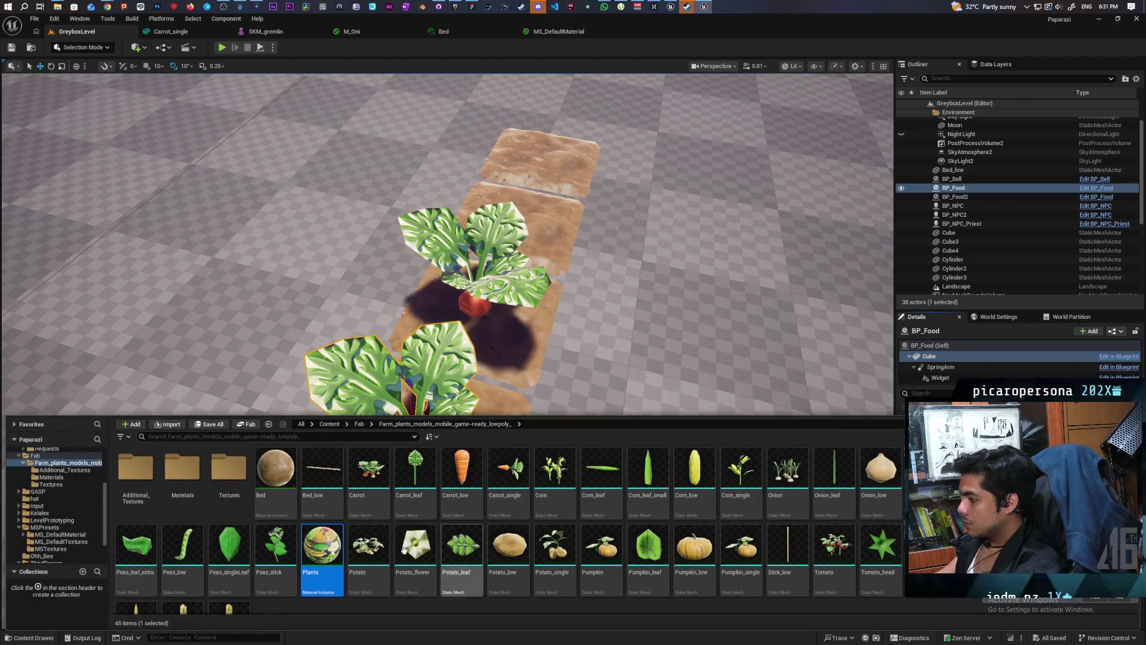
pyautogui.doubleClick(321, 545)
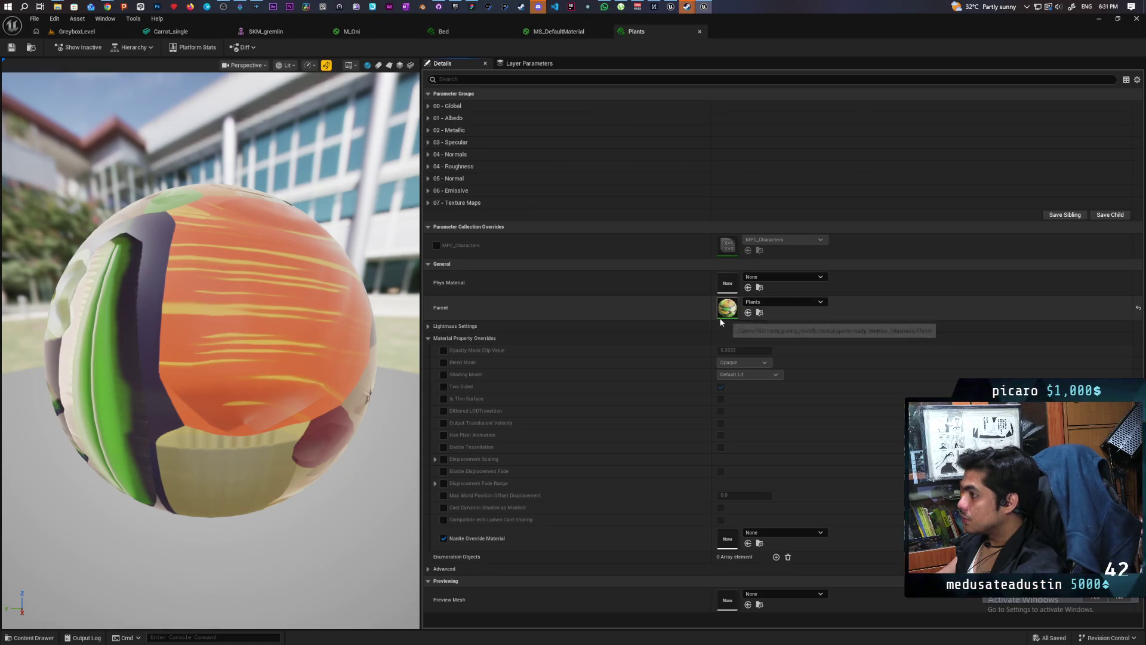
# Open the parent Plants material and look through its parameter groups, ending at 07 - Texture Maps.
pyautogui.click(760, 313)
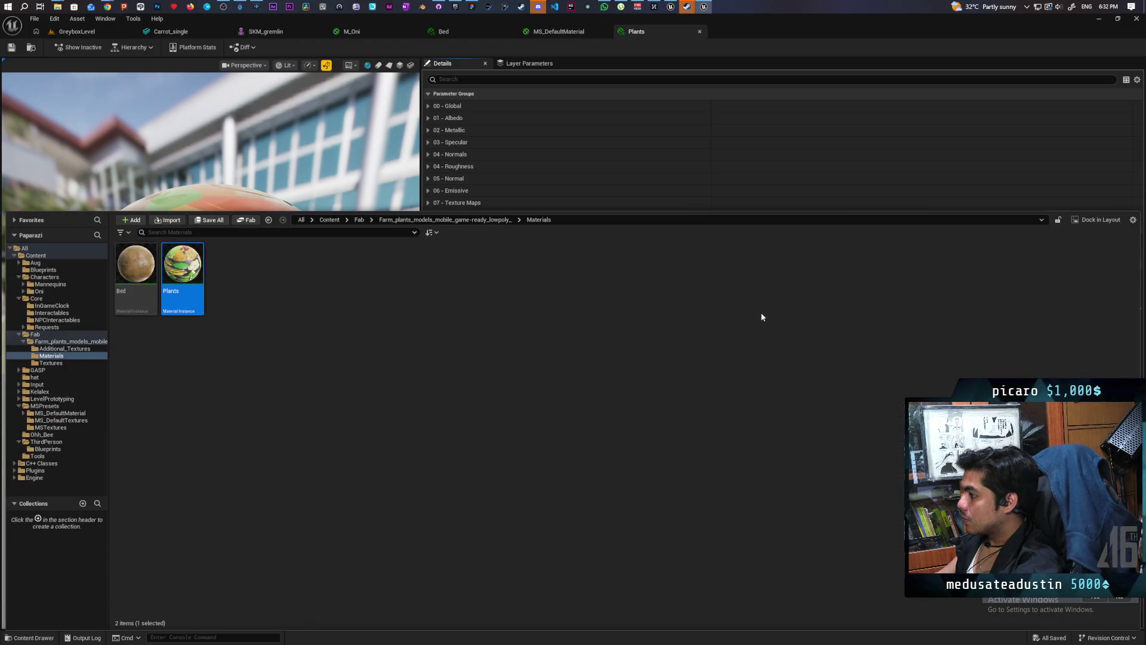
pyautogui.doubleClick(185, 269)
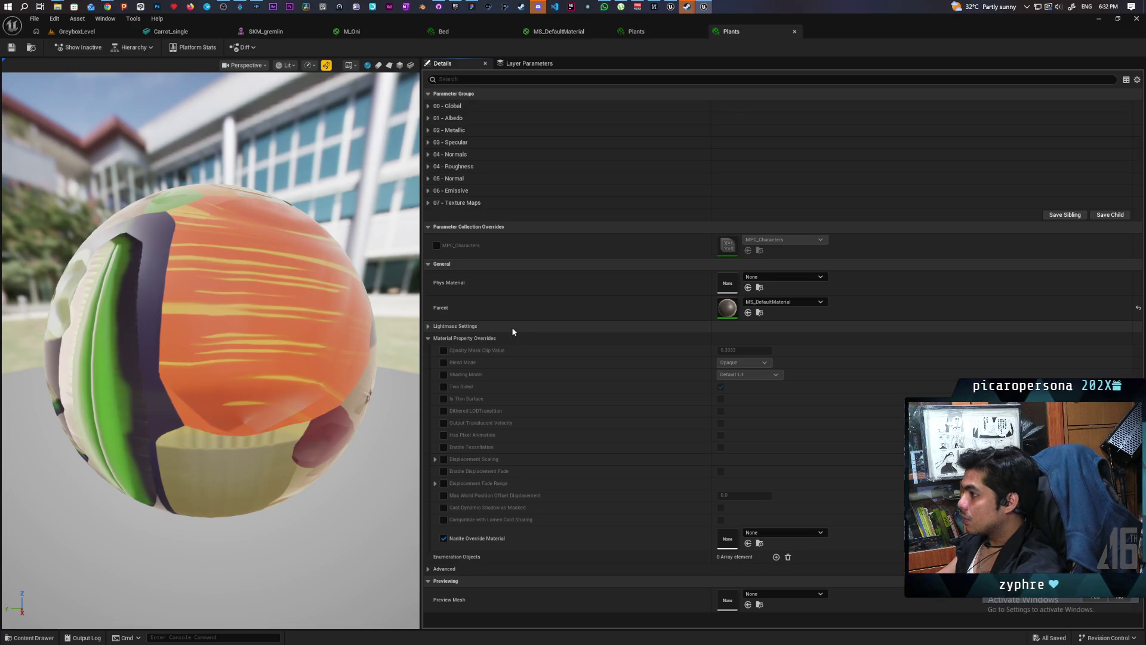
pyautogui.click(428, 107)
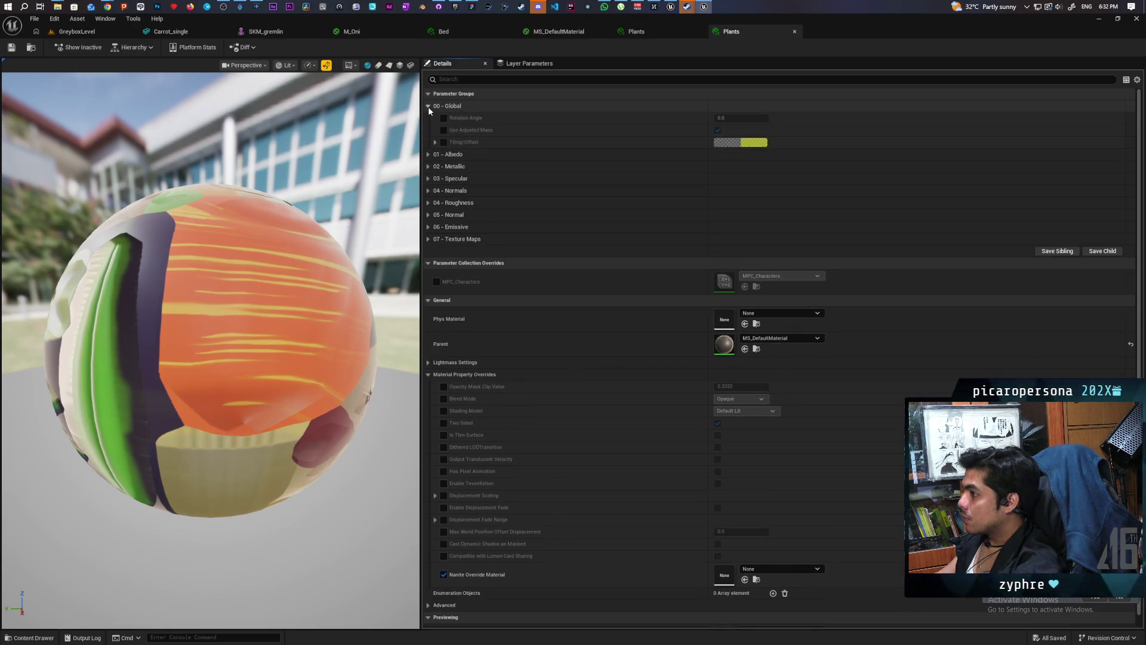
pyautogui.click(428, 155)
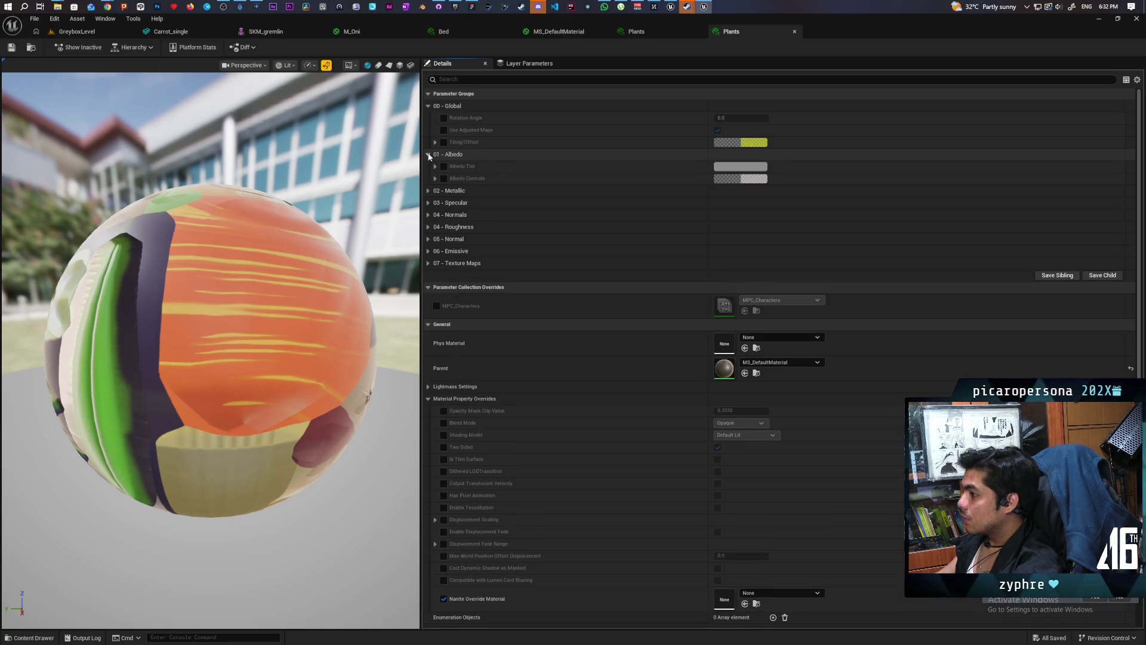
pyautogui.click(429, 155)
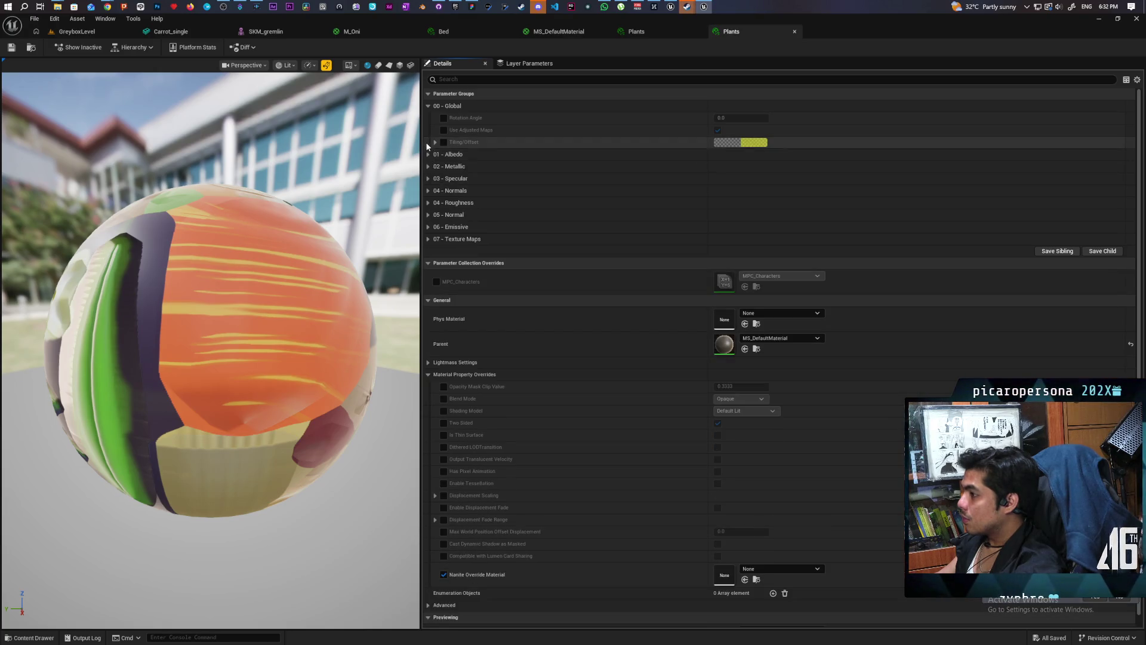
pyautogui.click(428, 106)
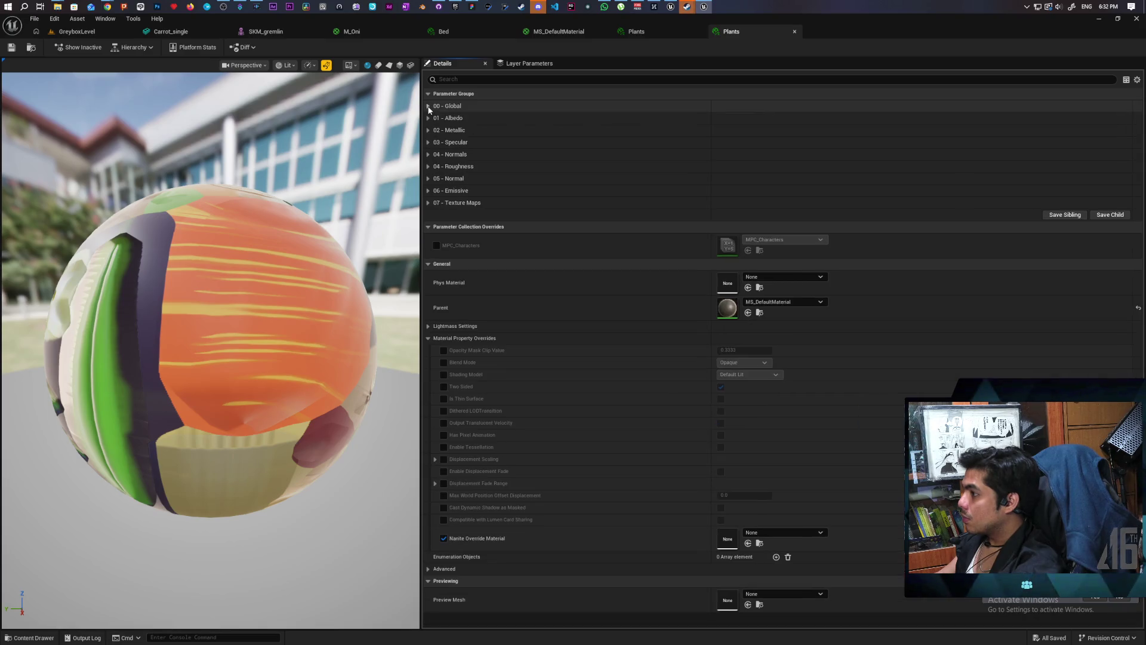
pyautogui.click(429, 167)
pyautogui.click(428, 166)
pyautogui.click(429, 203)
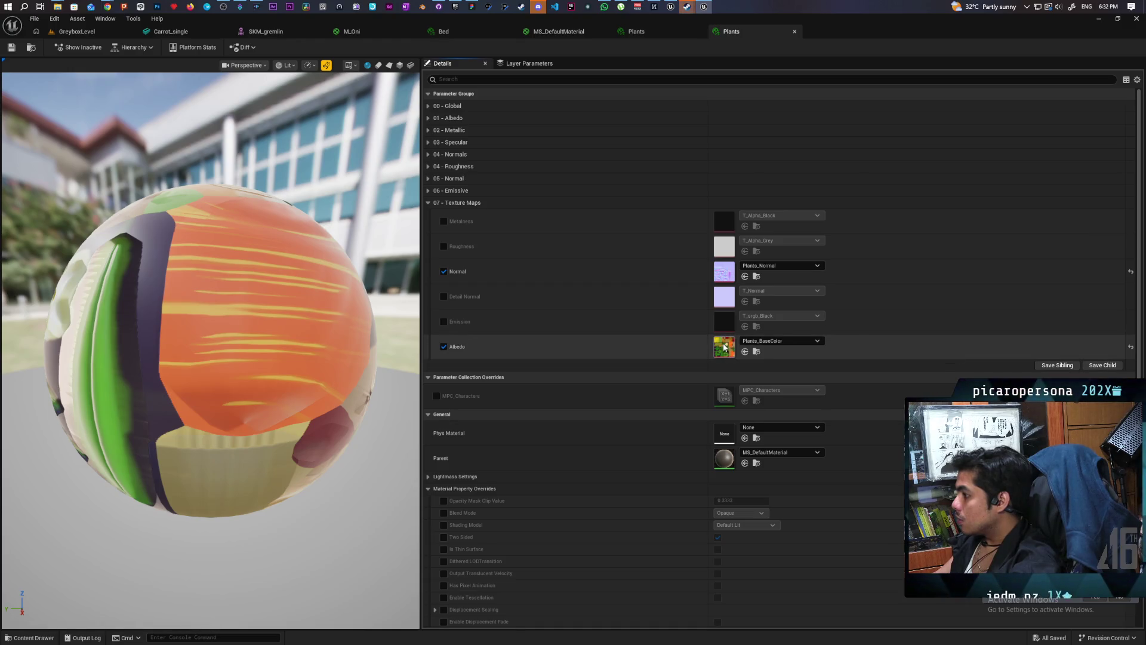
pyautogui.doubleClick(724, 346)
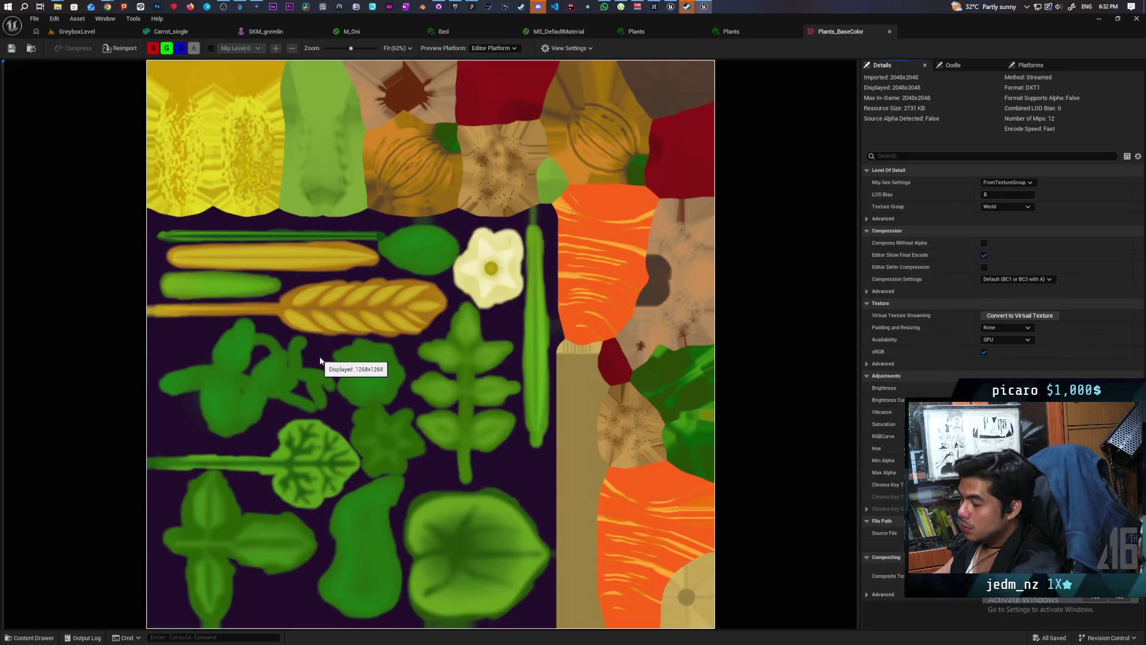
pyautogui.click(182, 49)
pyautogui.click(182, 49)
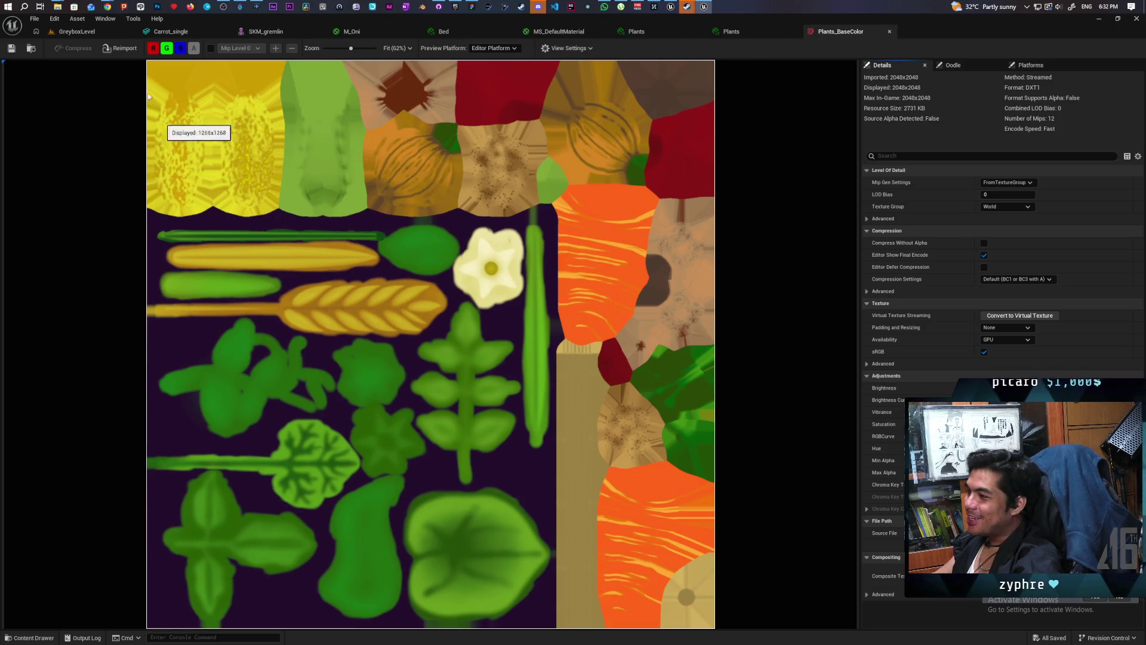
pyautogui.click(154, 51)
pyautogui.click(153, 51)
pyautogui.click(167, 49)
pyautogui.click(166, 49)
pyautogui.click(180, 48)
pyautogui.click(181, 48)
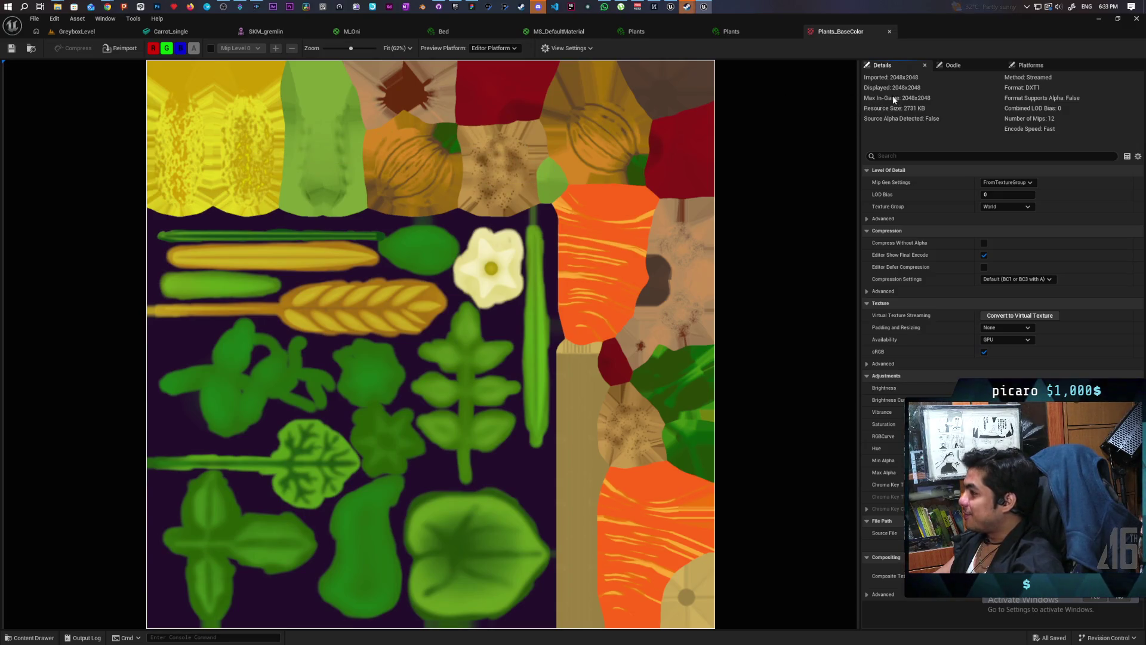
pyautogui.click(890, 32)
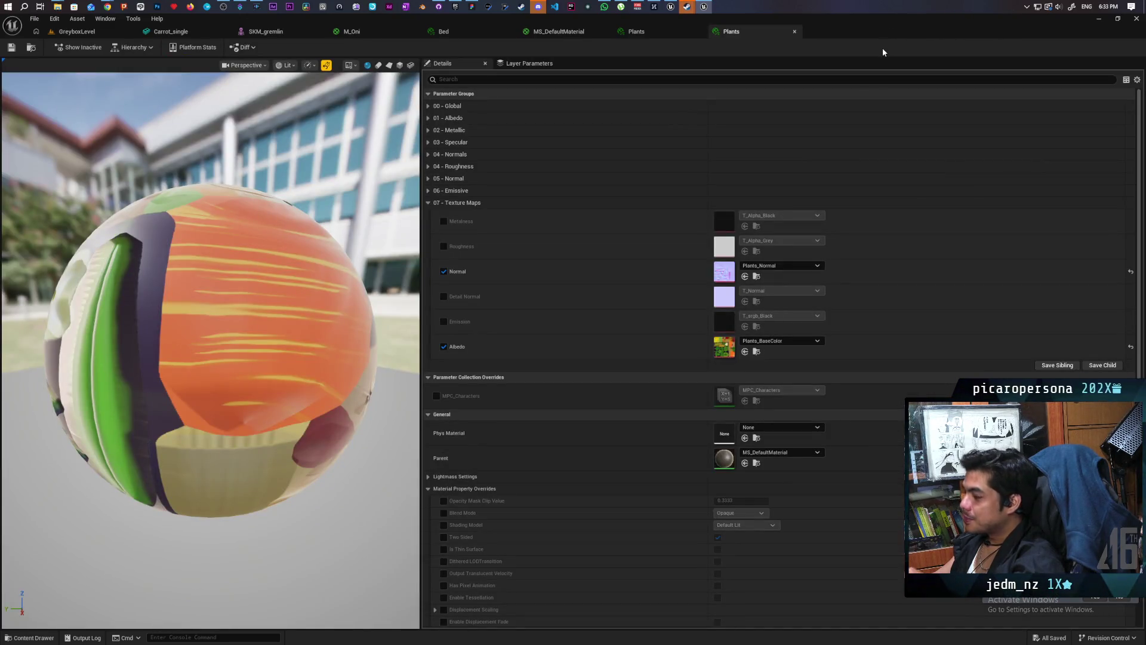
# Close the Plants, MS_DefaultMaterial, Bed, M_Oni and SKM_gremlin editors, then reopen the carrot's Plants material.
pyautogui.click(794, 32)
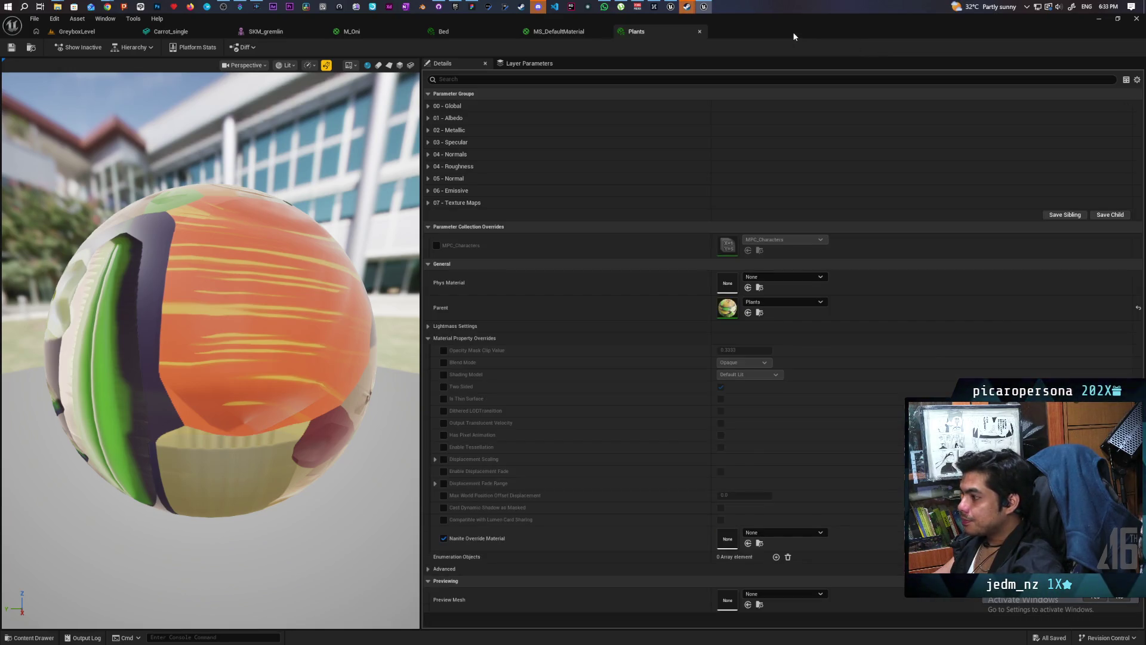
pyautogui.click(699, 32)
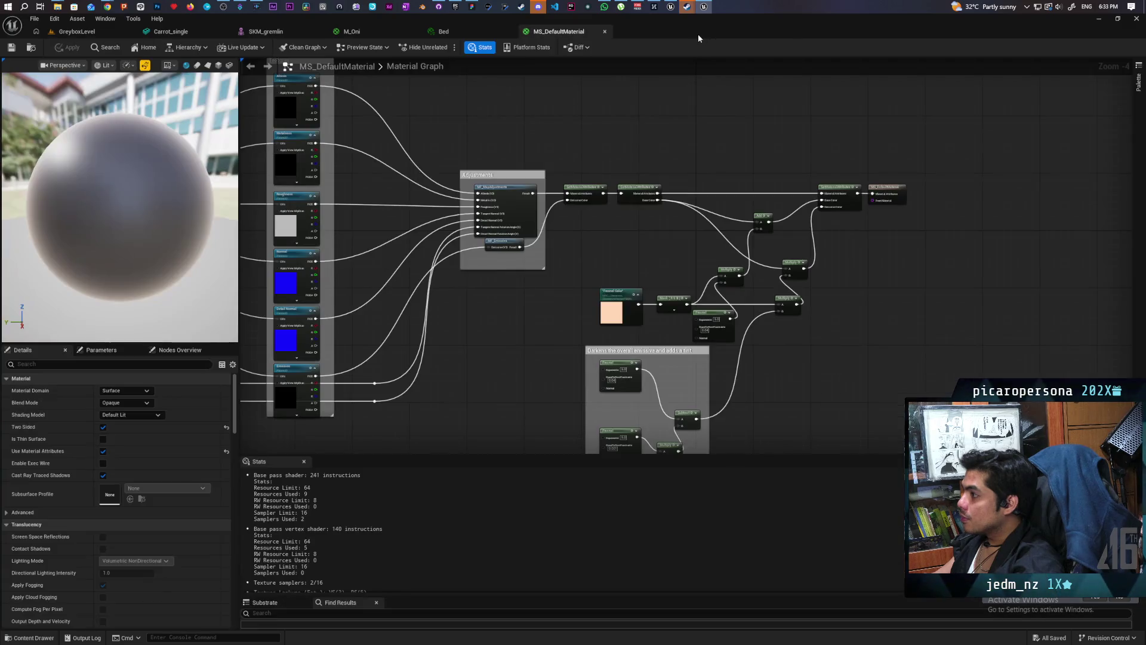
pyautogui.click(604, 32)
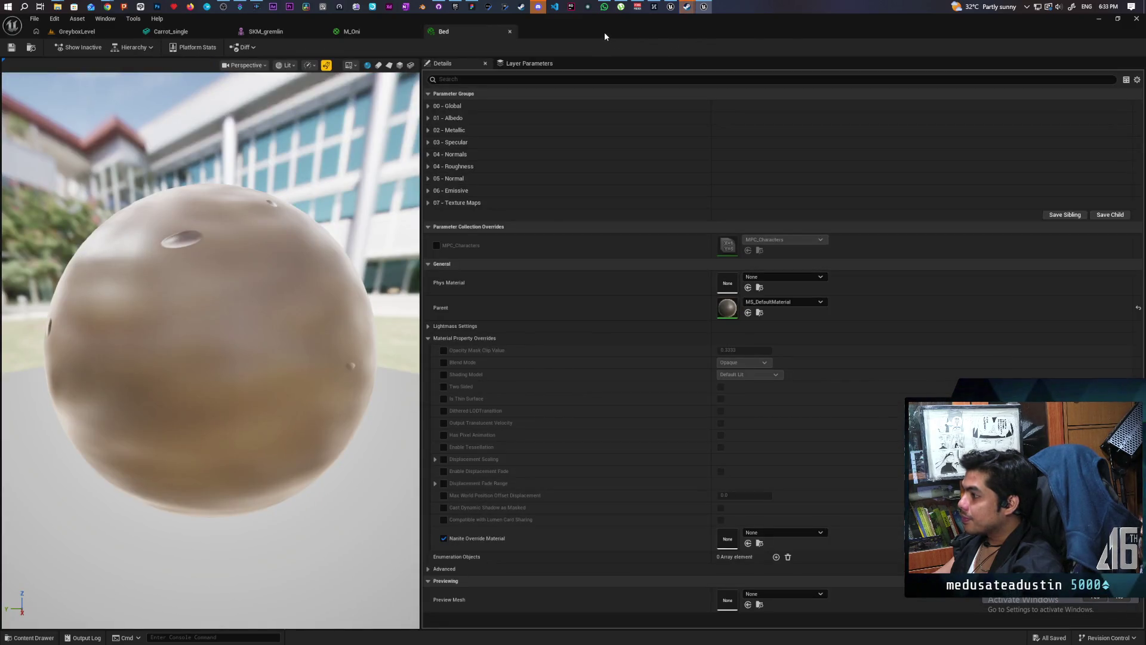
pyautogui.click(511, 32)
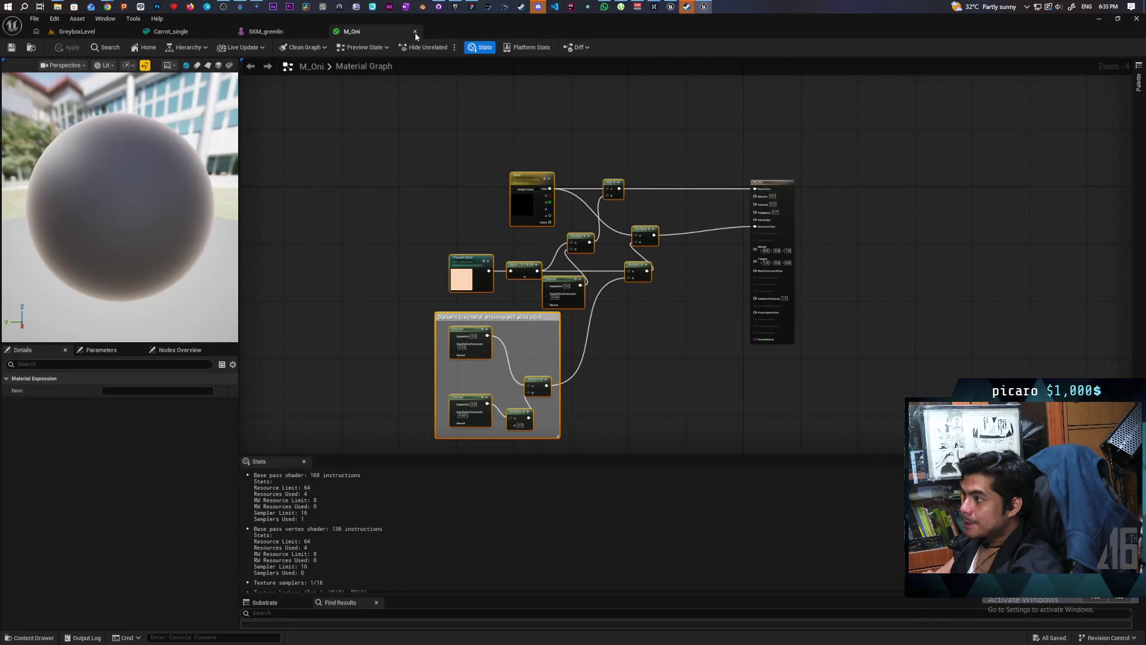
pyautogui.click(415, 32)
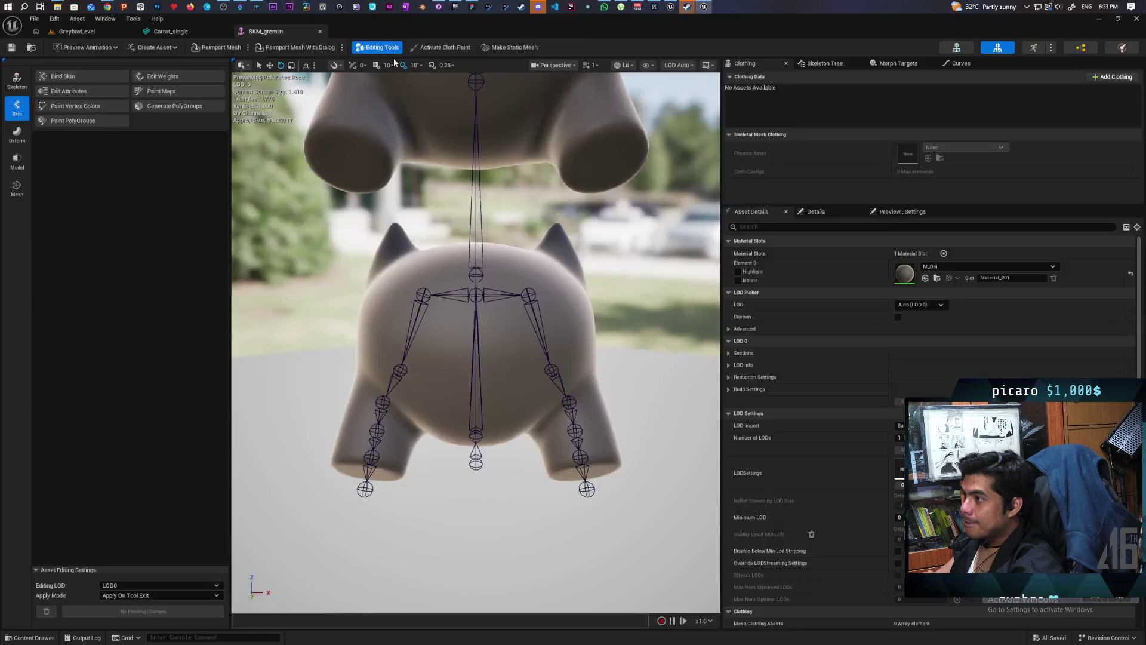
pyautogui.click(320, 31)
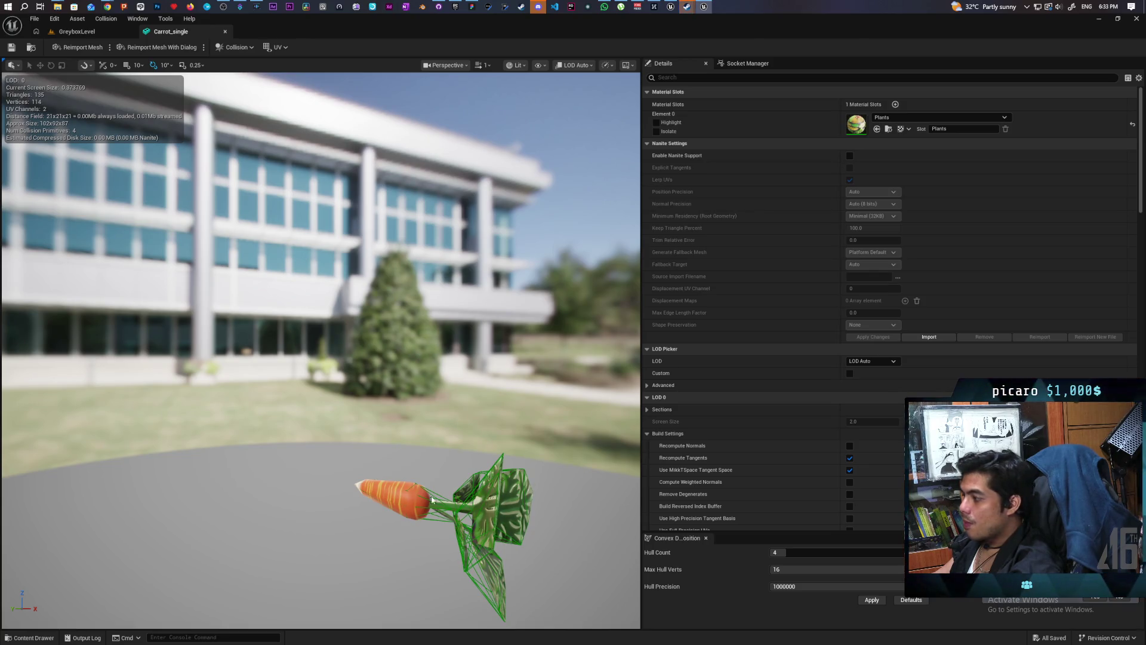
pyautogui.doubleClick(855, 123)
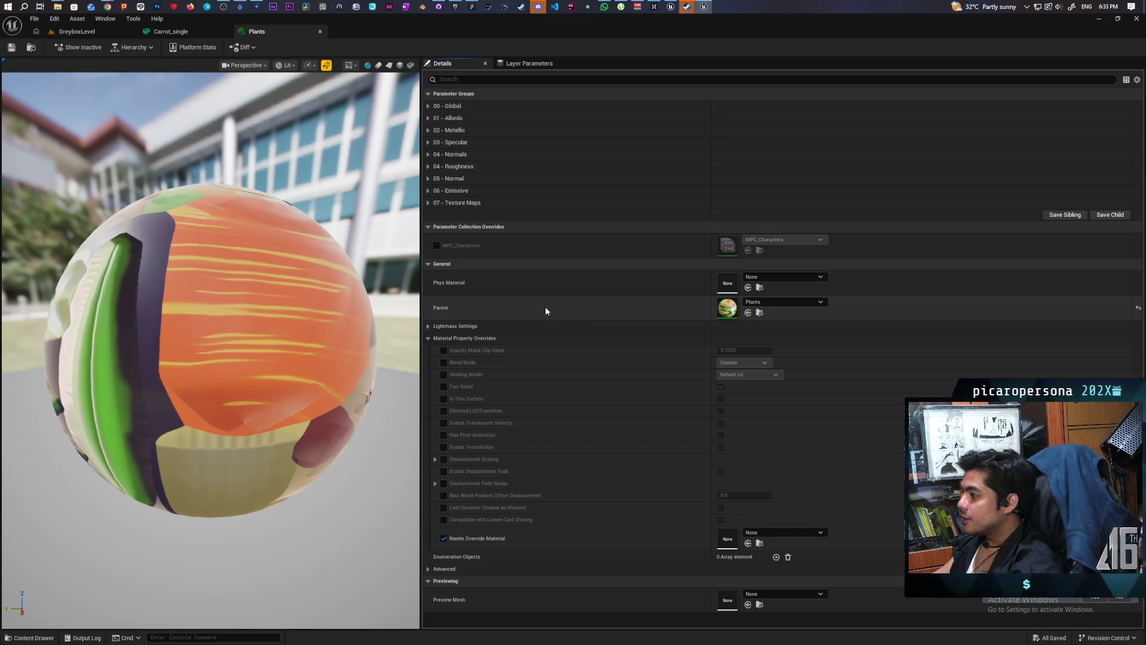
# Set the Plants instance parent to MS_DefaultMaterial and browse for its Albedo texture.
pyautogui.click(428, 203)
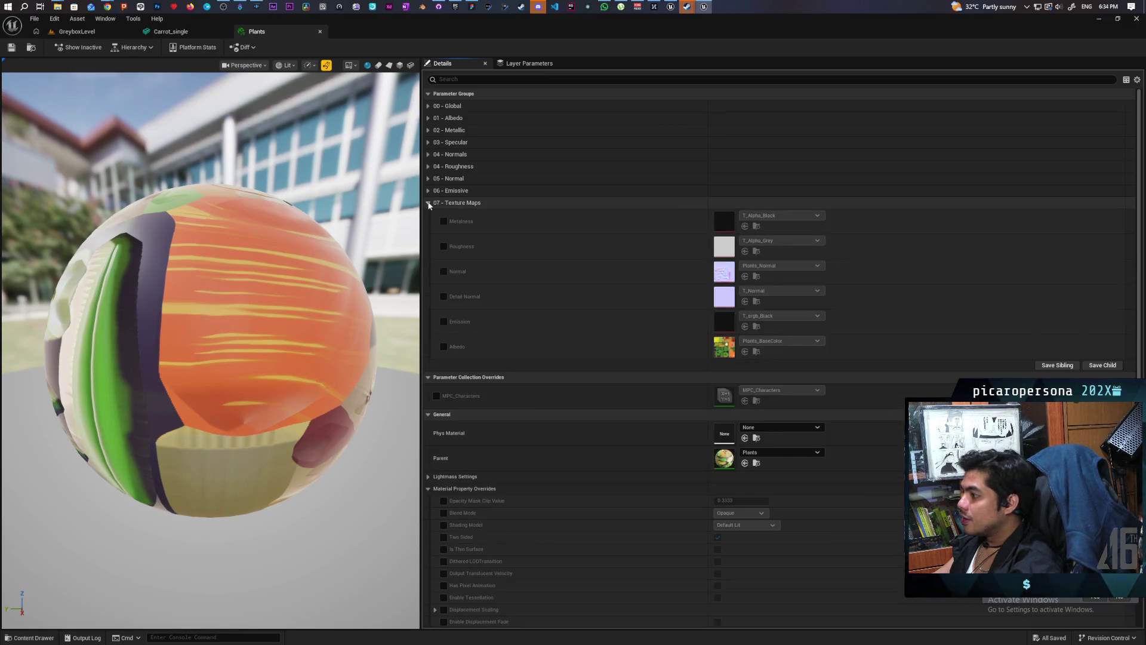
pyautogui.click(428, 203)
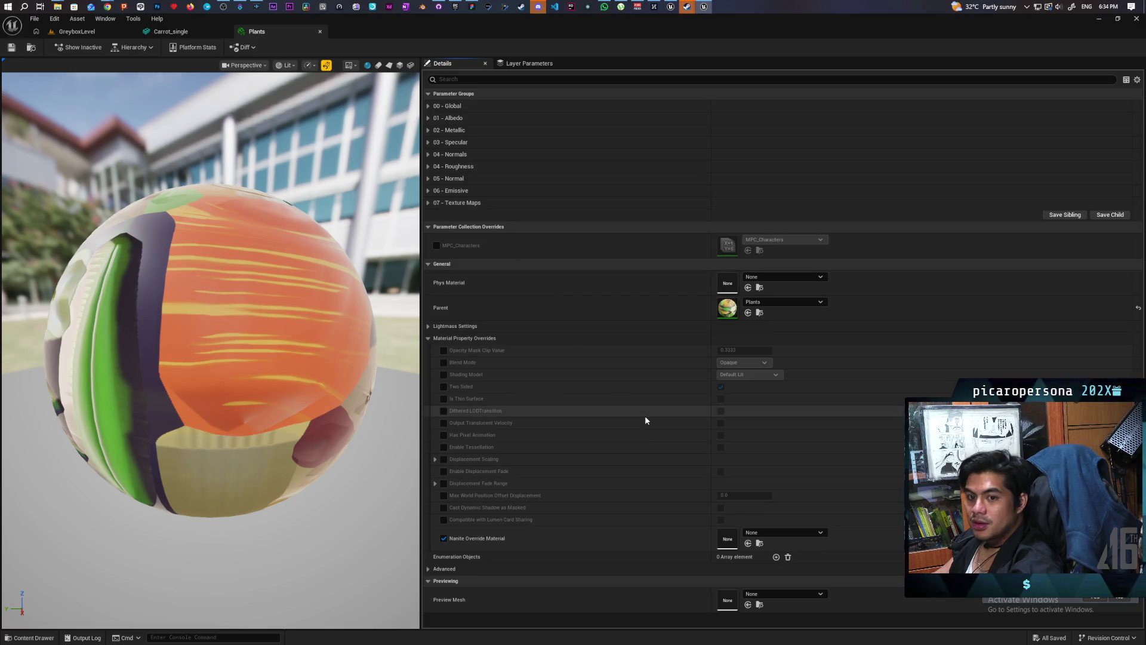
pyautogui.doubleClick(728, 308)
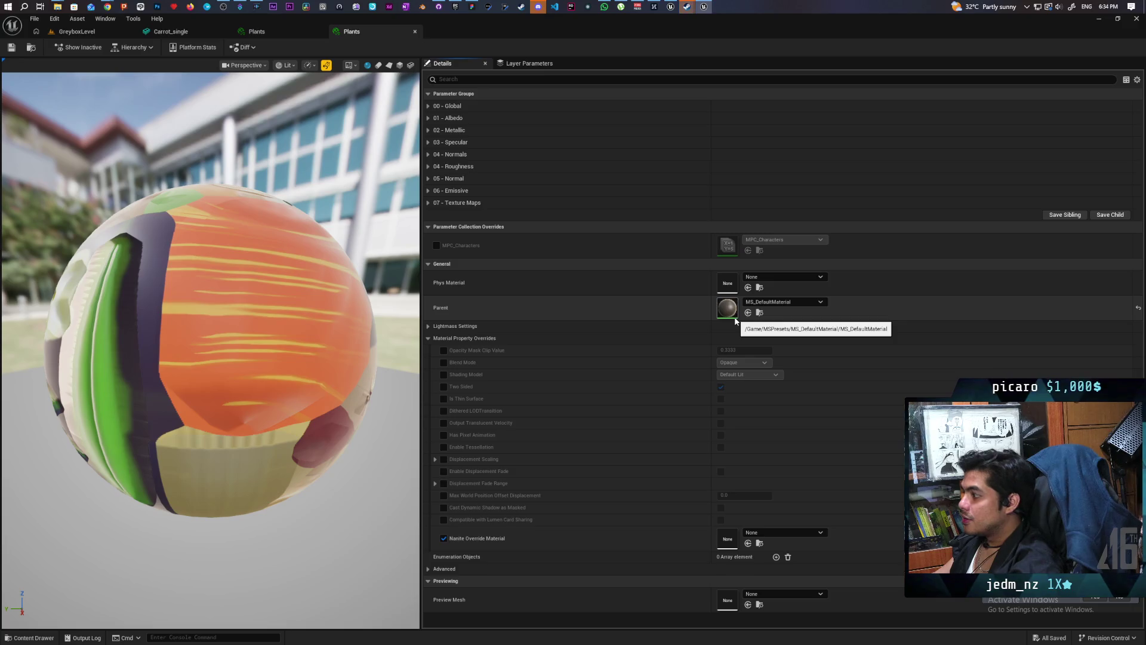
pyautogui.click(428, 202)
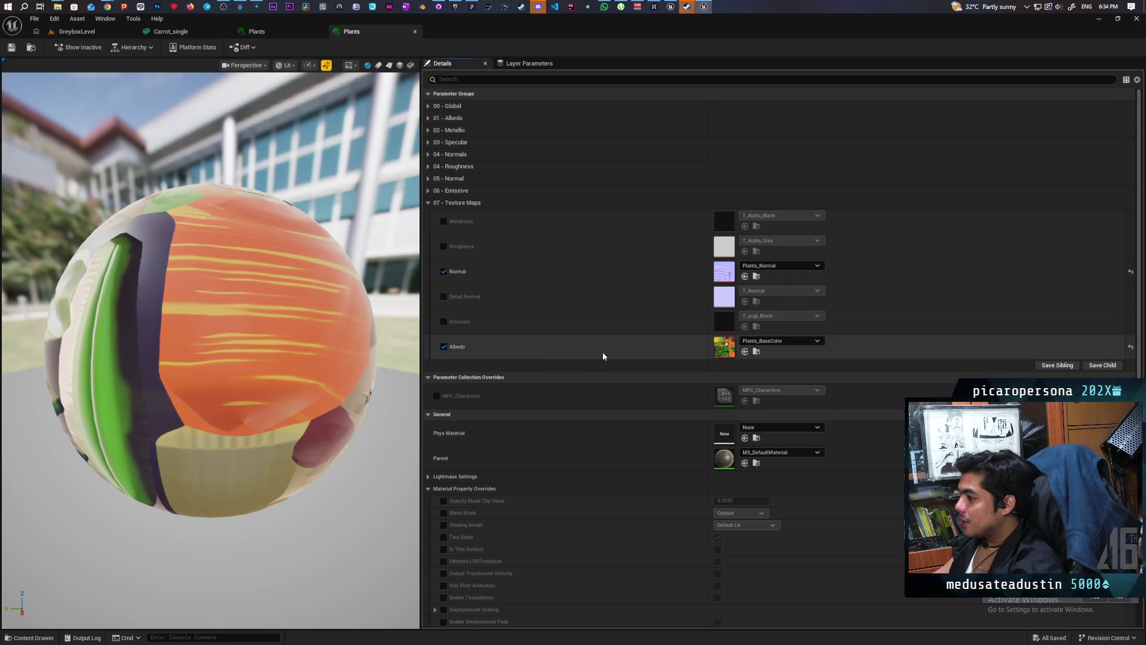
pyautogui.click(757, 351)
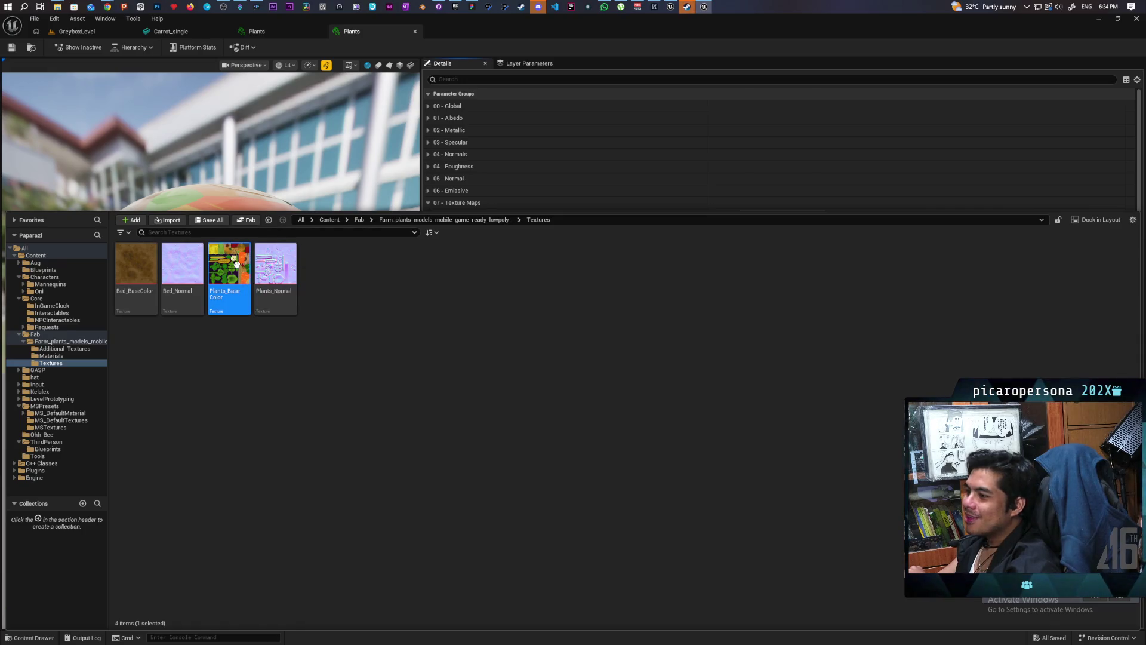
# Inspect Plants_BaseColor's R, G and B channels, then close it and return to Carrot_single.
pyautogui.doubleClick(236, 264)
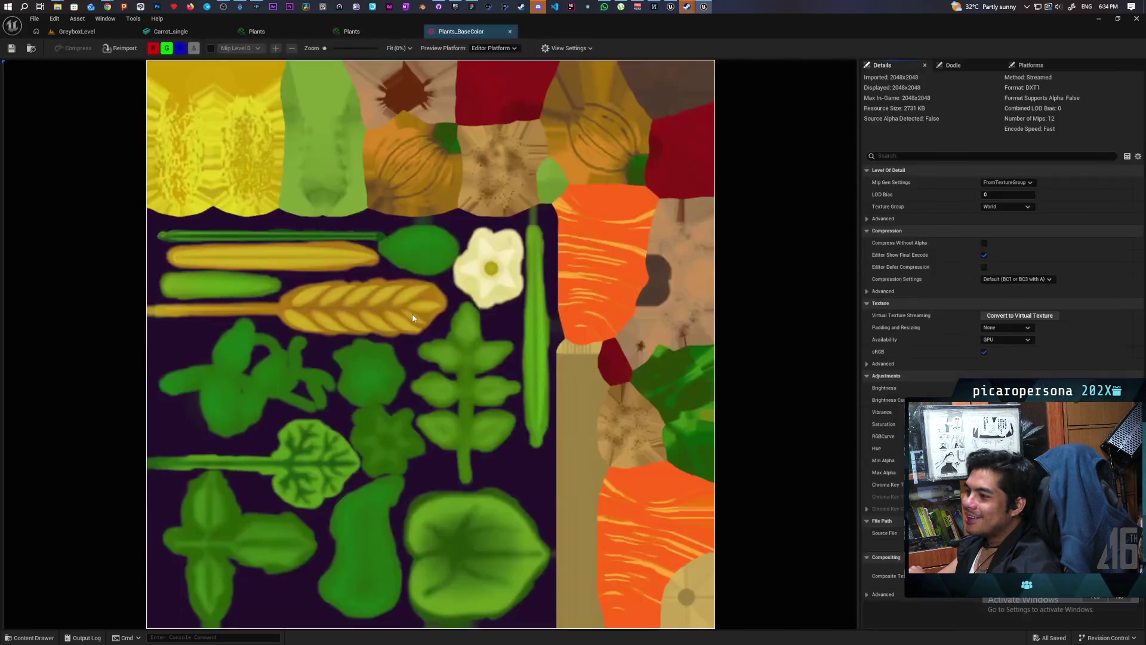
pyautogui.click(180, 48)
pyautogui.click(167, 48)
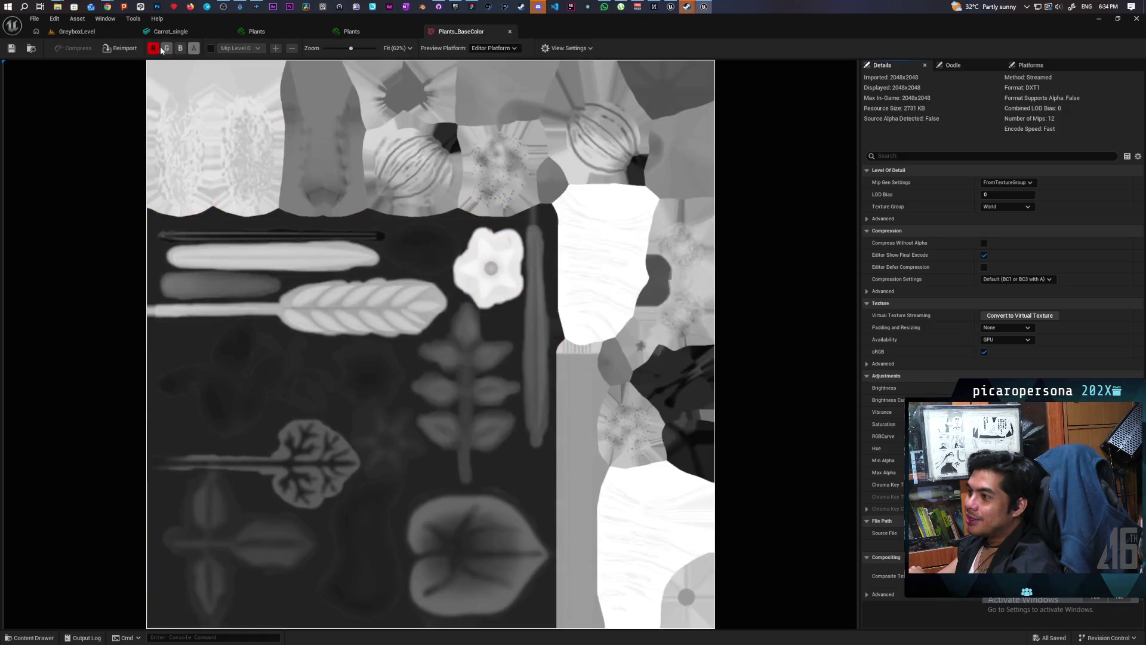
pyautogui.click(153, 48)
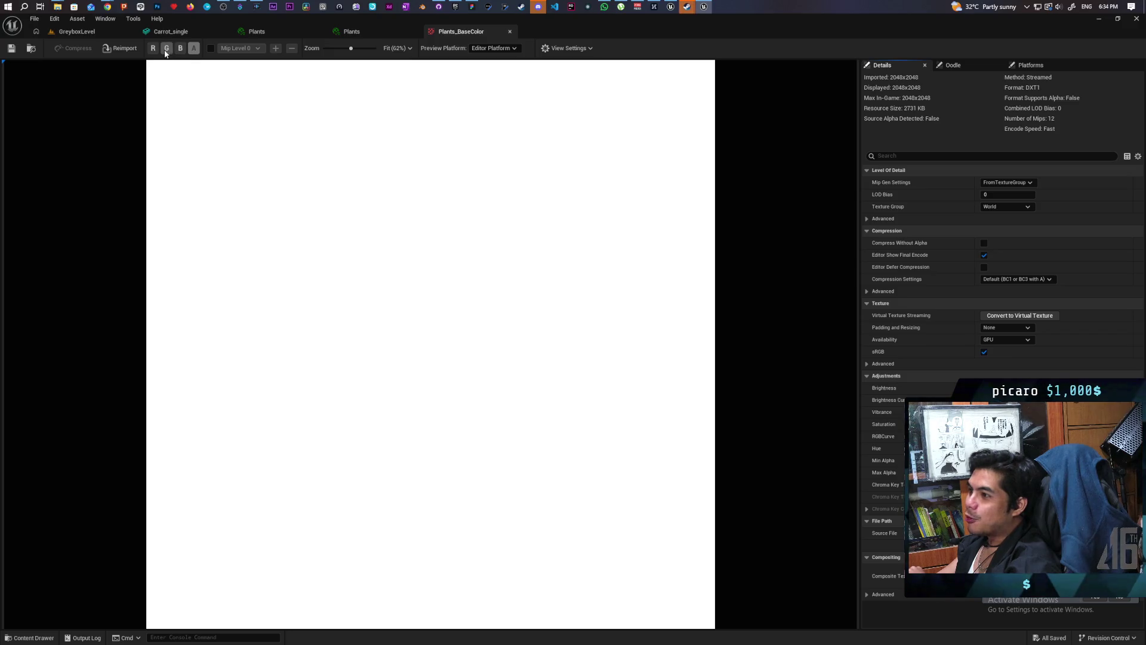
pyautogui.click(153, 48)
pyautogui.click(166, 49)
pyautogui.click(181, 49)
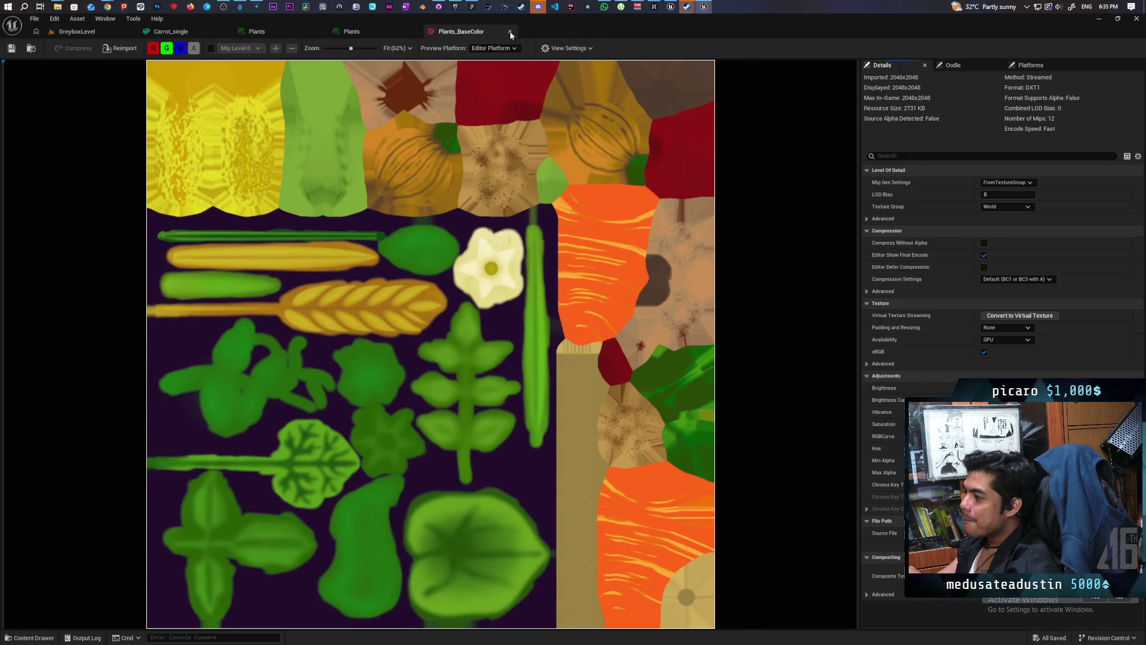
pyautogui.click(511, 32)
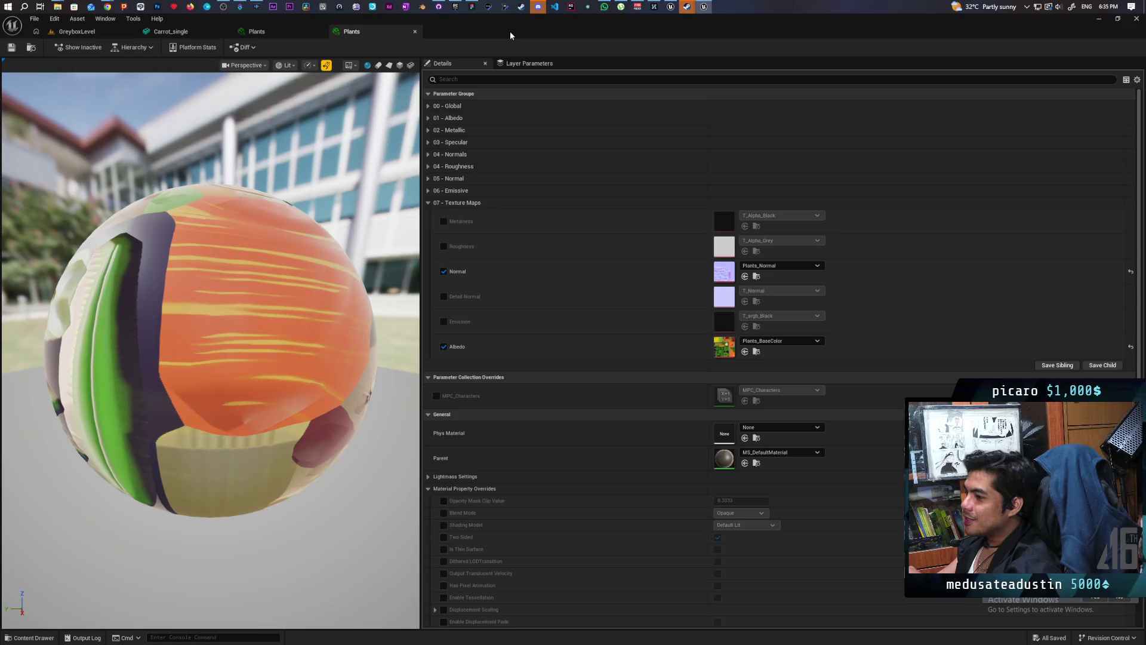
pyautogui.click(163, 33)
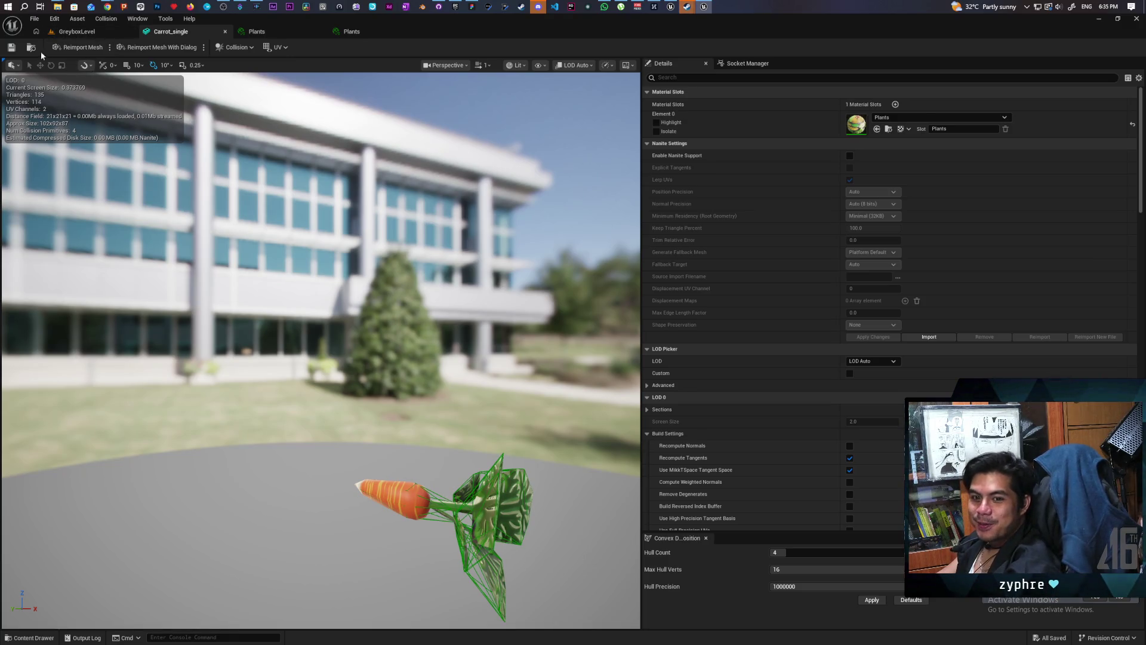
pyautogui.click(79, 31)
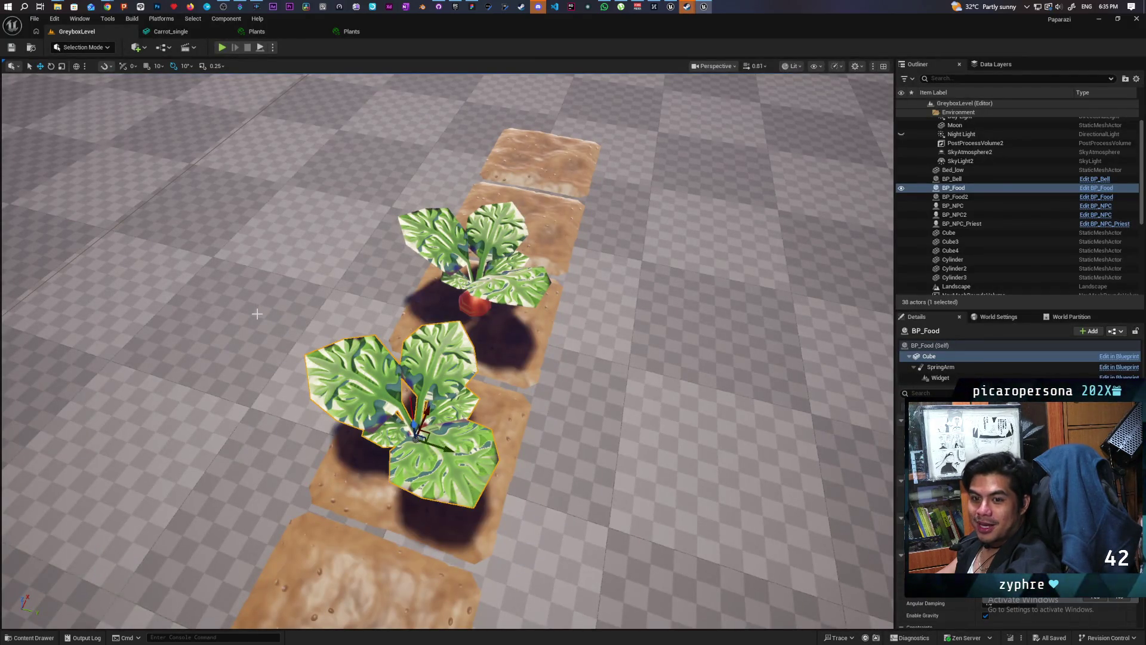
pyautogui.press('f')
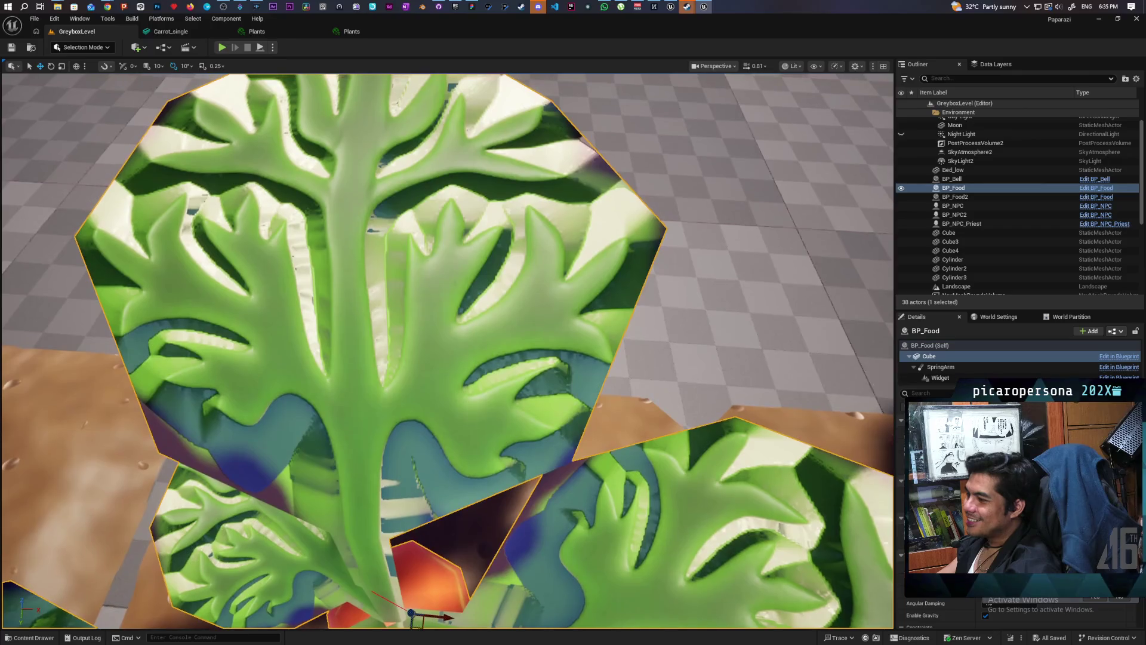
pyautogui.scroll(-3, 414, 487)
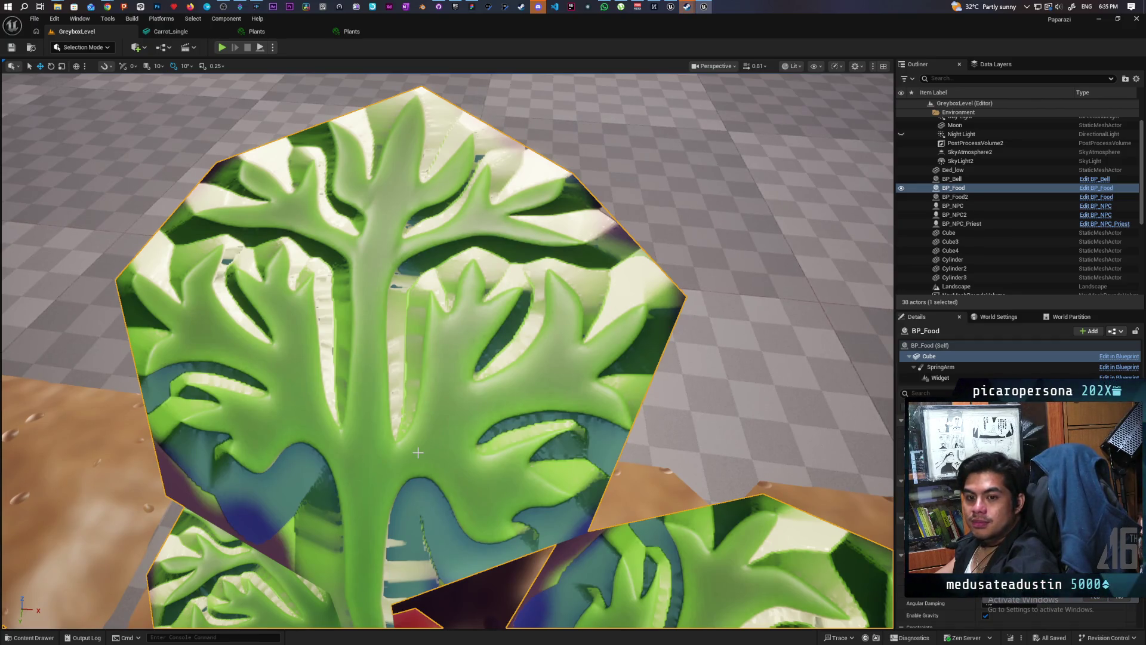
pyautogui.moveTo(453, 430)
pyautogui.mouseDown()
pyautogui.moveTo(388, 412)
pyautogui.moveTo(359, 424)
pyautogui.moveTo(382, 421)
pyautogui.mouseUp()
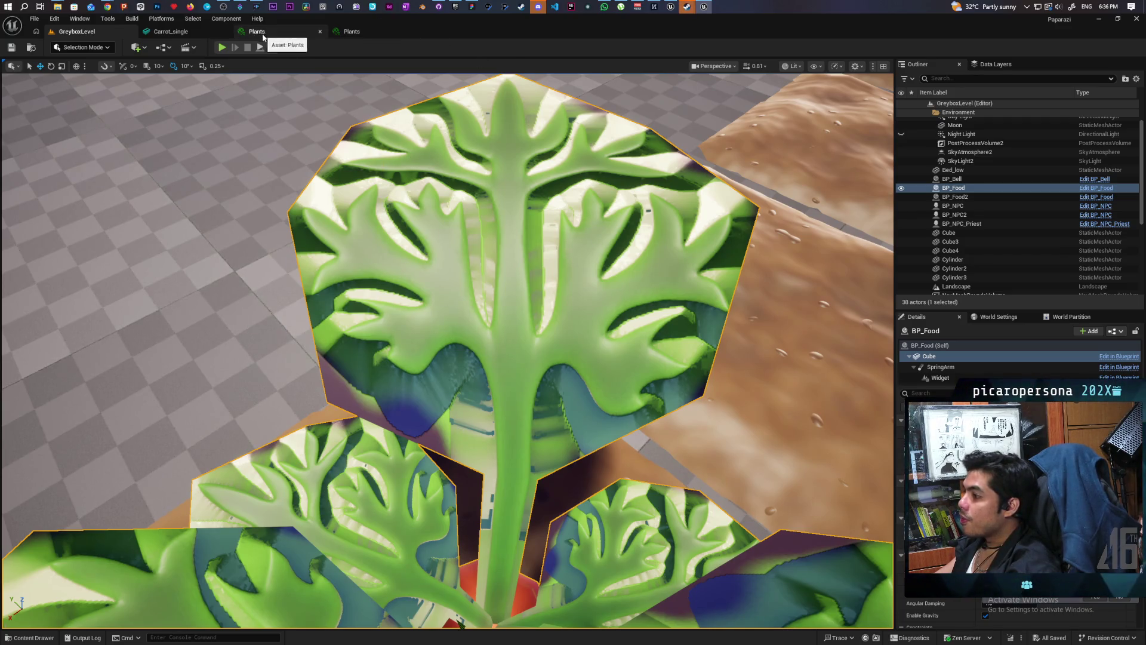
pyautogui.click(191, 33)
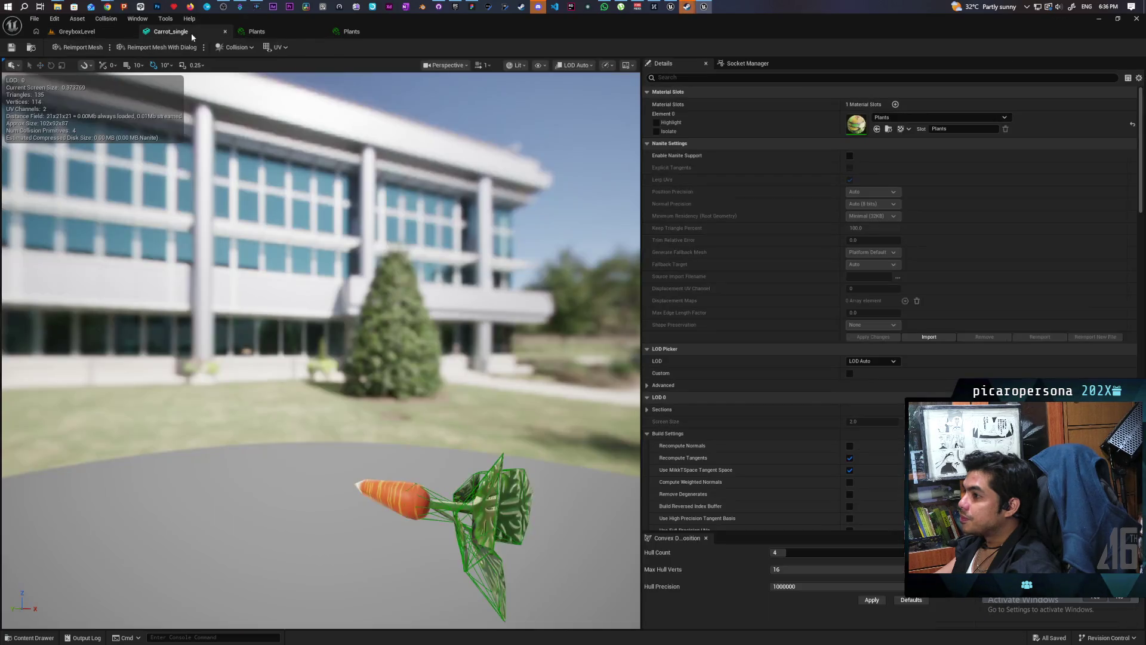
# Switch between the Plants instance and the level, moving the camera close to a carrot plant.
pyautogui.click(356, 34)
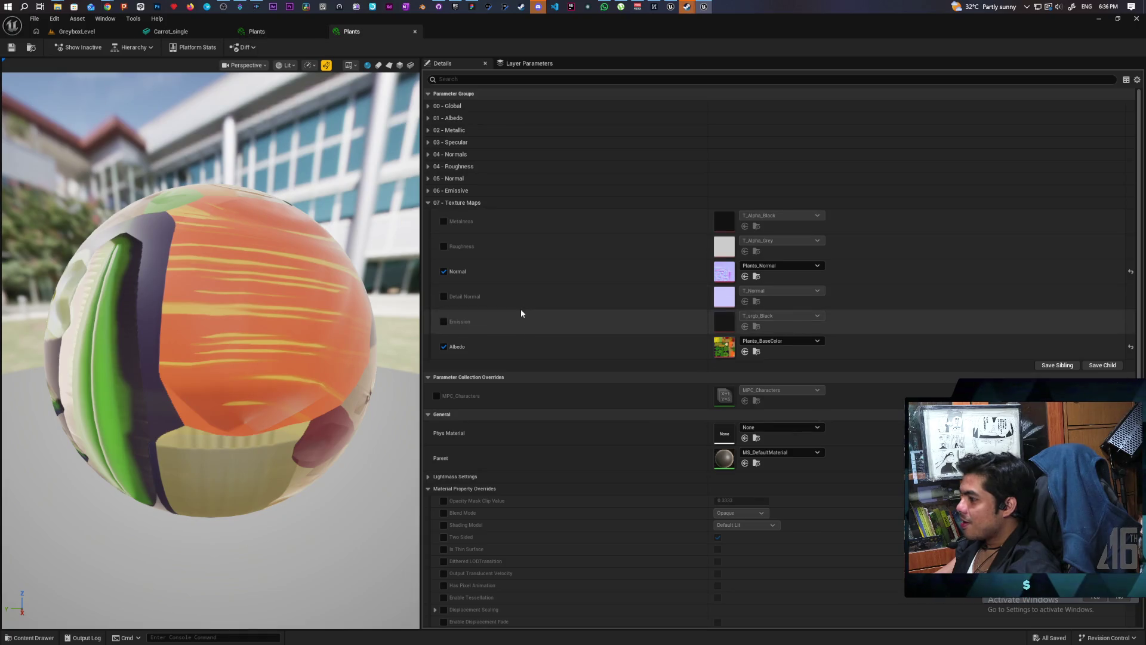
pyautogui.click(76, 31)
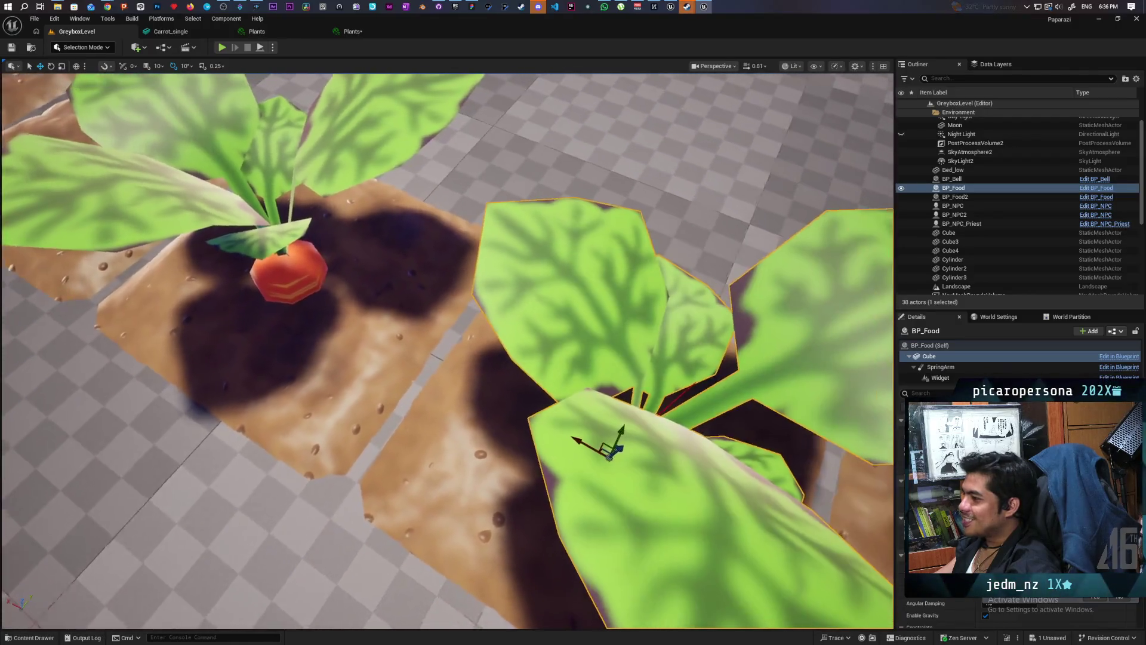
pyautogui.moveTo(447, 352); pyautogui.dragTo(442, 211)
pyautogui.moveTo(324, 329); pyautogui.dragTo(325, 330)
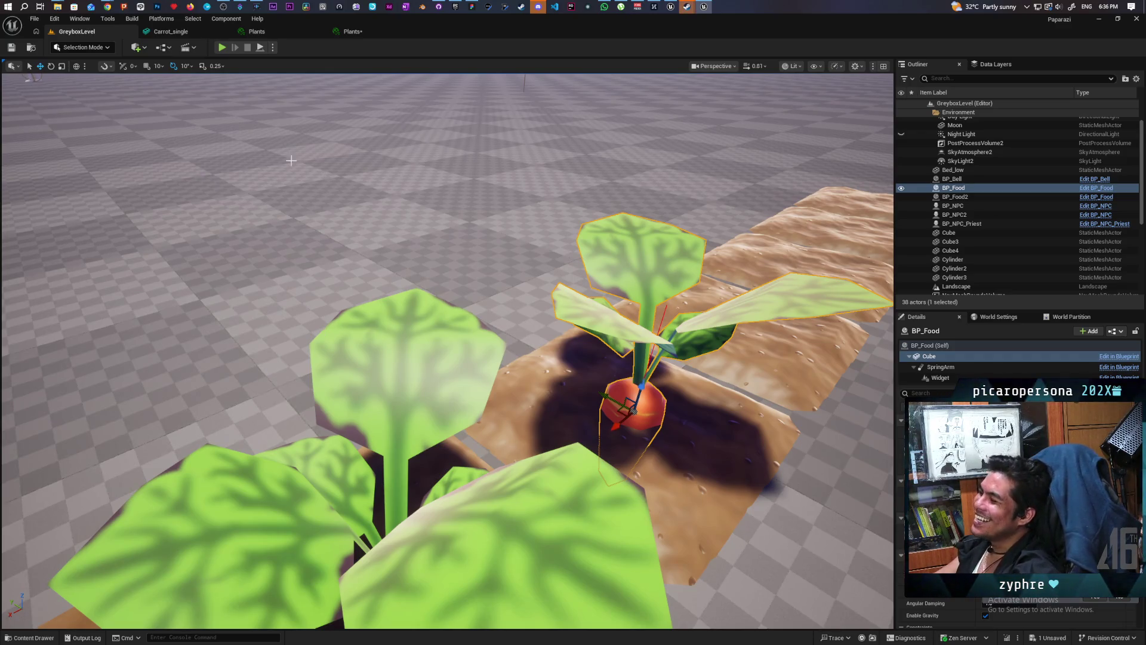
# Toggle the Plants Normal override, compare carrot shading from several angles, and open the Content Drawer.
pyautogui.click(355, 35)
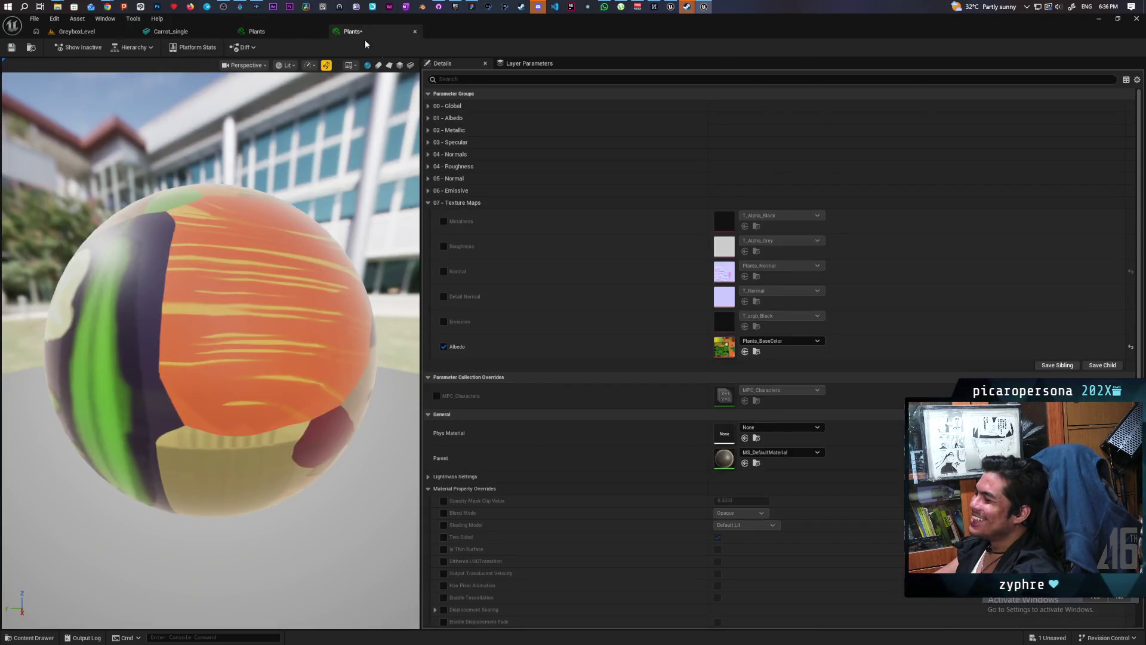
pyautogui.click(444, 271)
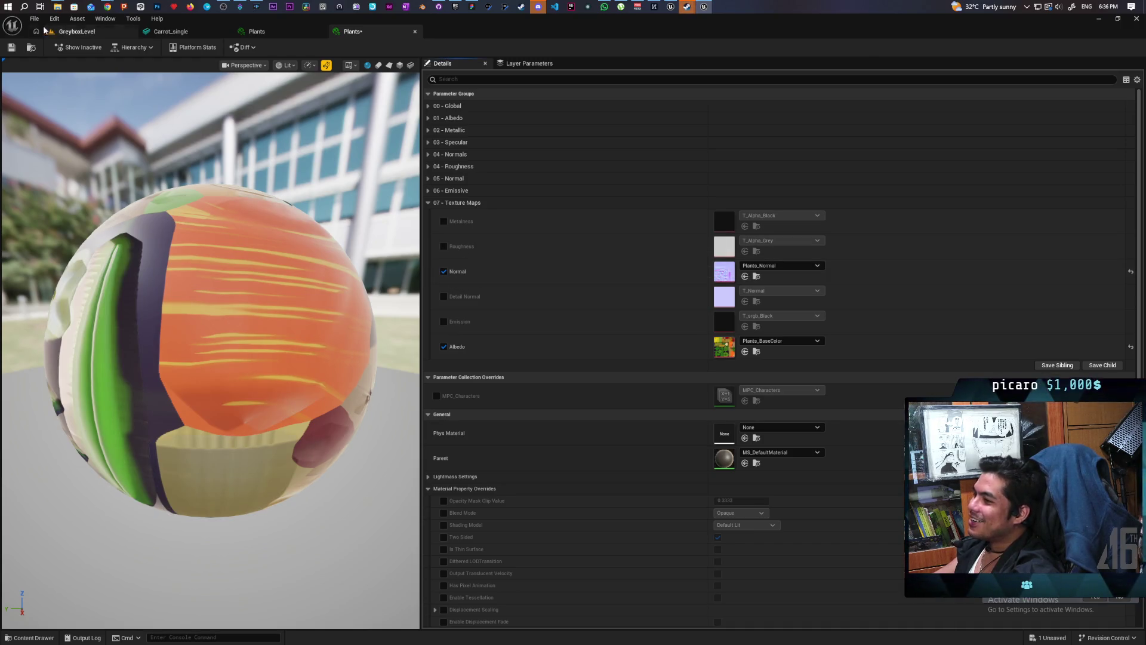
pyautogui.click(77, 34)
pyautogui.moveTo(448, 352); pyautogui.dragTo(484, 352)
pyautogui.moveTo(391, 281); pyautogui.dragTo(391, 281)
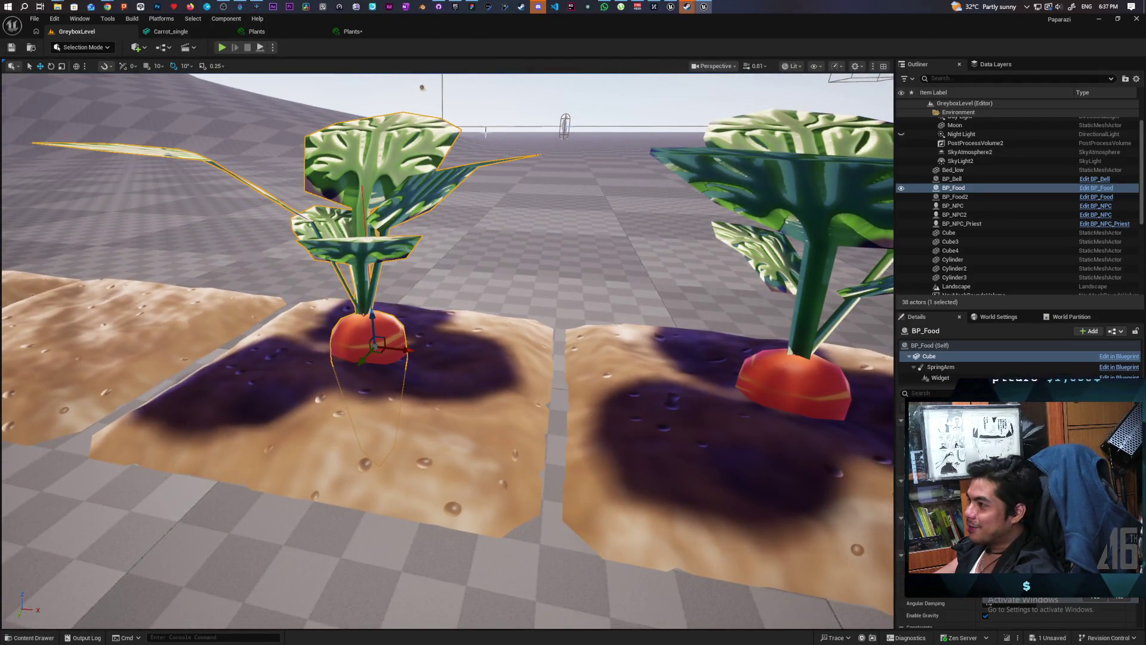
pyautogui.click(346, 31)
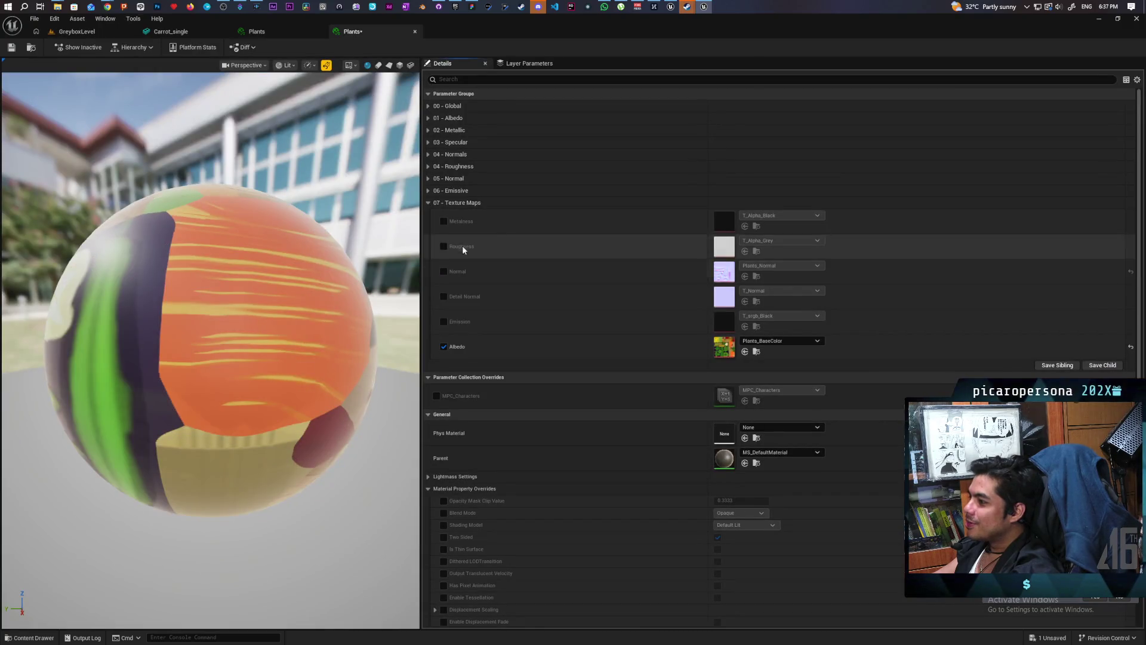
pyautogui.click(101, 32)
pyautogui.moveTo(371, 240)
pyautogui.mouseDown()
pyautogui.moveTo(329, 240)
pyautogui.moveTo(394, 236)
pyautogui.moveTo(341, 242)
pyautogui.moveTo(364, 251)
pyautogui.moveTo(388, 239)
pyautogui.mouseUp()
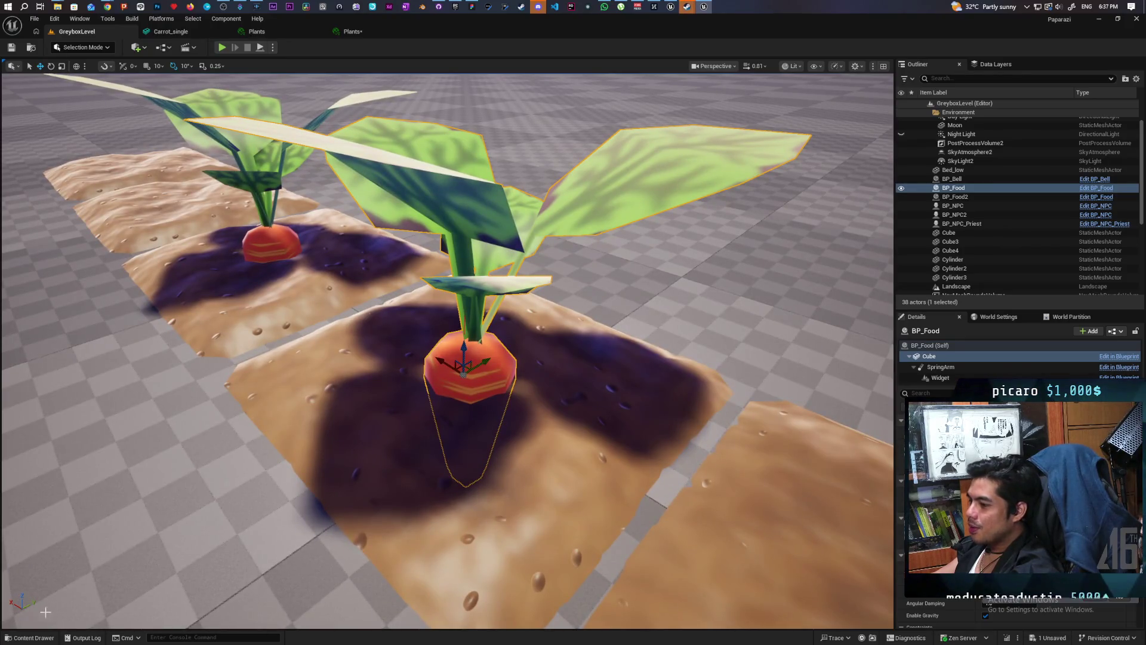
pyautogui.click(30, 638)
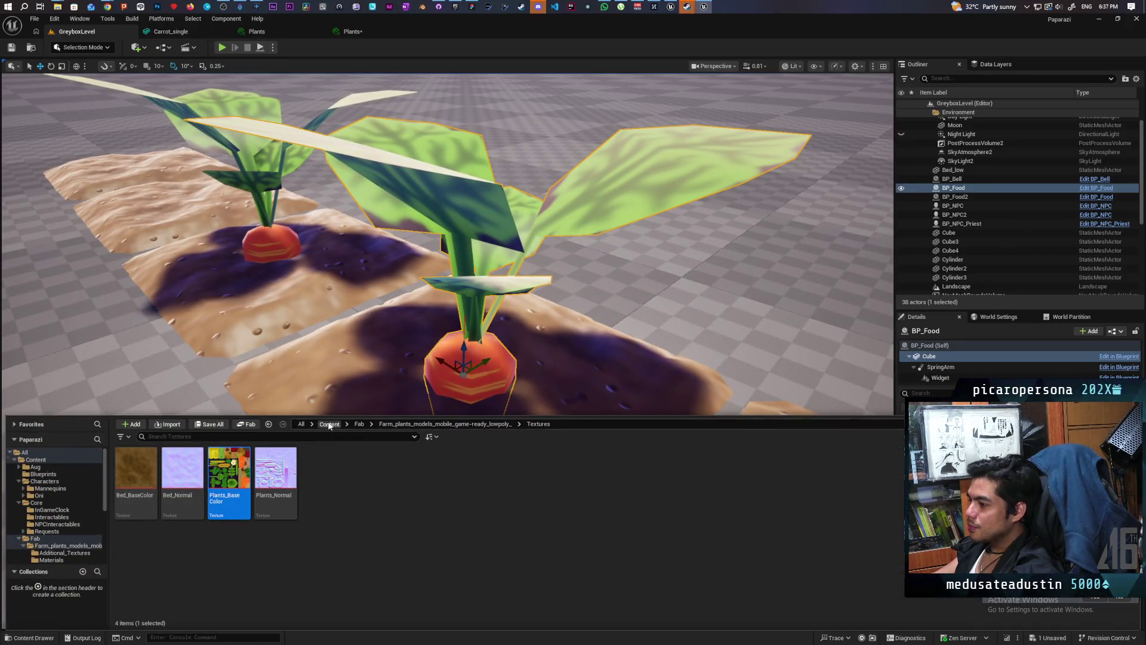
# Browse Characters > Oni and ThirdPerson > Blueprints, then open the M_Oni material.
pyautogui.click(329, 424)
pyautogui.doubleClick(233, 466)
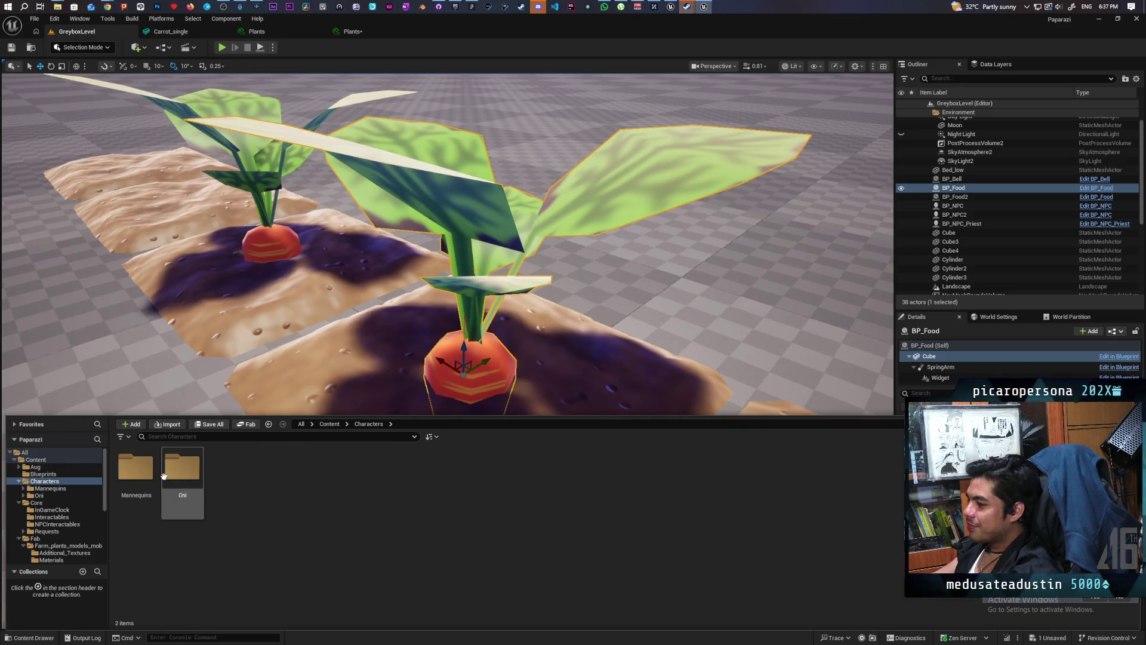
pyautogui.doubleClick(176, 468)
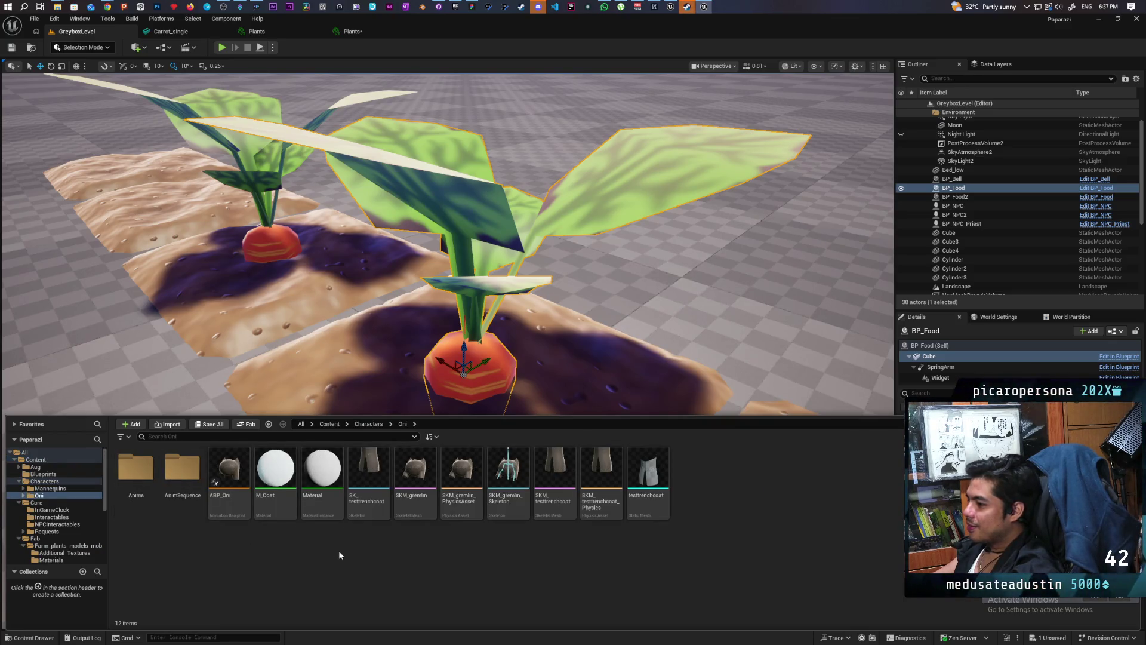
pyautogui.click(329, 424)
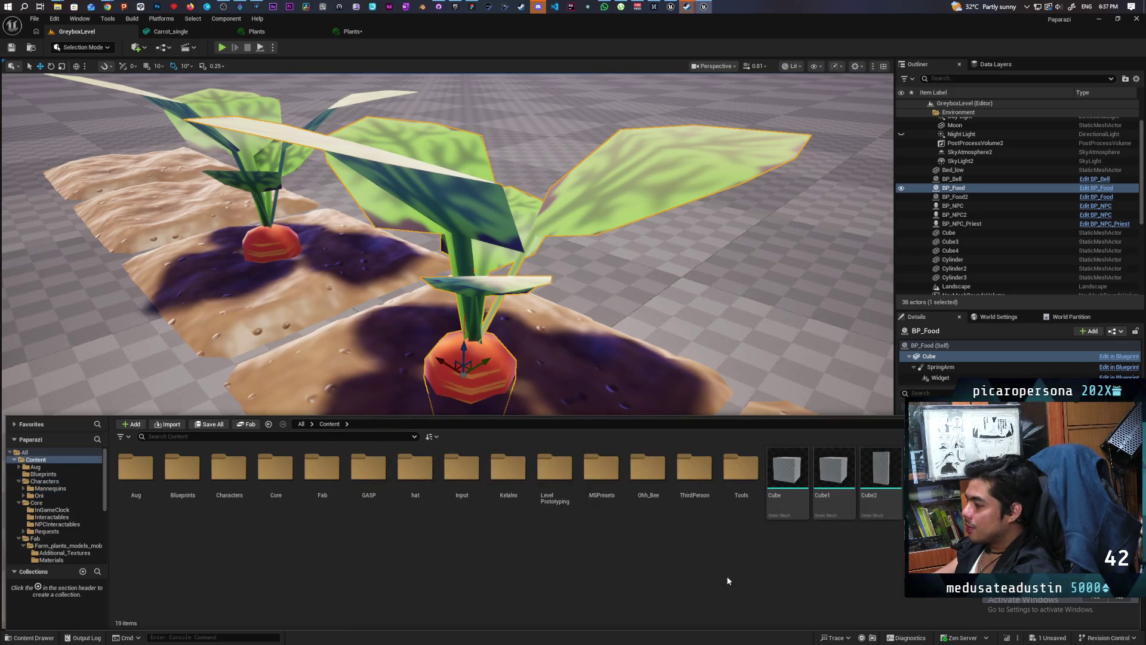
pyautogui.doubleClick(694, 469)
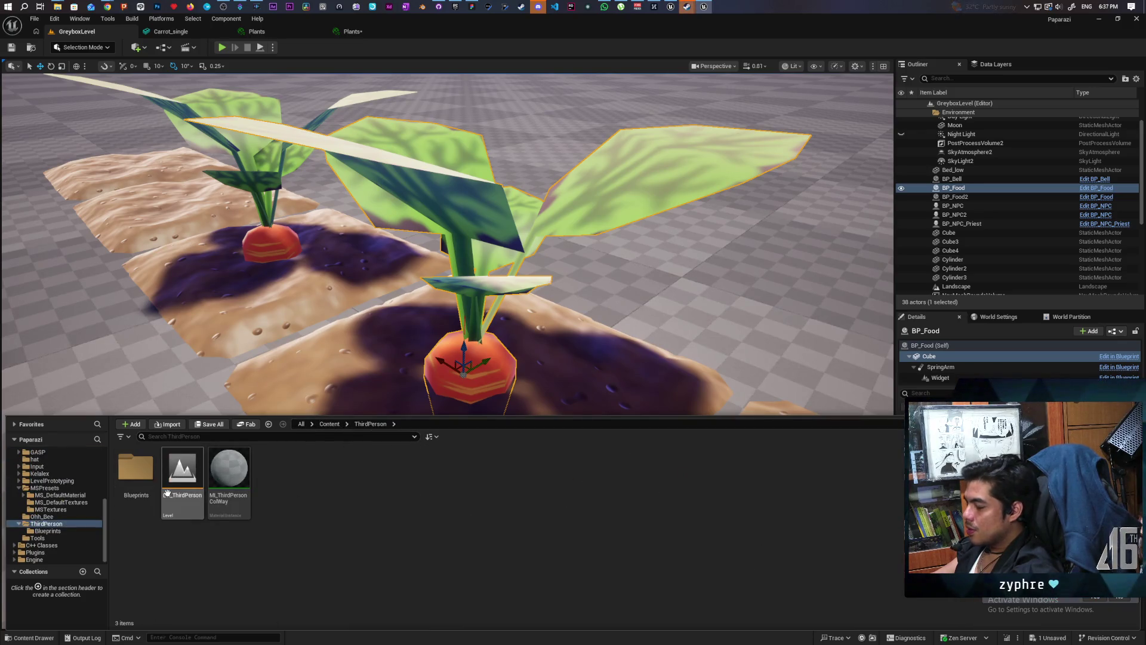
pyautogui.doubleClick(136, 469)
pyautogui.doubleClick(572, 508)
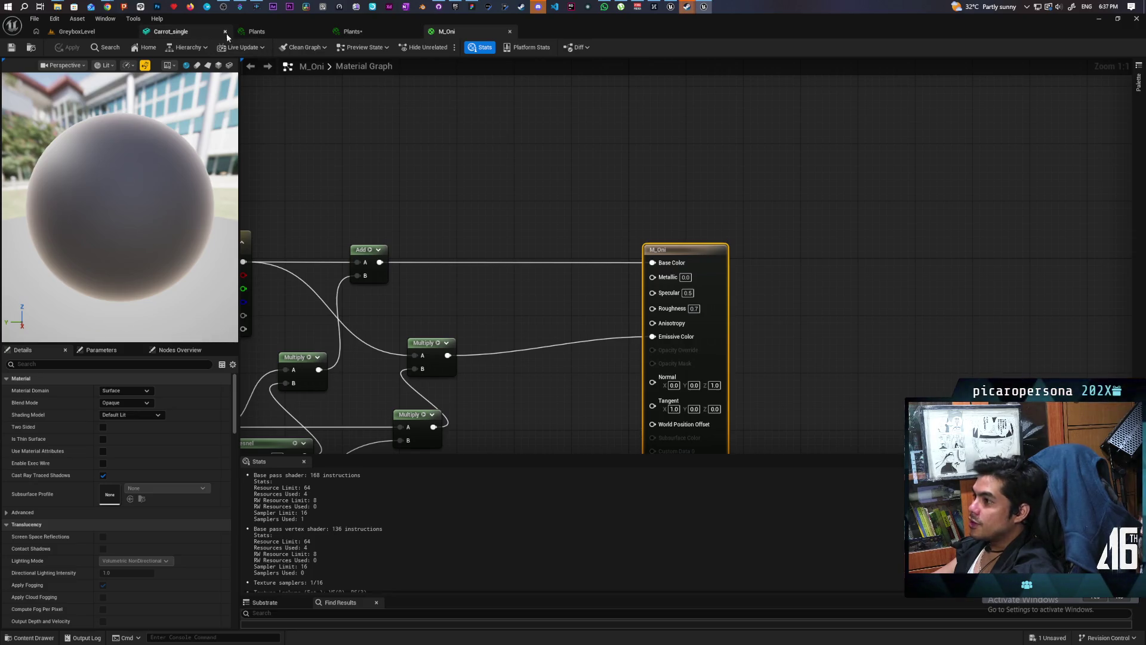
# Switch between the Plants instance tabs and open the parent MS_DefaultMaterial.
pyautogui.click(276, 30)
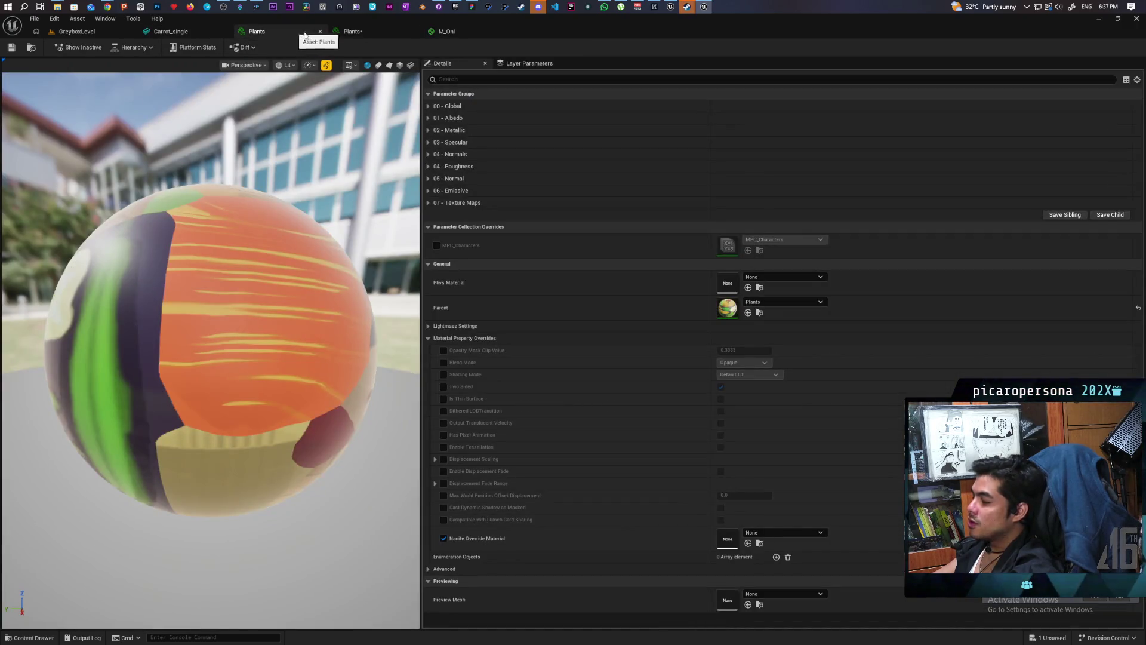
pyautogui.click(351, 31)
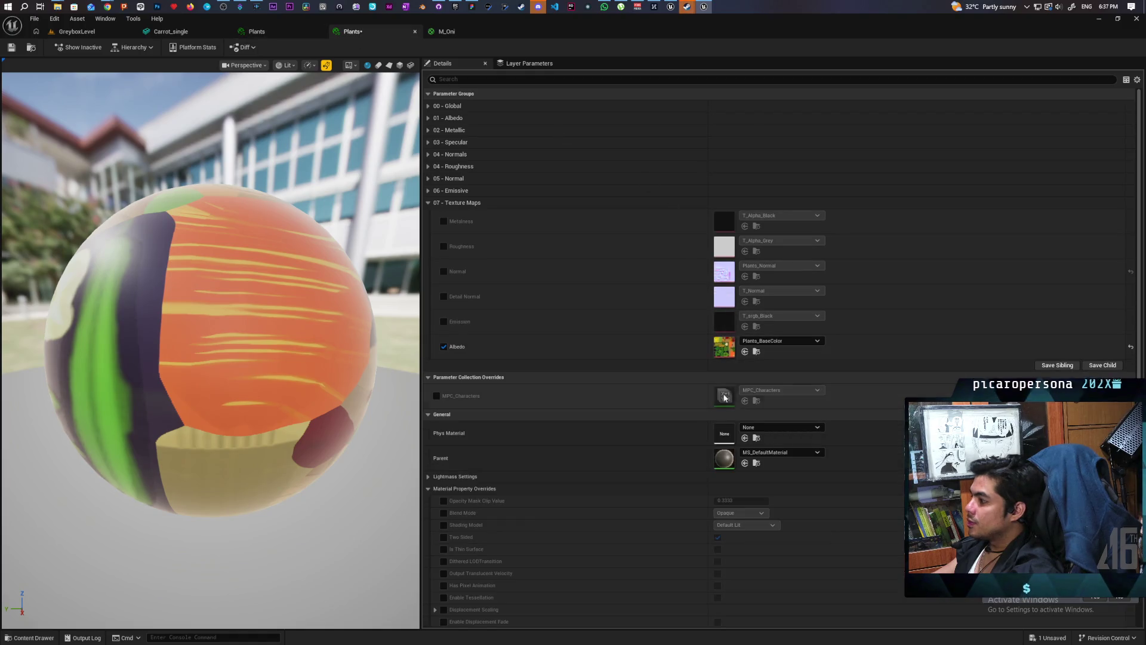
pyautogui.doubleClick(724, 459)
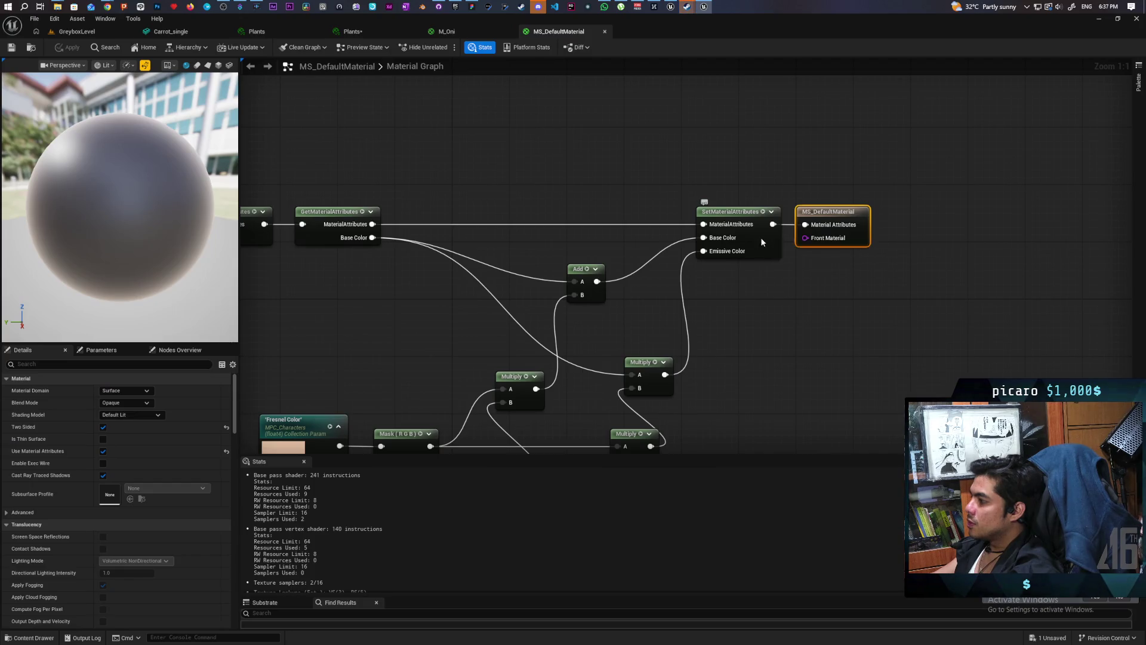
# Add Metallic, Specular and Roughness inputs to the SetMaterialAttributes node.
pyautogui.click(762, 241)
pyautogui.click(147, 391)
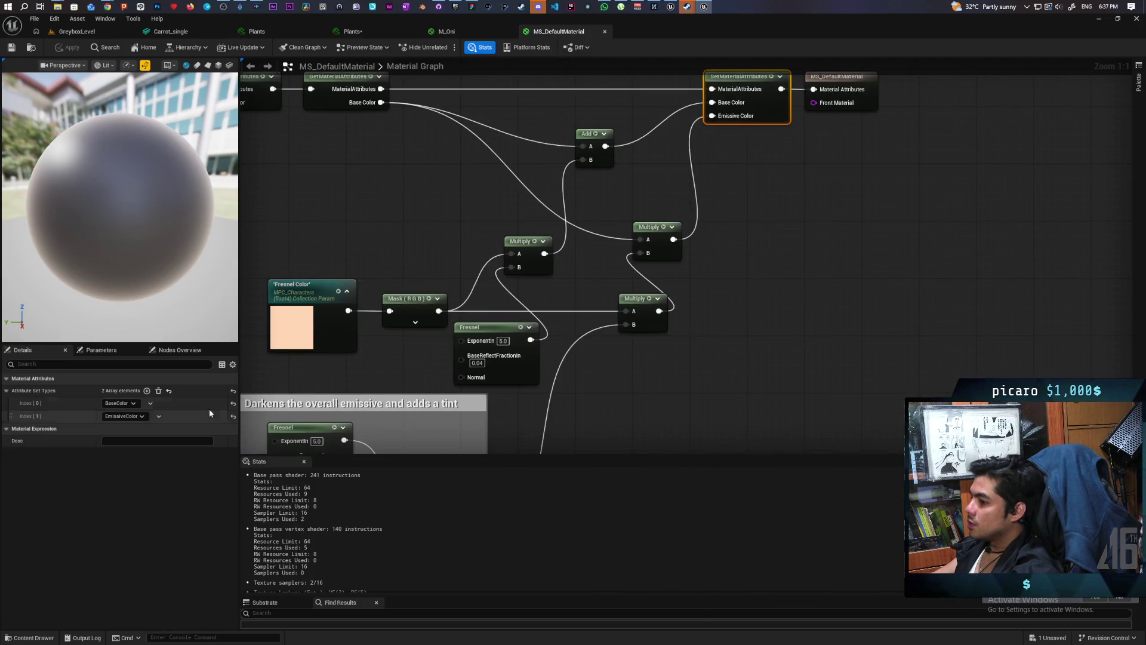
pyautogui.click(147, 391)
pyautogui.click(147, 391)
pyautogui.moveTo(762, 247)
pyautogui.mouseDown()
pyautogui.moveTo(755, 331)
pyautogui.moveTo(734, 360)
pyautogui.moveTo(821, 388)
pyautogui.mouseUp()
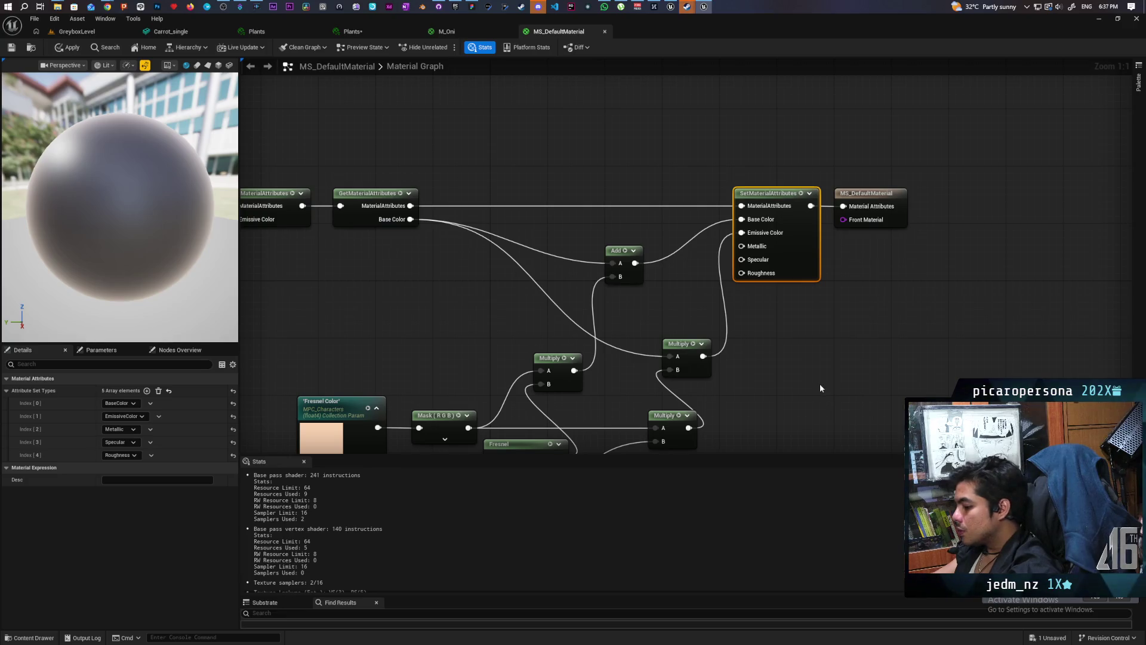
# Place three constants, wiring 0 into Metallic and 0.5 into Specular.
pyautogui.click(680, 269)
pyautogui.click(686, 304)
pyautogui.click(729, 354)
pyautogui.moveTo(728, 286)
pyautogui.mouseDown()
pyautogui.moveTo(742, 246)
pyautogui.moveTo(662, 179)
pyautogui.mouseUp()
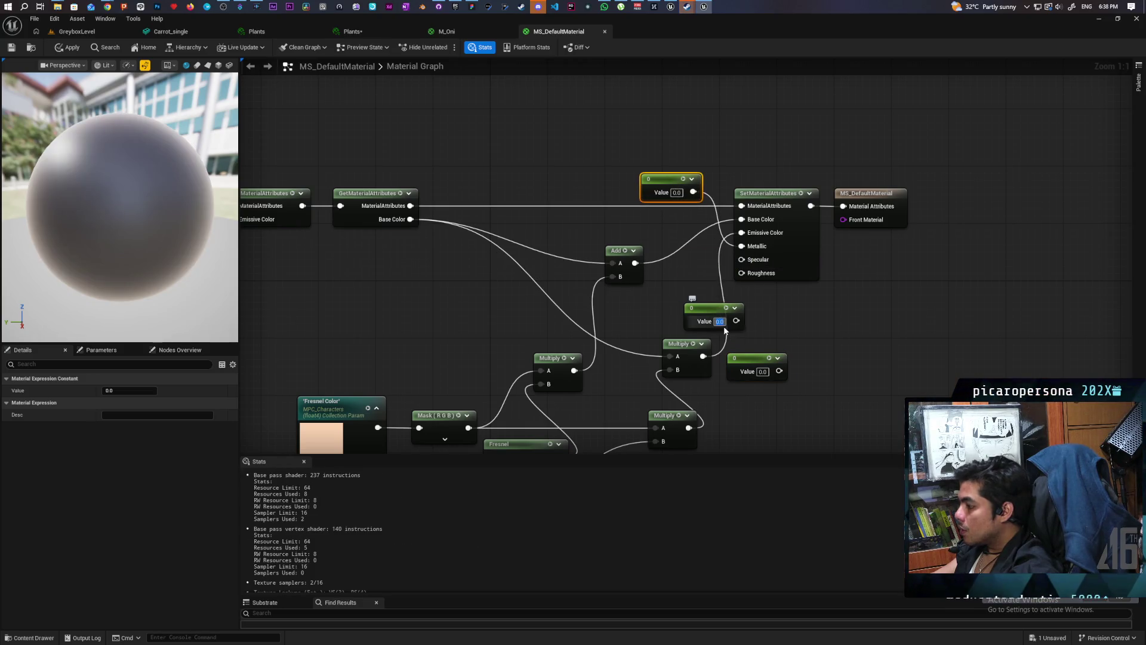
pyautogui.write('0.5')
pyautogui.press('Return')
pyautogui.moveTo(735, 320); pyautogui.dragTo(742, 260)
pyautogui.moveTo(705, 308); pyautogui.dragTo(683, 286)
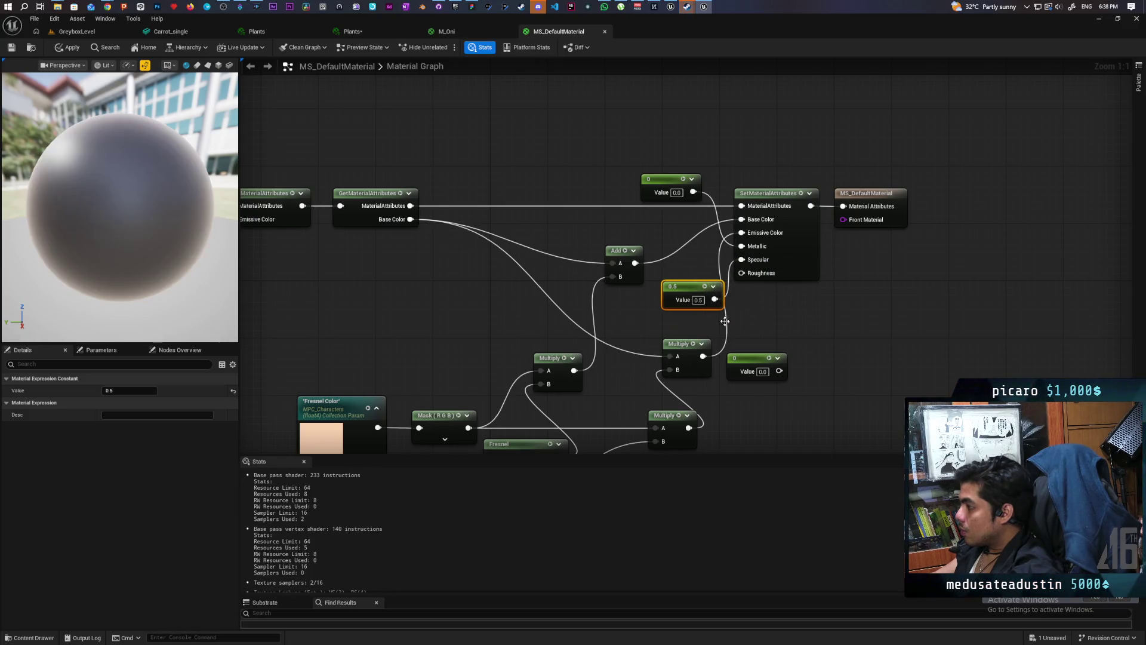
# Wire a 0.7 constant into Roughness, save the material, and return to GreyboxLevel.
pyautogui.click(762, 372)
pyautogui.write('0.7')
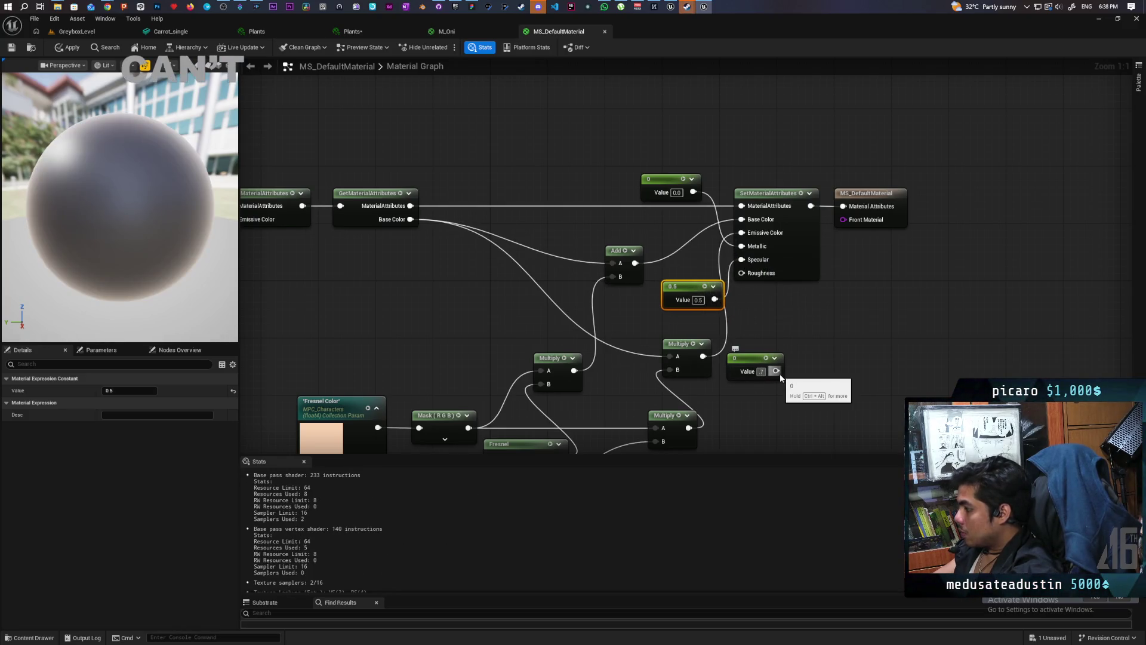
pyautogui.press('Return')
pyautogui.click(850, 345)
pyautogui.moveTo(779, 370)
pyautogui.mouseDown()
pyautogui.moveTo(758, 284)
pyautogui.moveTo(742, 273)
pyautogui.mouseUp()
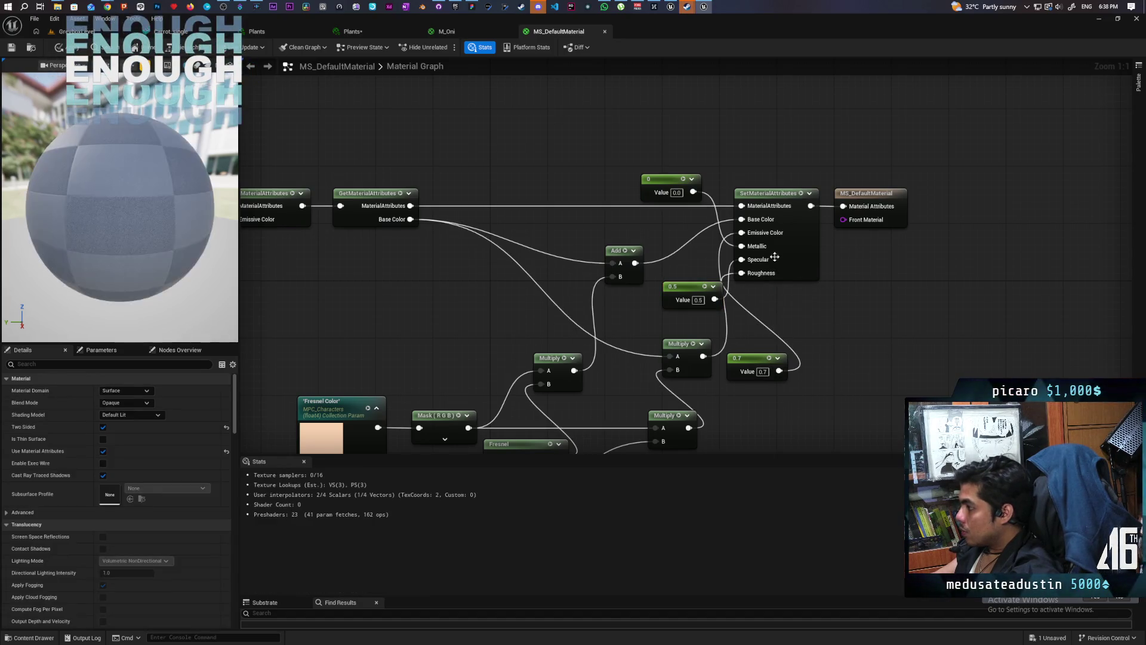
pyautogui.hotkey('ctrl', 's')
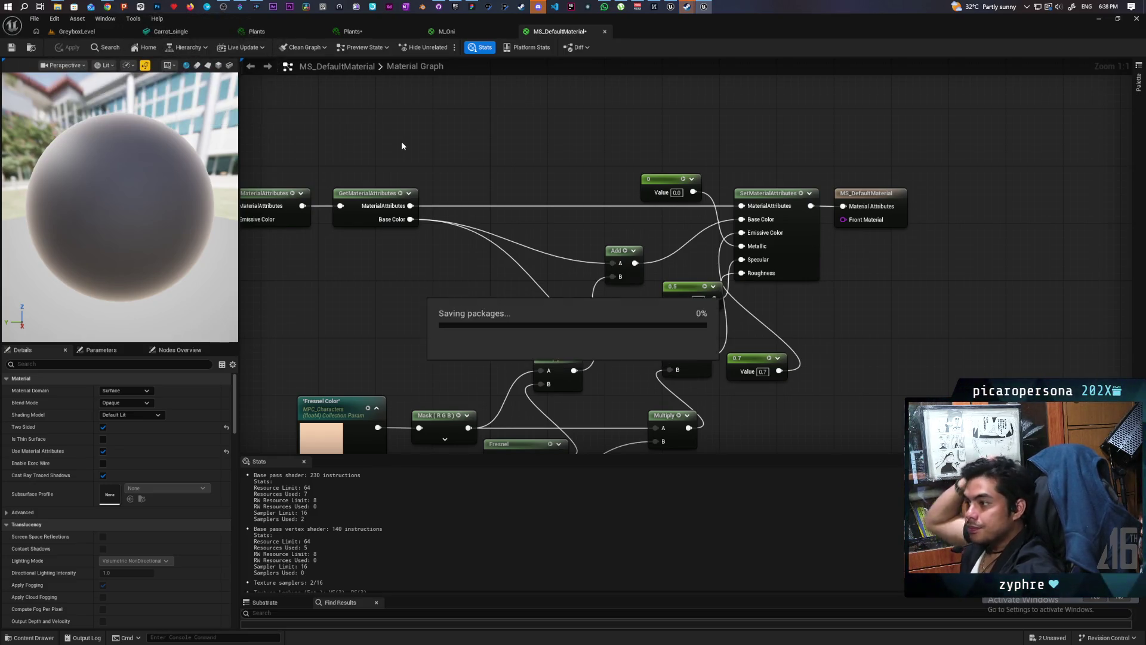
pyautogui.click(76, 31)
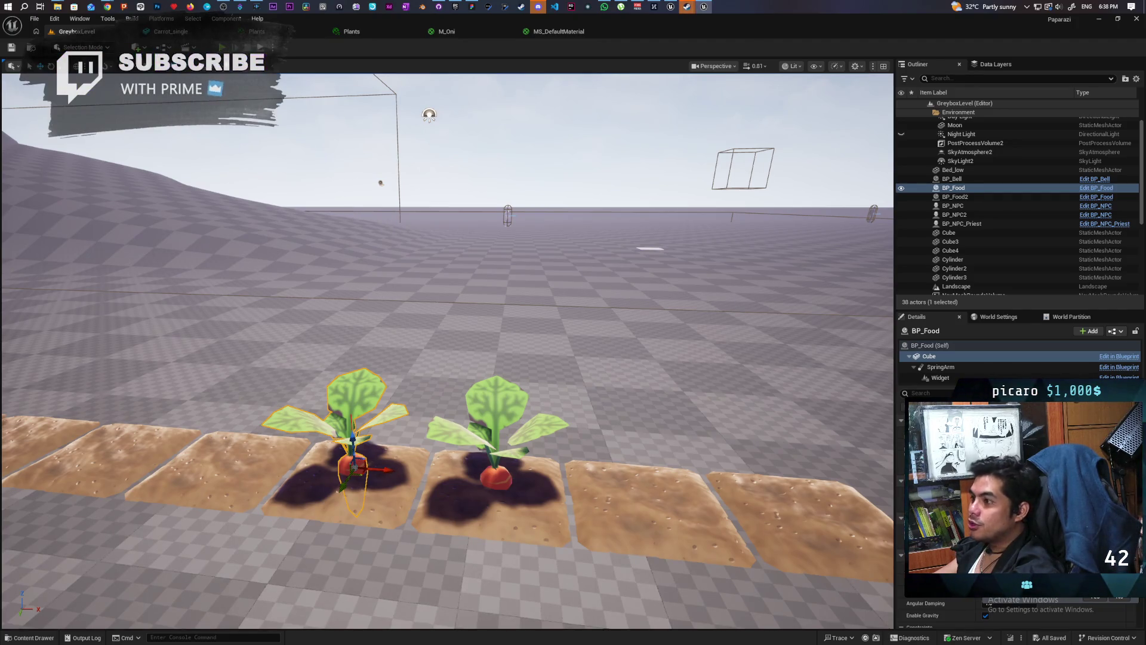
# Launch Play In Editor (Alt+P) to test GreyboxLevel.
pyautogui.hotkey('alt', 'p')
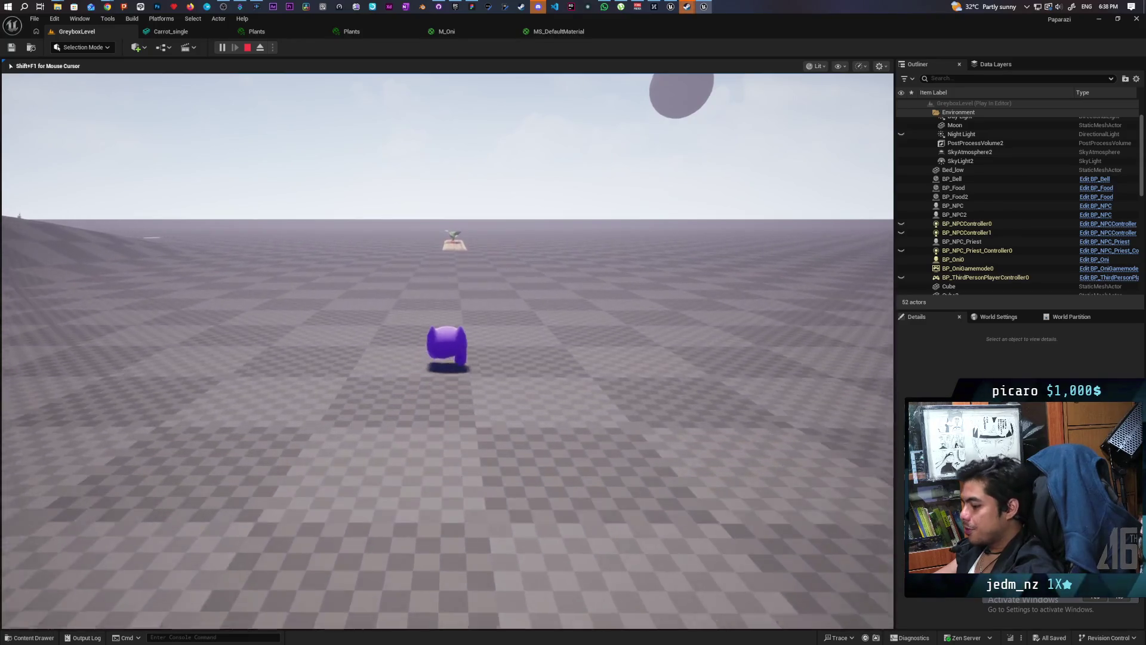
# Walk the character onto the plant bed and try pulling up the carrot with E.
pyautogui.press('w')
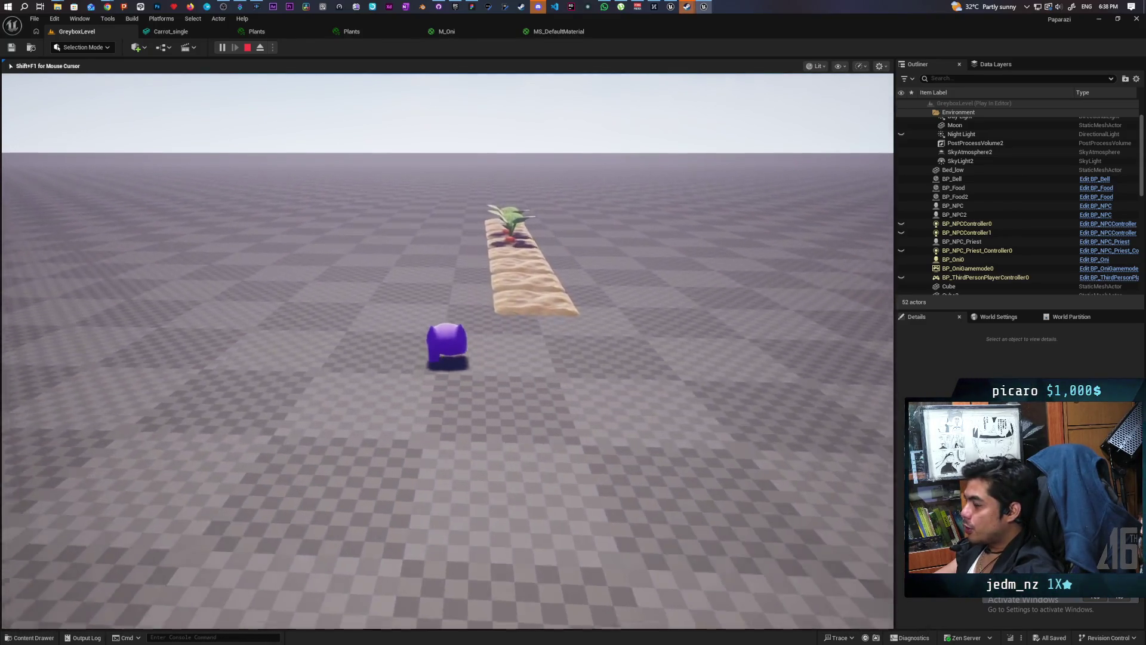
pyautogui.press('w')
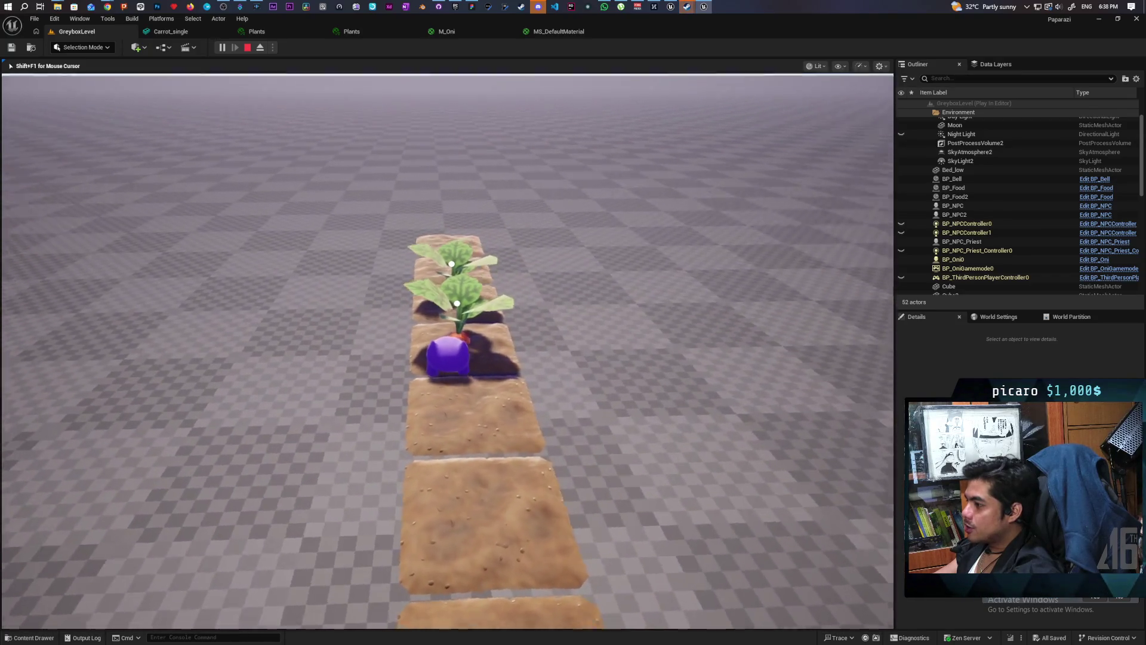
pyautogui.press('e')
pyautogui.press('w')
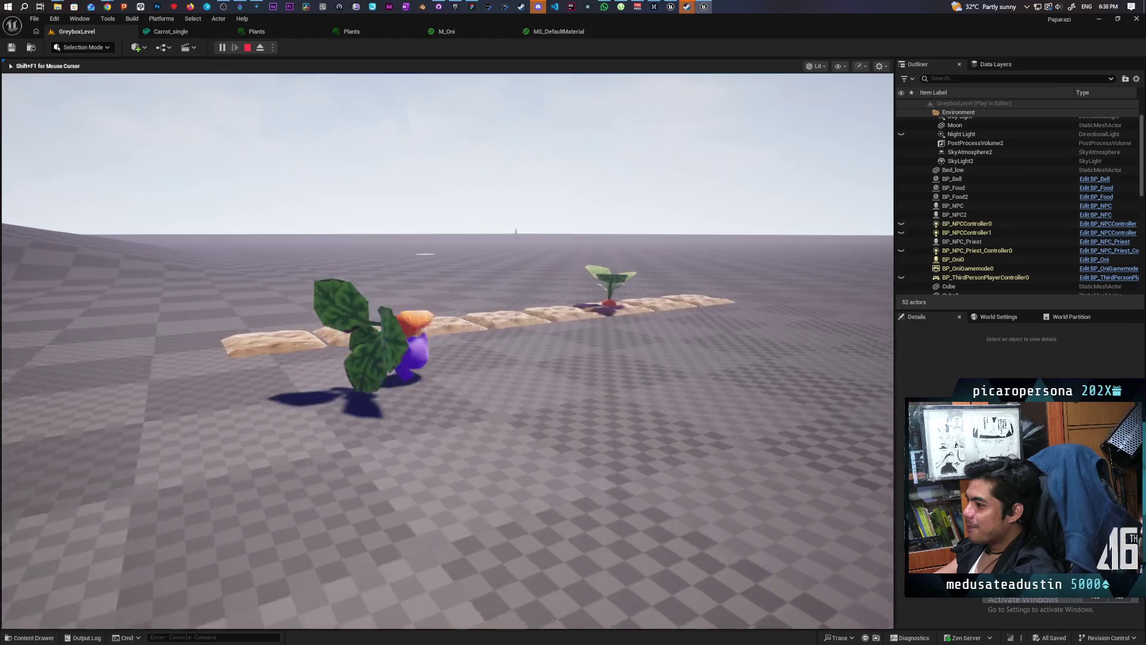
pyautogui.press('w')
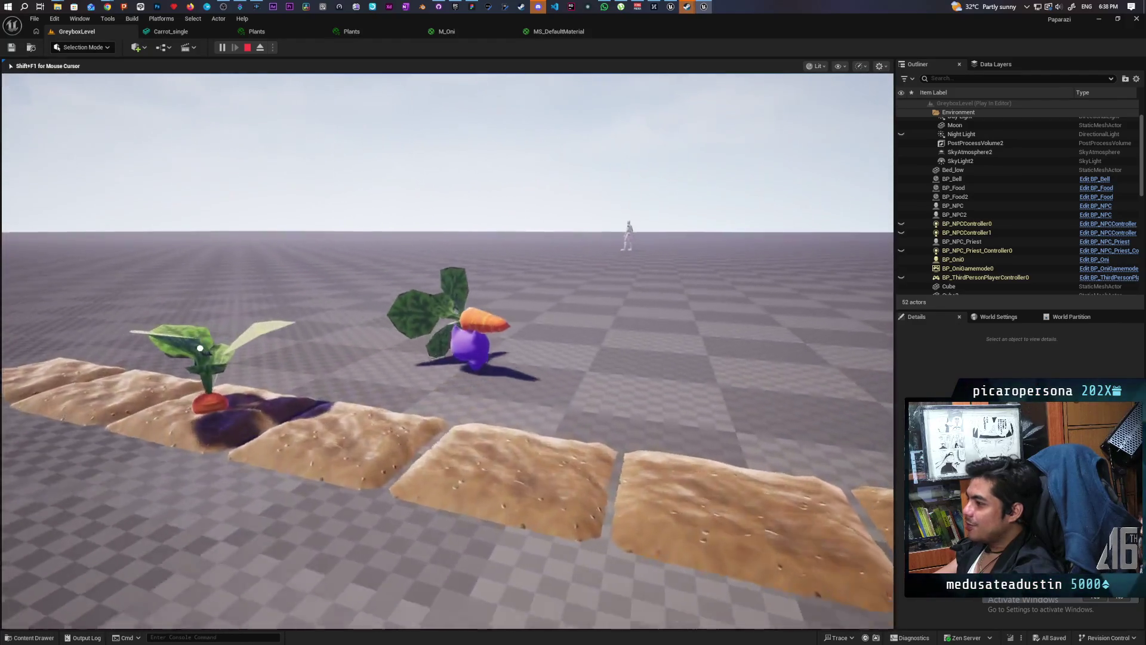
pyautogui.press('w')
pyautogui.press('w')
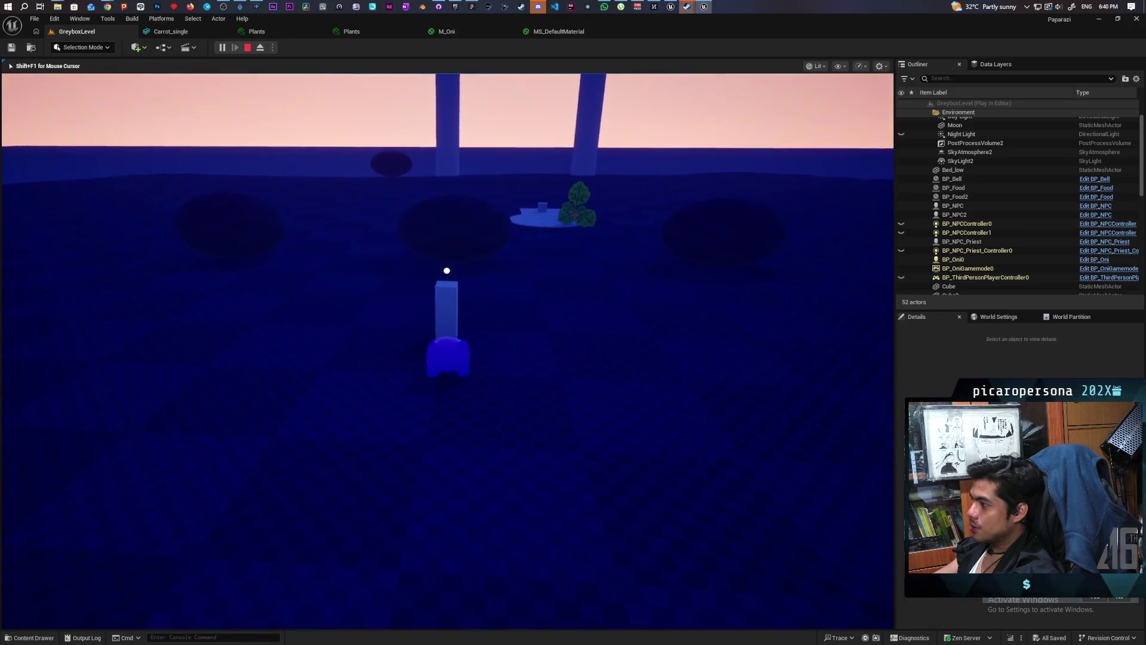
# Walk to the carrot plant, uproot it with F, walk around, then end the play test.
pyautogui.press('w')
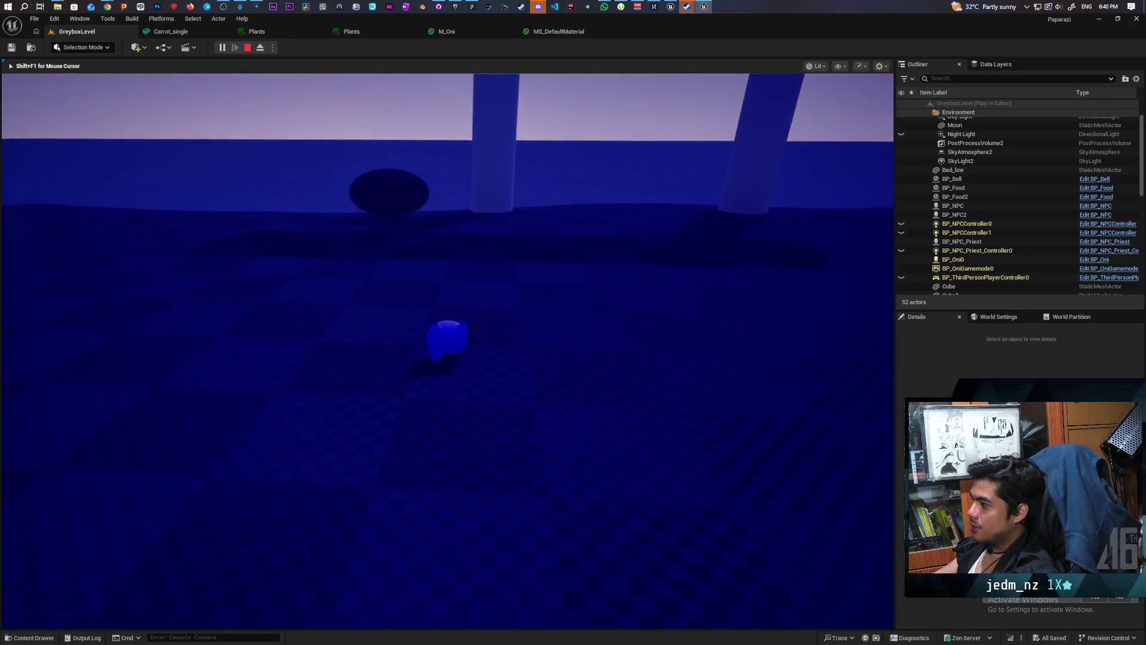
pyautogui.press('w')
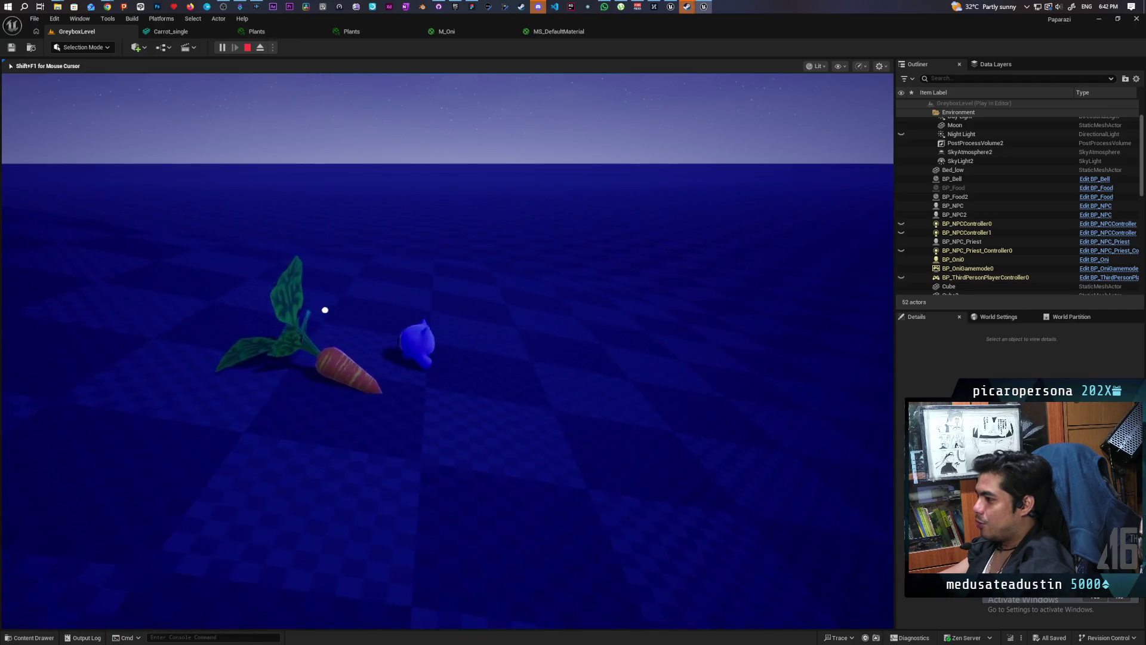
pyautogui.press('f')
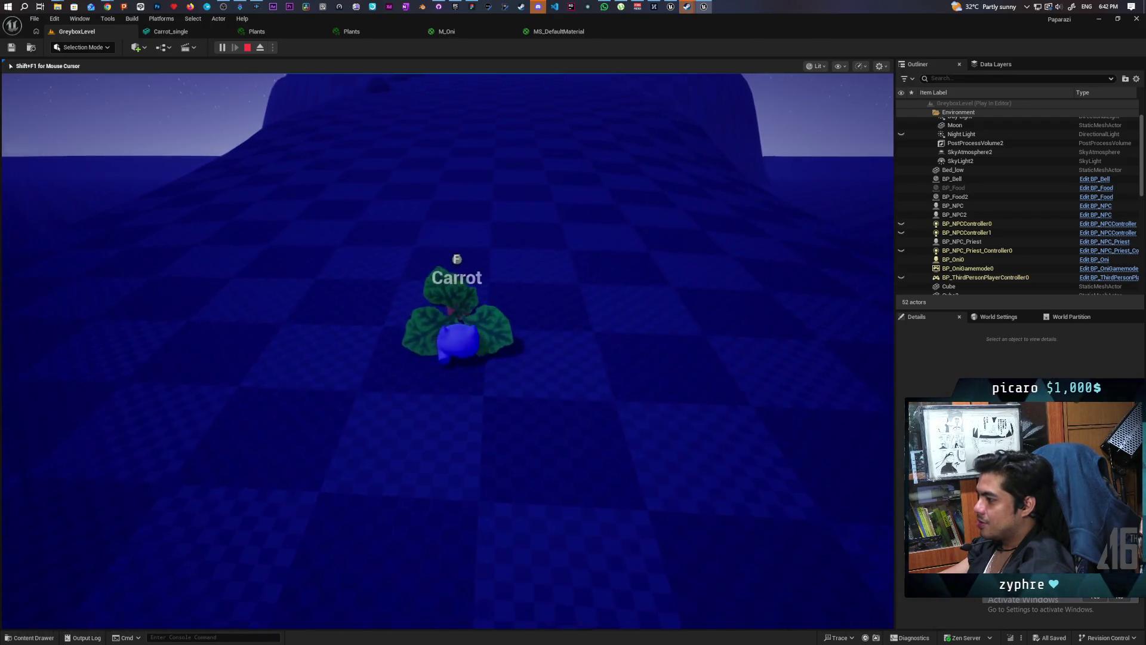
pyautogui.press('f')
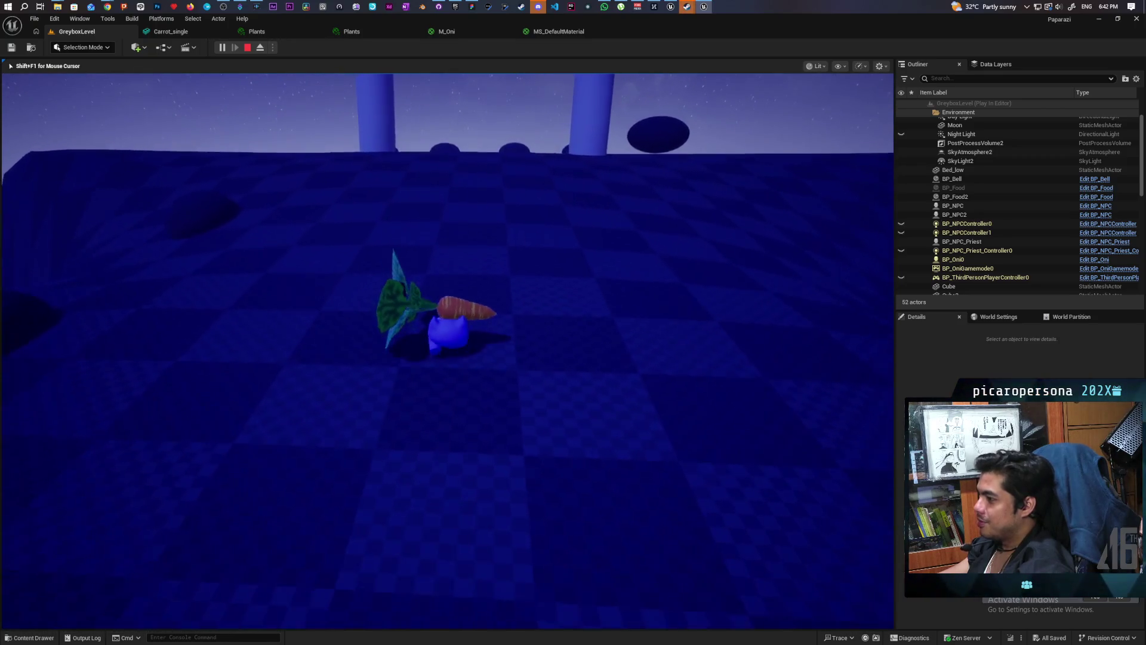
pyautogui.press('w')
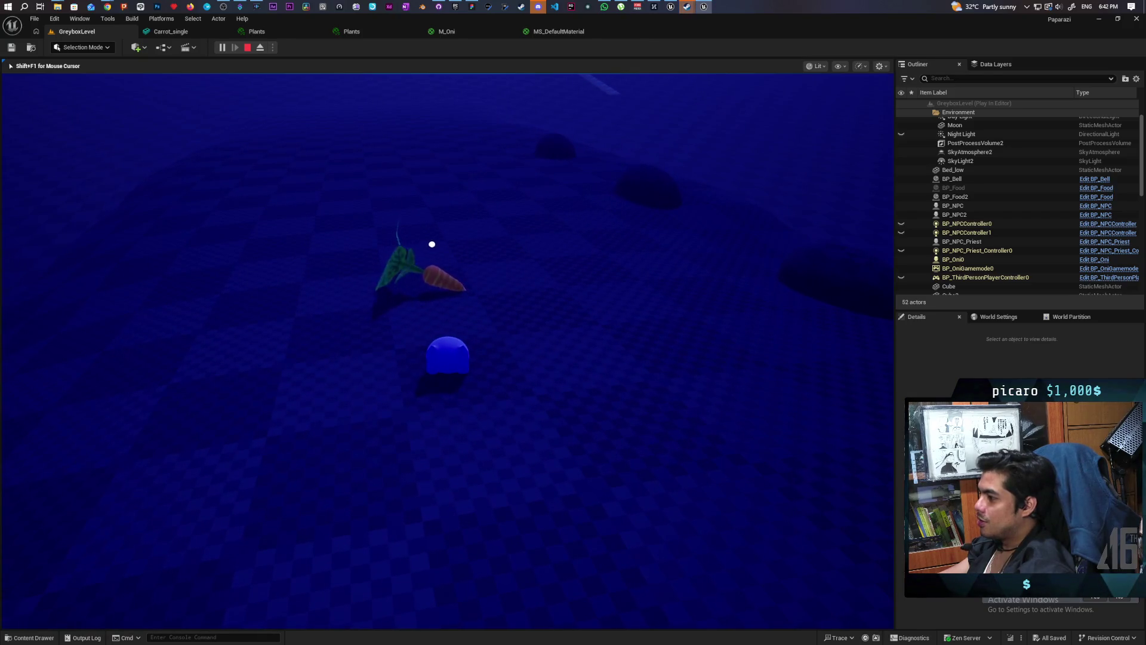
pyautogui.press('s')
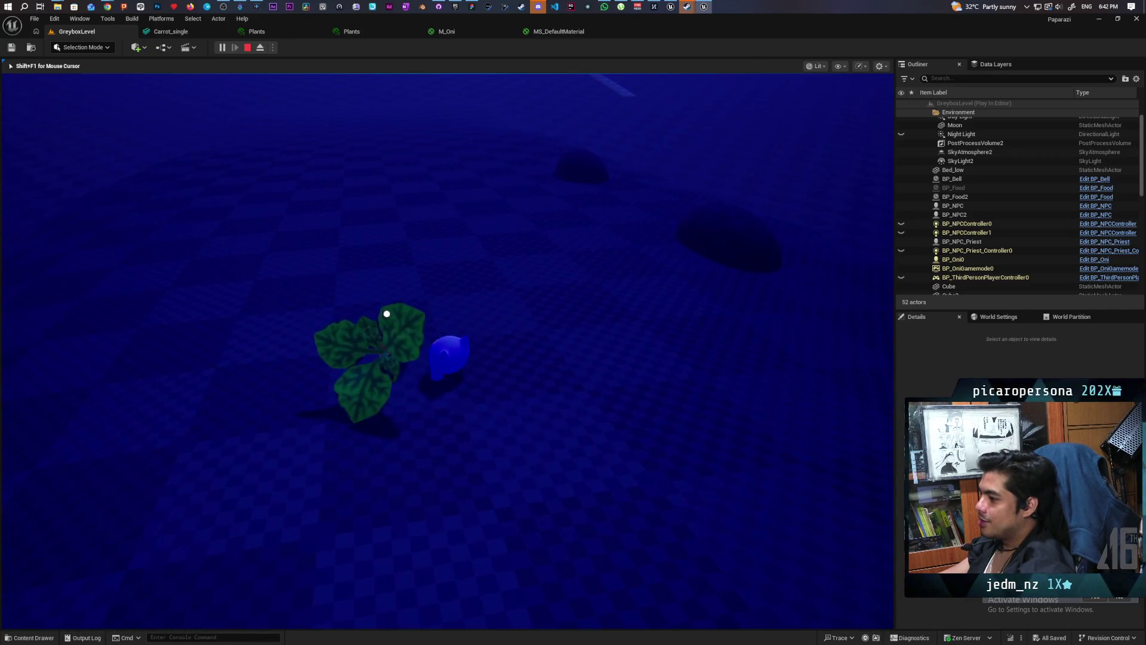
pyautogui.press('Escape')
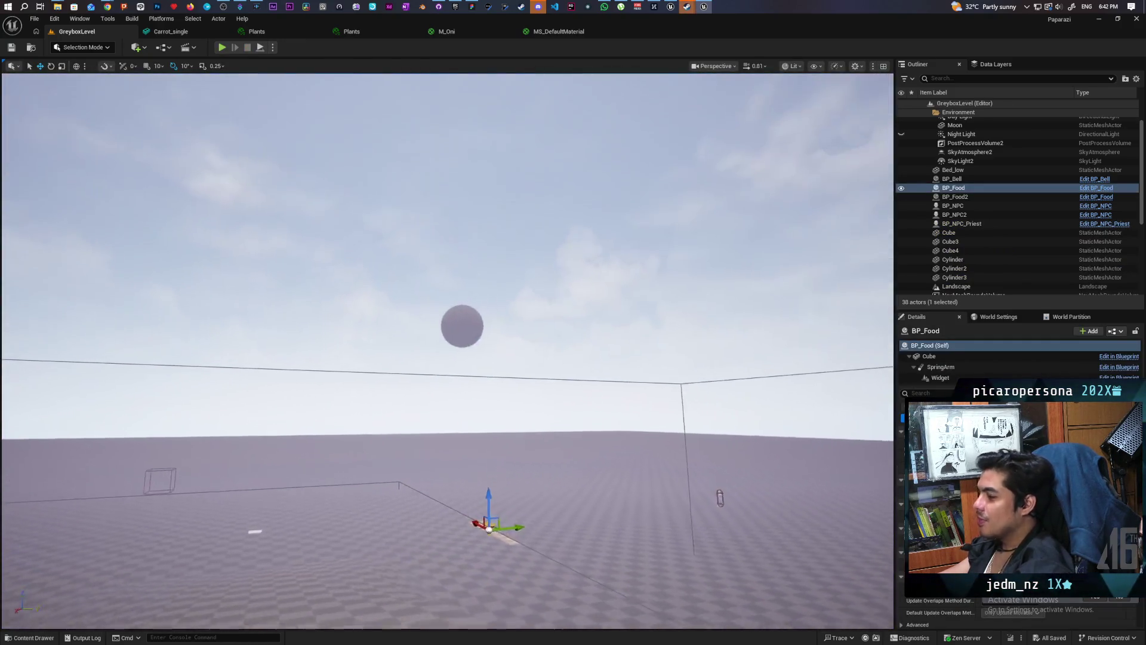
# Select BP_Food's Cube component and open the Content Drawer.
pyautogui.moveTo(448, 334)
pyautogui.mouseDown()
pyautogui.moveTo(448, 382)
pyautogui.moveTo(448, 334)
pyautogui.moveTo(448, 346)
pyautogui.mouseUp()
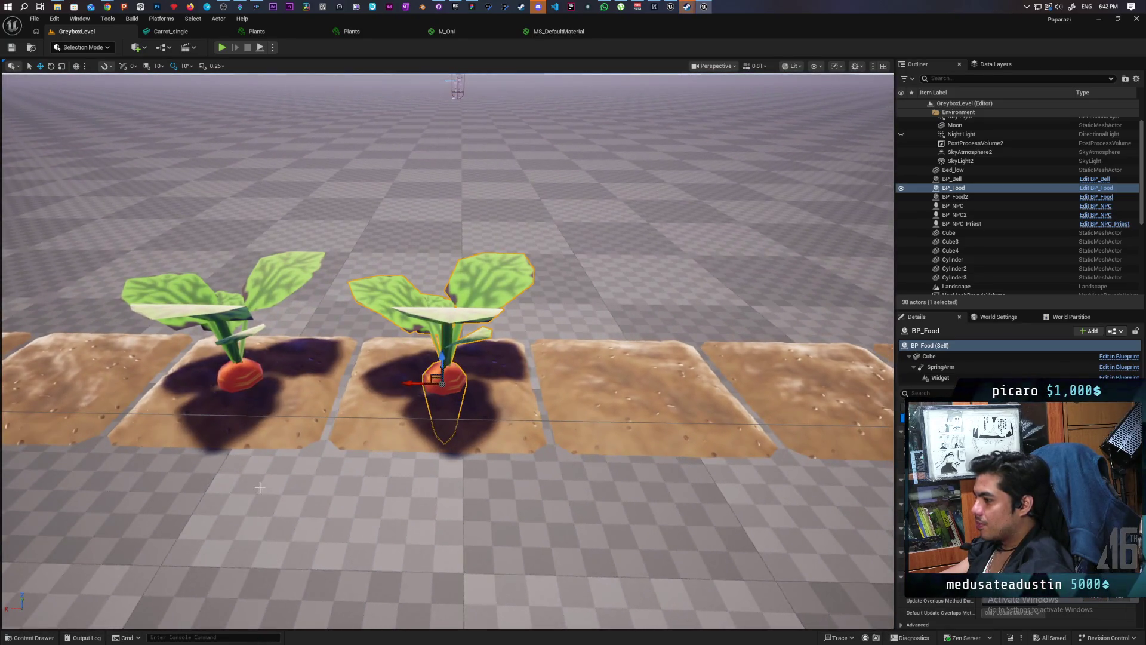
pyautogui.click(15, 637)
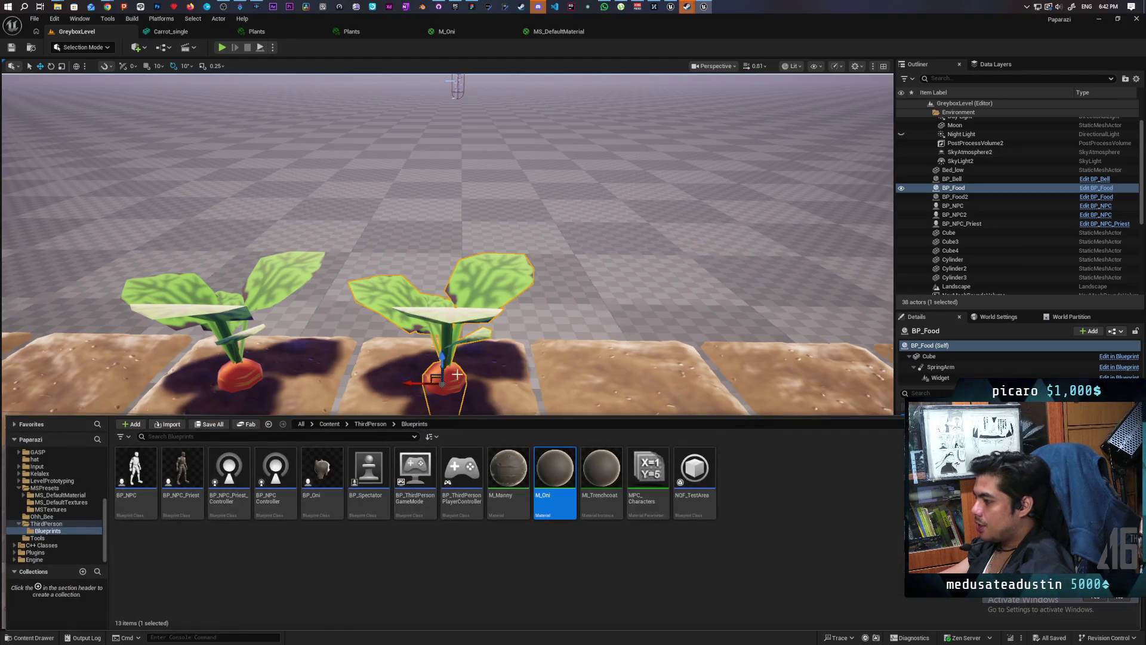
pyautogui.hotkey('ctrl', 'space')
pyautogui.click(929, 356)
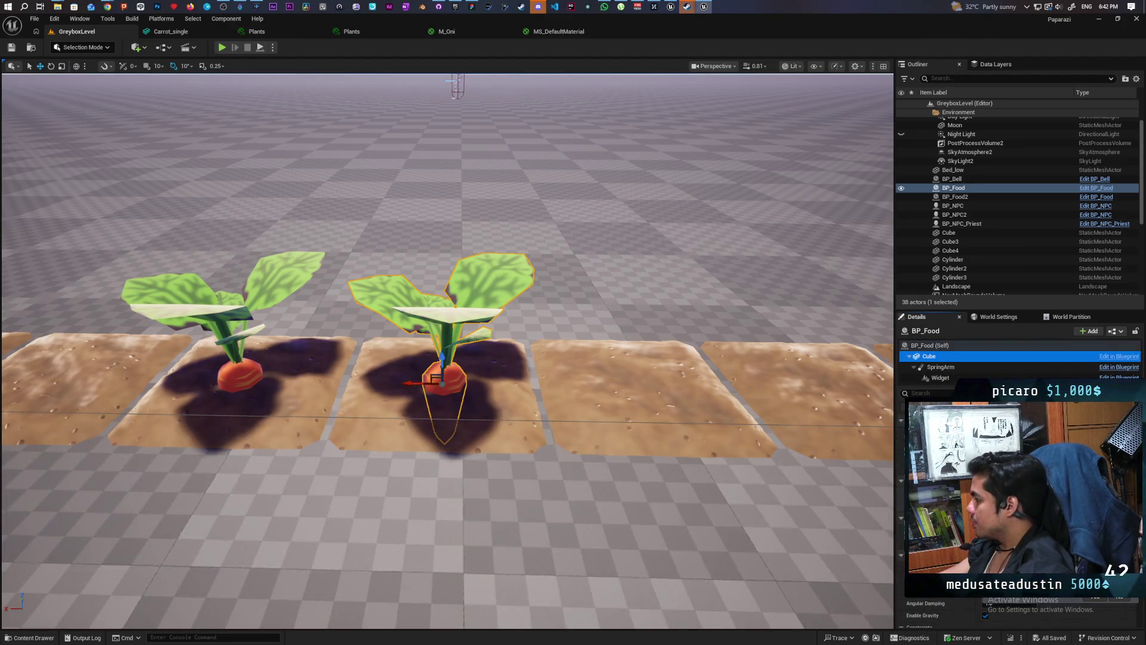
pyautogui.hotkey('ctrl', 'space')
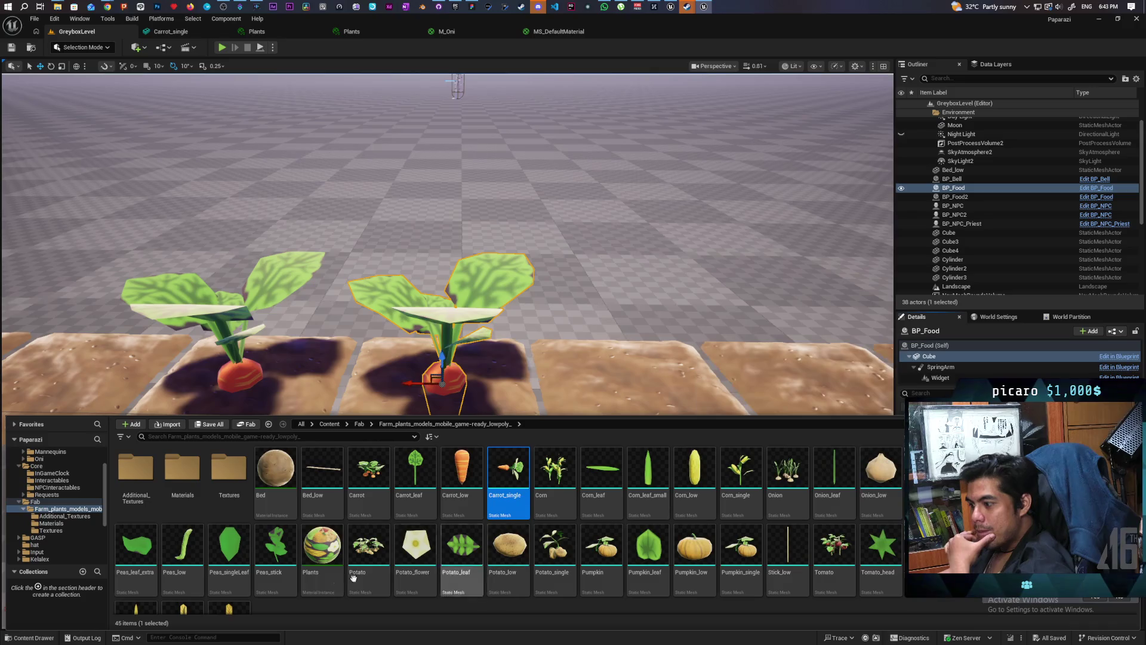
# Drag a Carrot_low mesh from Farm_plants_models into the level above the soil beds.
pyautogui.scroll(-1, 617, 554)
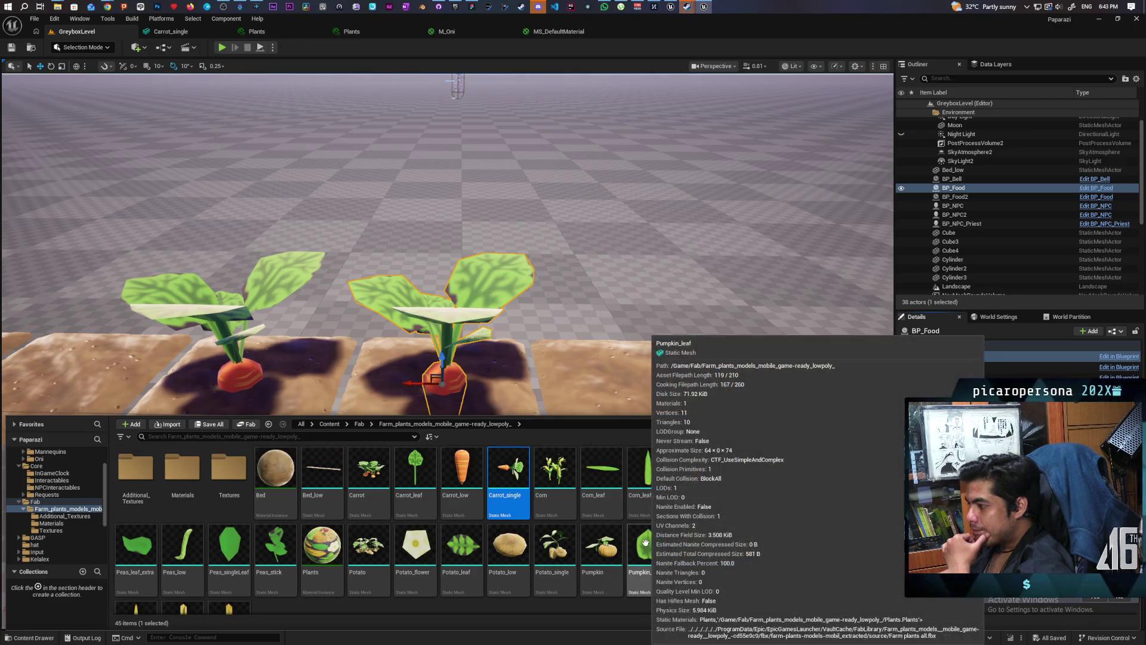
pyautogui.scroll(1, 597, 537)
pyautogui.click(462, 472)
pyautogui.moveTo(521, 399); pyautogui.dragTo(558, 374)
pyautogui.press('f')
pyautogui.moveTo(447, 358)
pyautogui.mouseDown()
pyautogui.moveTo(430, 334)
pyautogui.moveTo(376, 317)
pyautogui.moveTo(412, 343)
pyautogui.mouseUp()
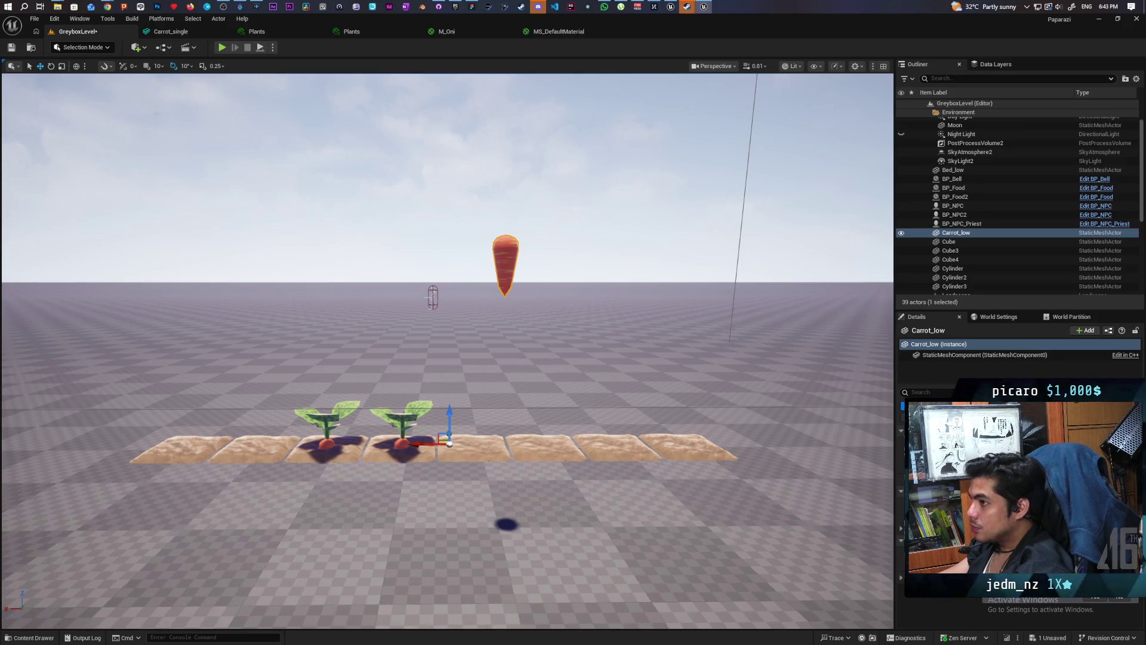
pyautogui.click(81, 47)
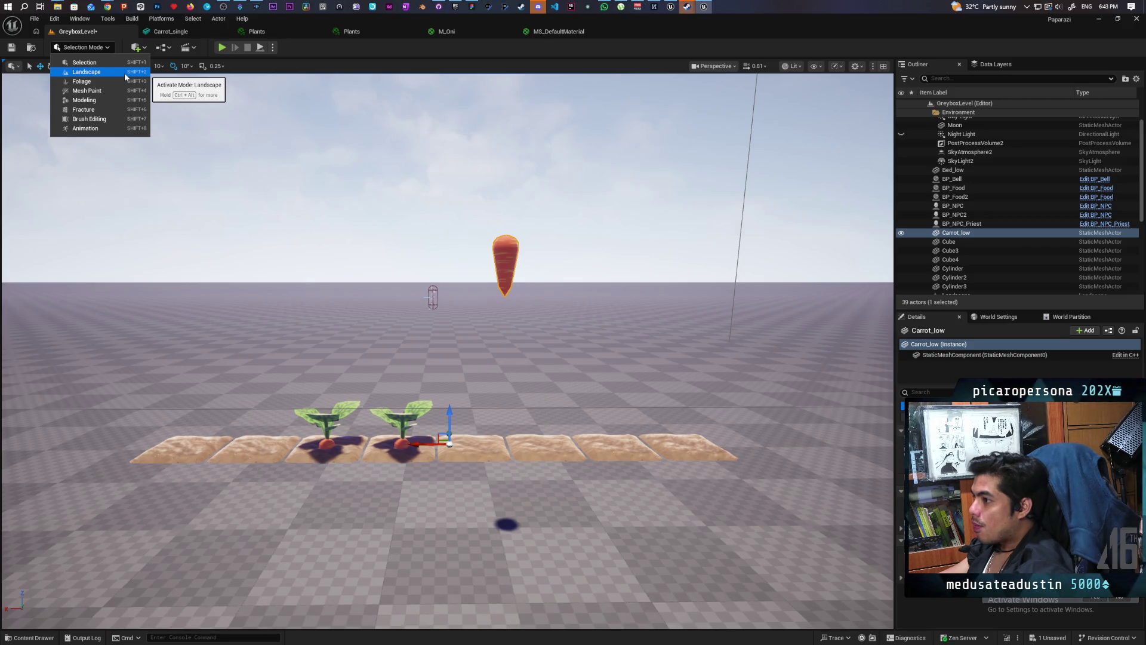
pyautogui.click(112, 99)
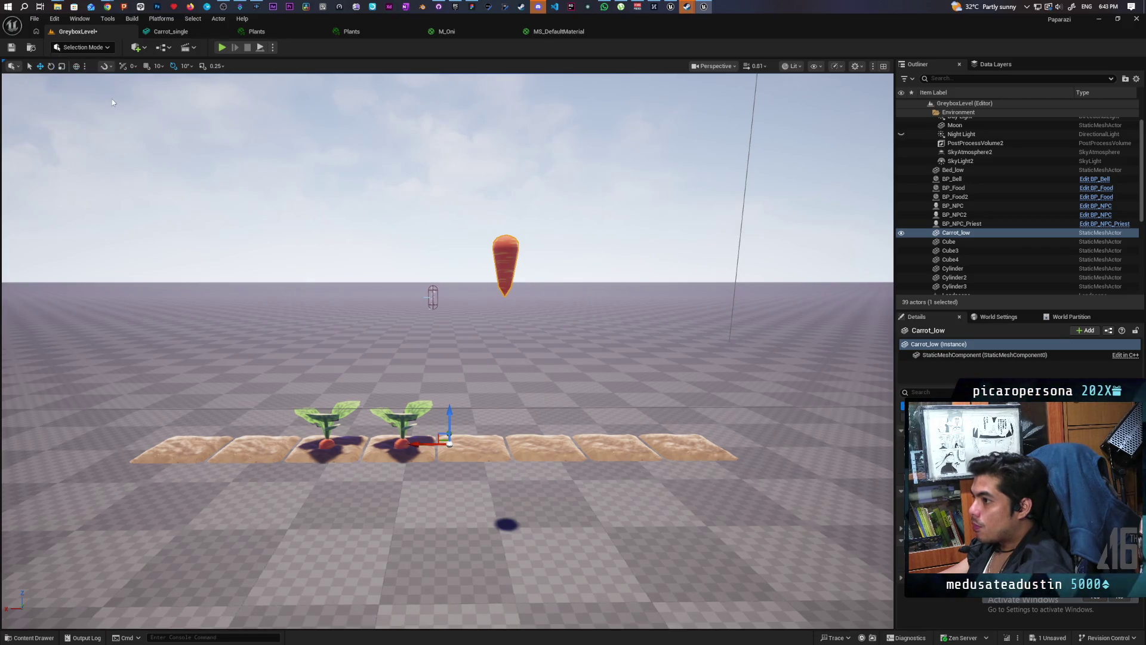
# Center Carrot_low's pivot with XForm > Edit Pivot, rotate it 90 degrees in Y, and accept.
pyautogui.click(15, 154)
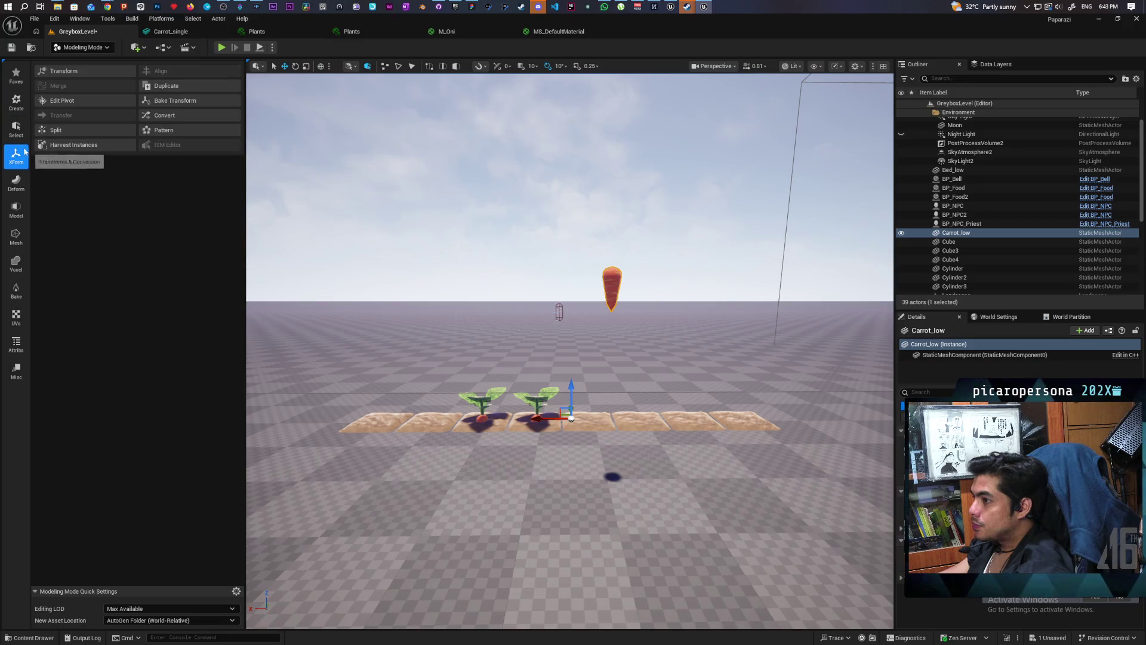
pyautogui.click(67, 102)
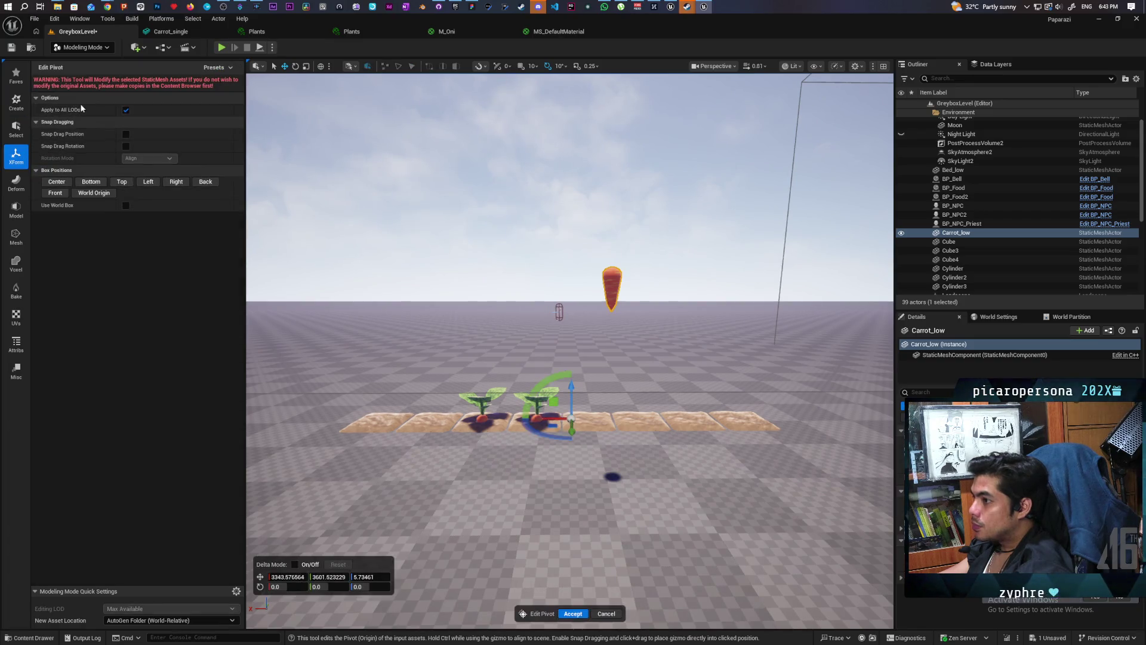
pyautogui.click(59, 185)
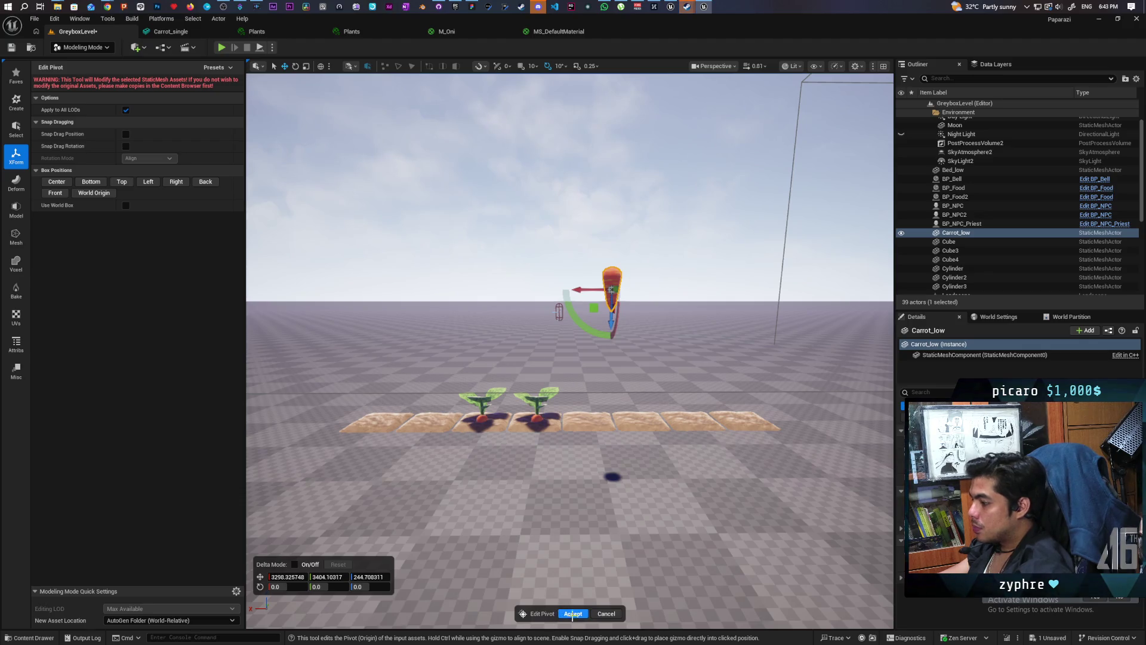
pyautogui.moveTo(572, 477)
pyautogui.mouseDown()
pyautogui.moveTo(597, 454)
pyautogui.moveTo(591, 471)
pyautogui.mouseUp()
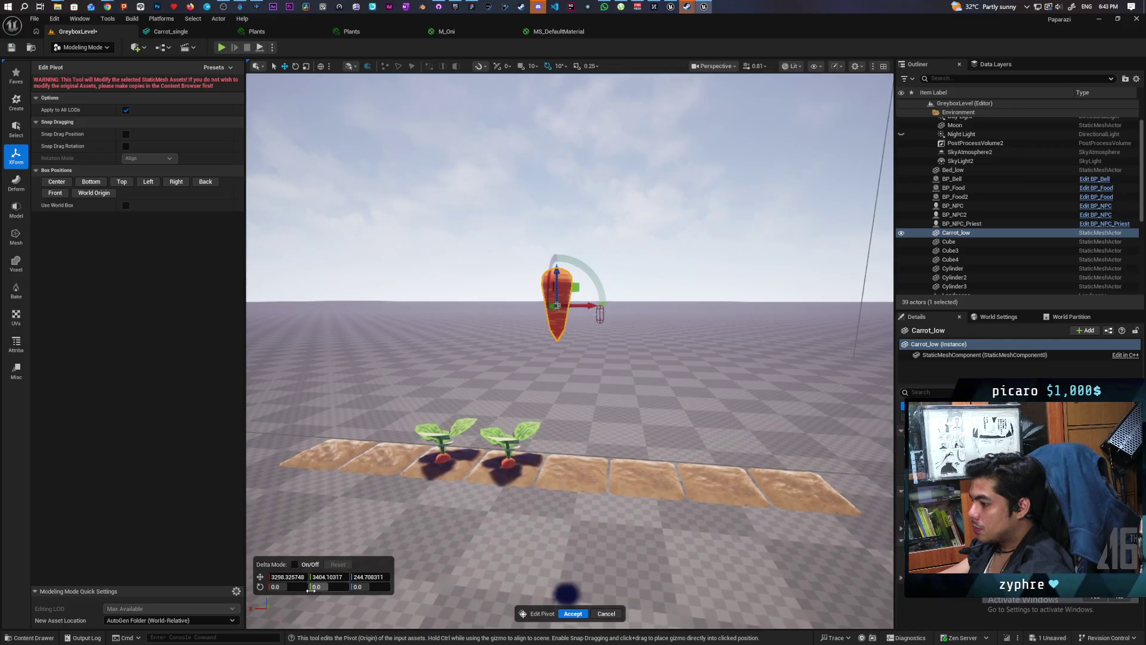
pyautogui.write('90')
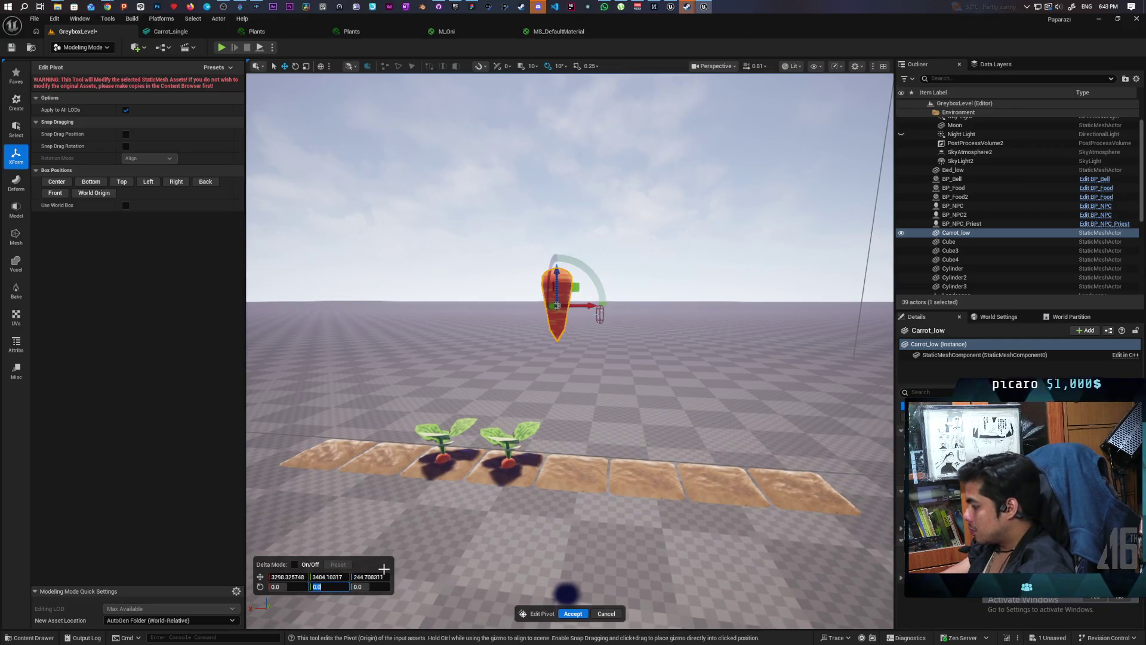
pyautogui.press('Return')
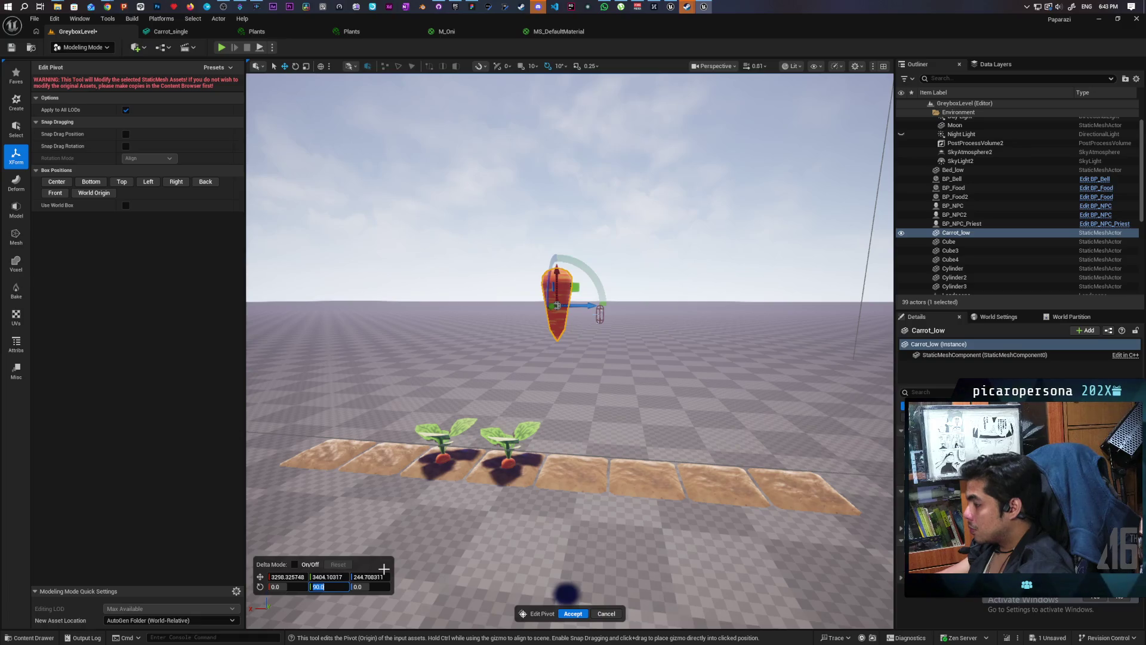
pyautogui.click(582, 613)
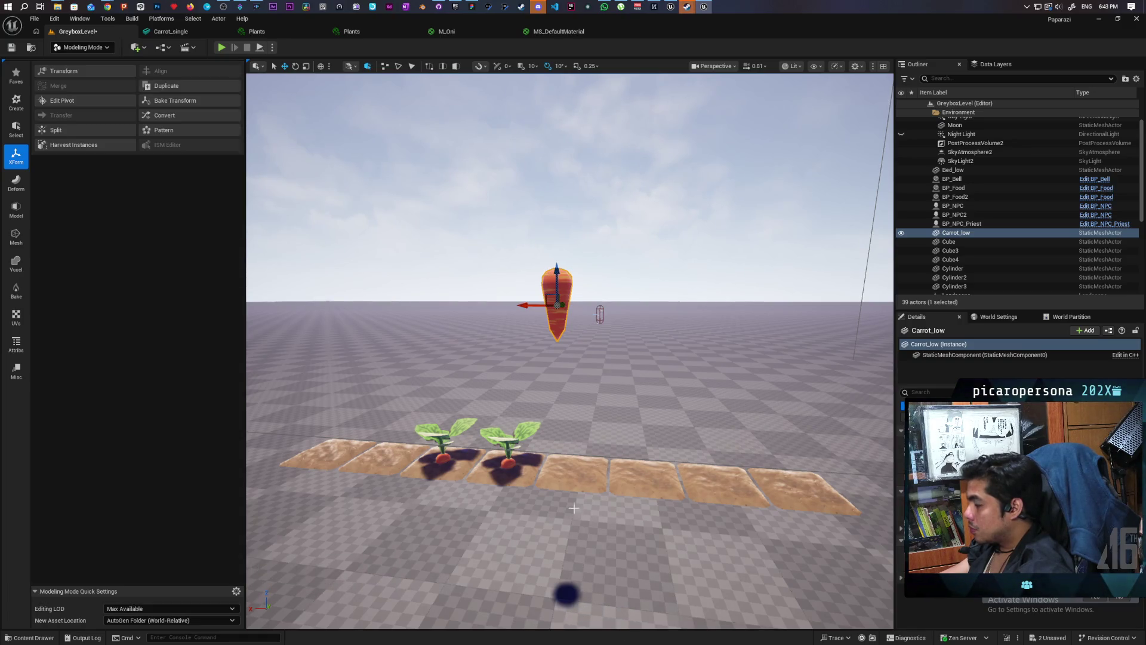
pyautogui.scroll(3, 574, 508)
pyautogui.scroll(-4, 574, 508)
pyautogui.scroll(3, 574, 508)
pyautogui.scroll(-4, 578, 508)
pyautogui.scroll(4, 577, 508)
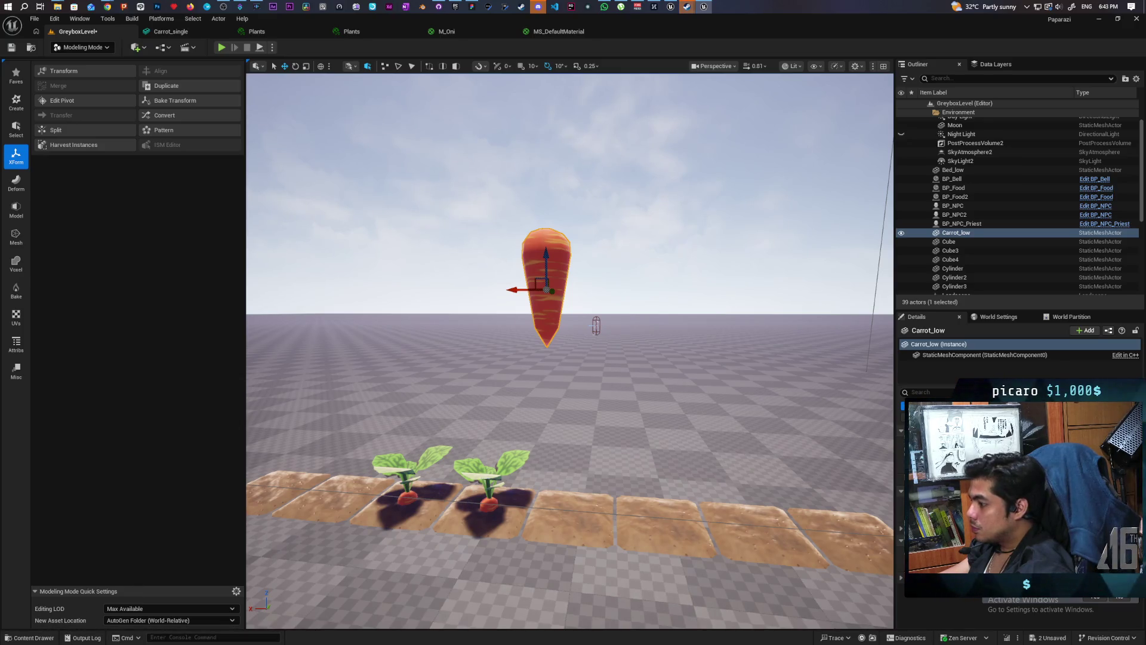
# Alt-drag a copy of BP_Food onto the next soil tile and remove its Cube component.
pyautogui.click(491, 507)
pyautogui.moveTo(469, 504)
pyautogui.keyDown('alt'); pyautogui.mouseDown()
pyautogui.moveTo(586, 506)
pyautogui.moveTo(546, 503)
pyautogui.moveTo(563, 416)
pyautogui.mouseUp(); pyautogui.keyUp('alt')
pyautogui.click(932, 356)
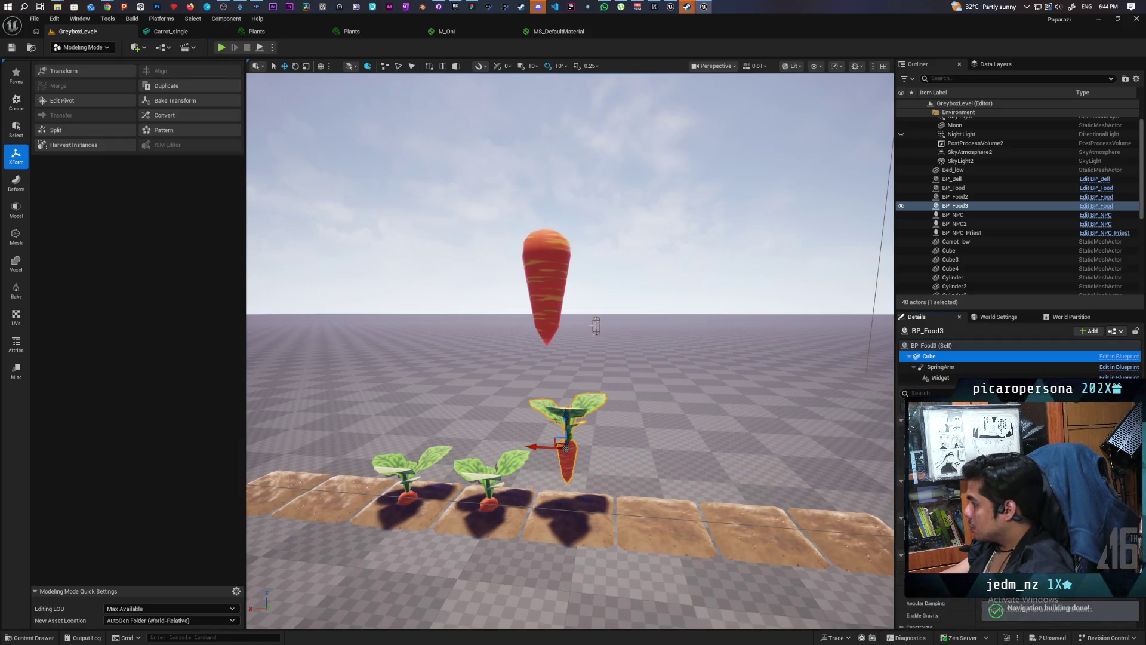
pyautogui.click(546, 280)
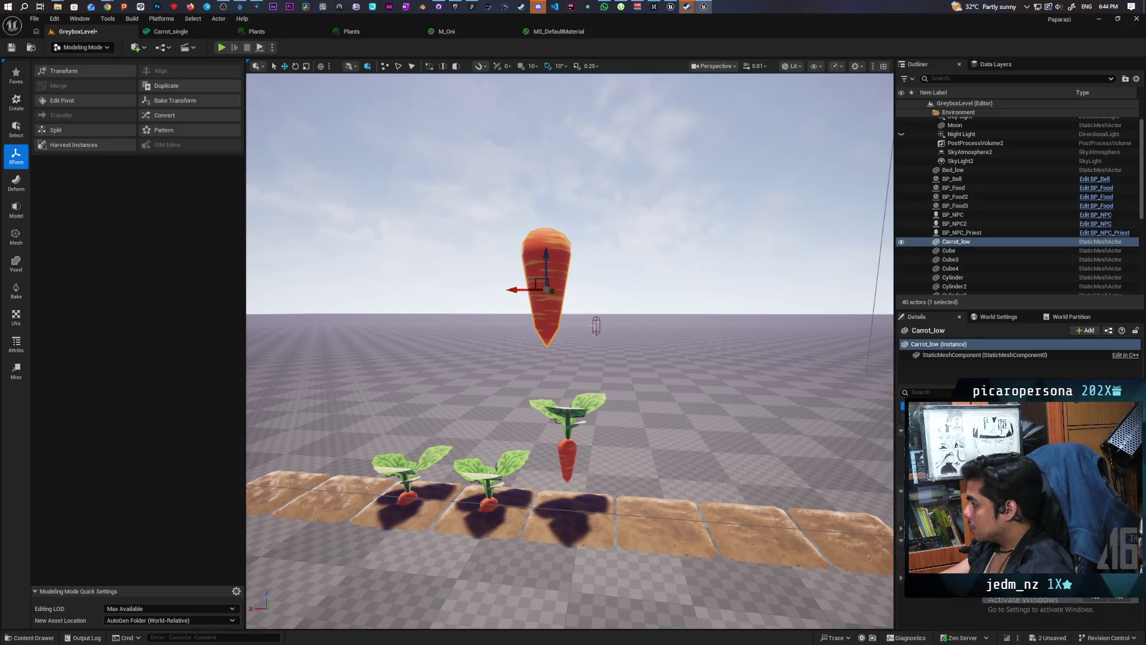
pyautogui.hotkey('ctrl', 'space')
pyautogui.click(567, 454)
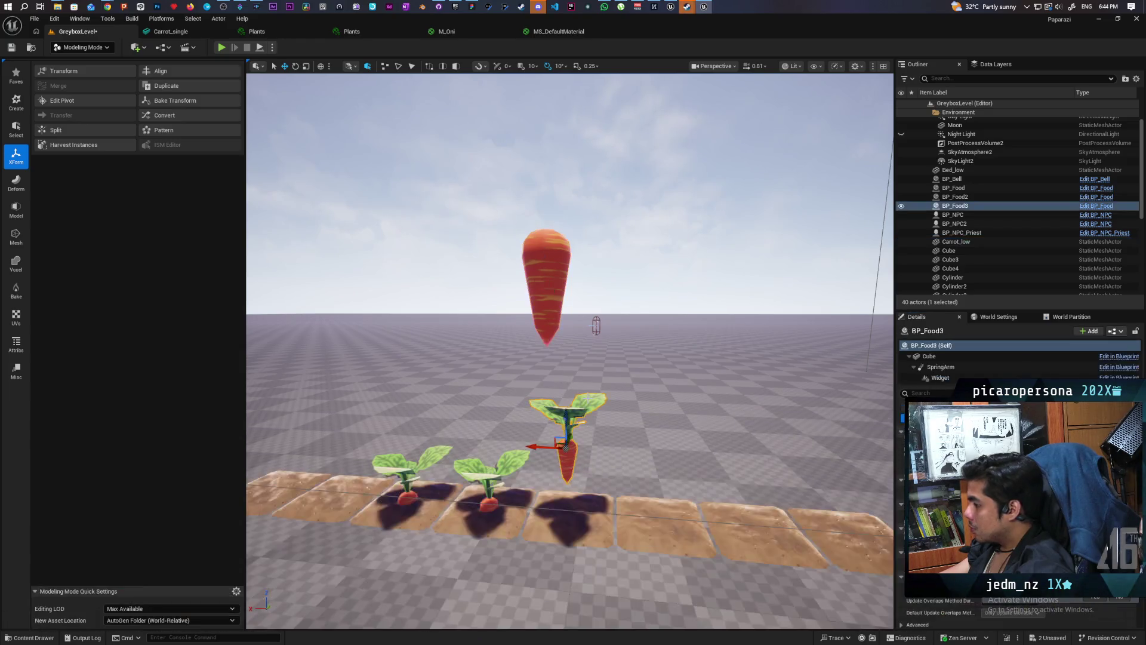
pyautogui.click(929, 357)
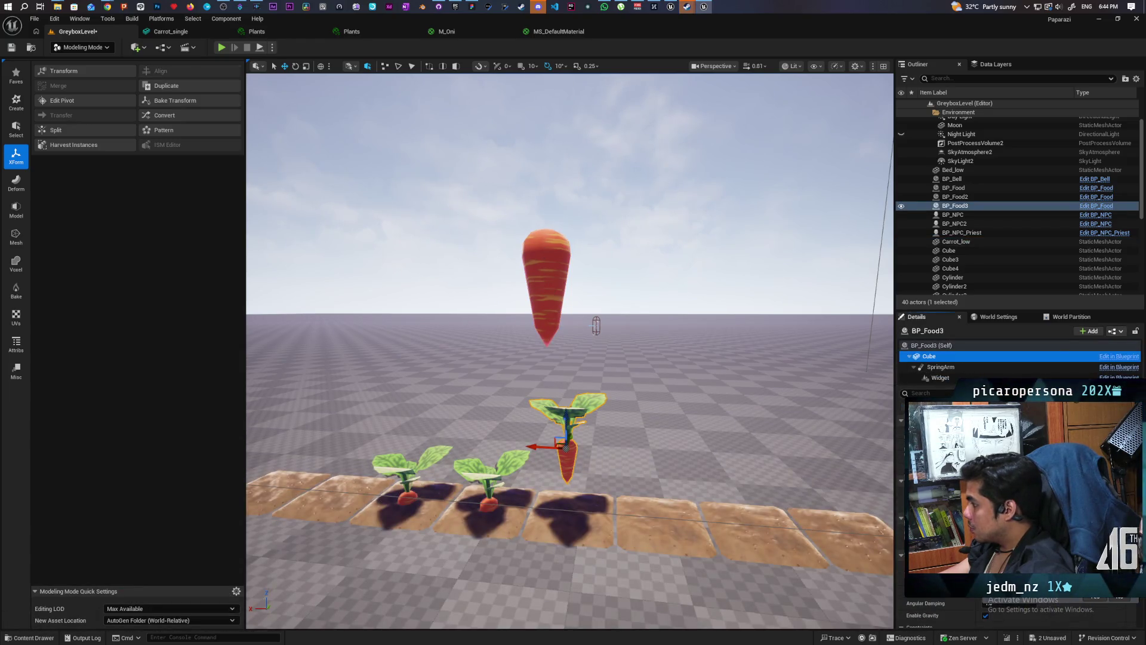
pyautogui.press('h')
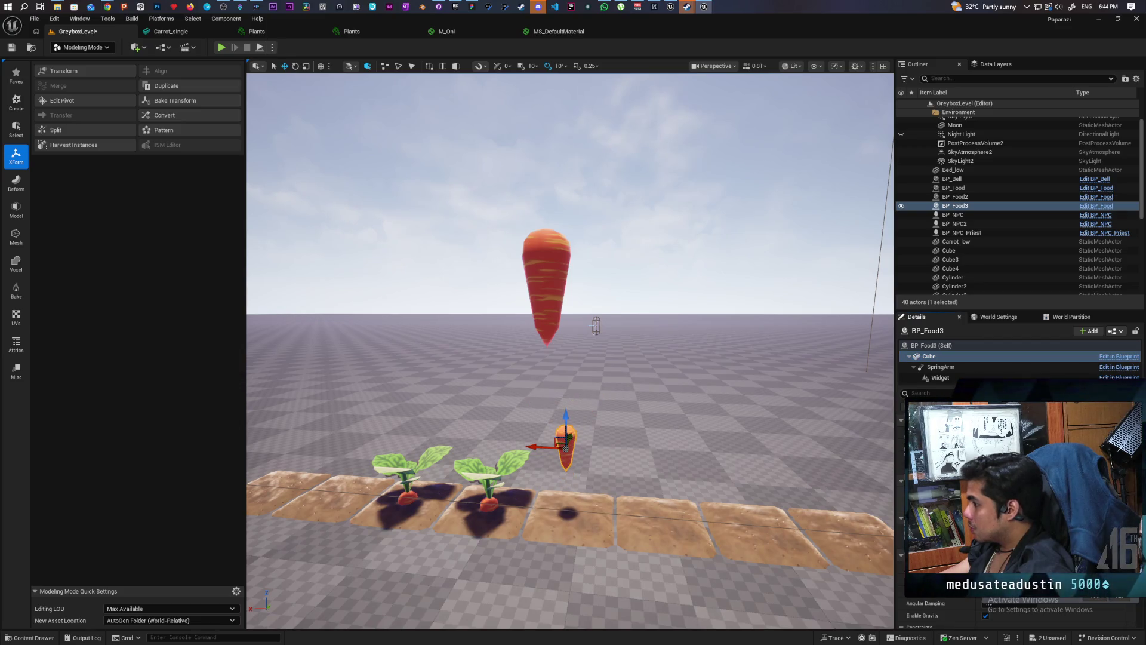
# Save the level, delete the floating Carrot_low, and launch Play In Editor.
pyautogui.click(8, 48)
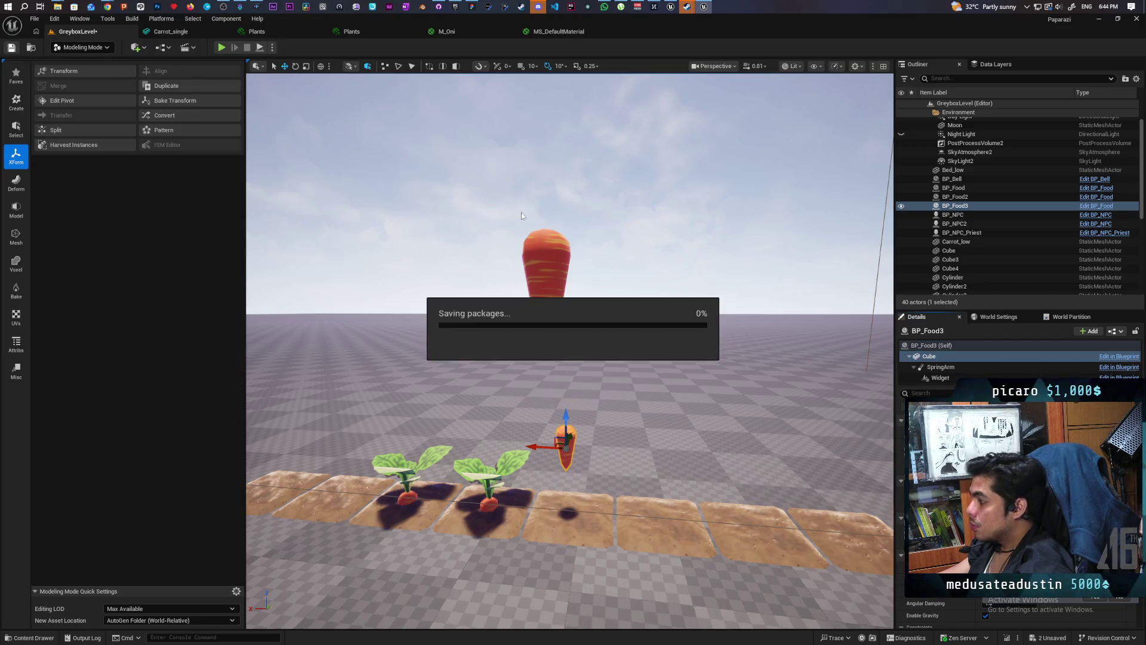
pyautogui.scroll(-3, 1021, 609)
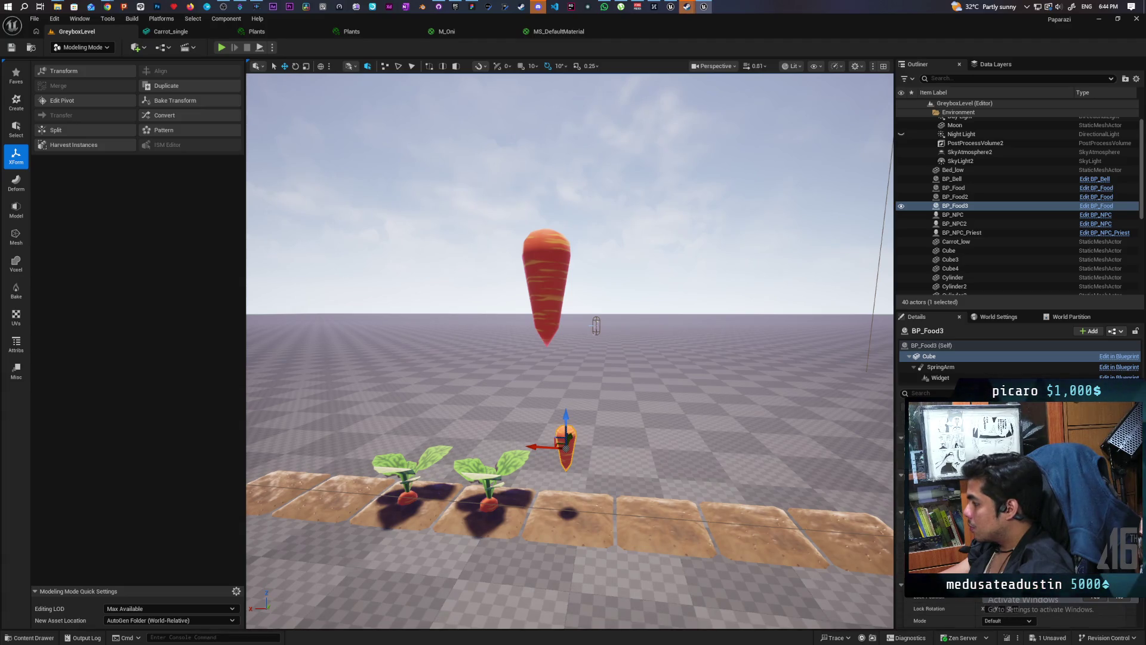
pyautogui.click(12, 48)
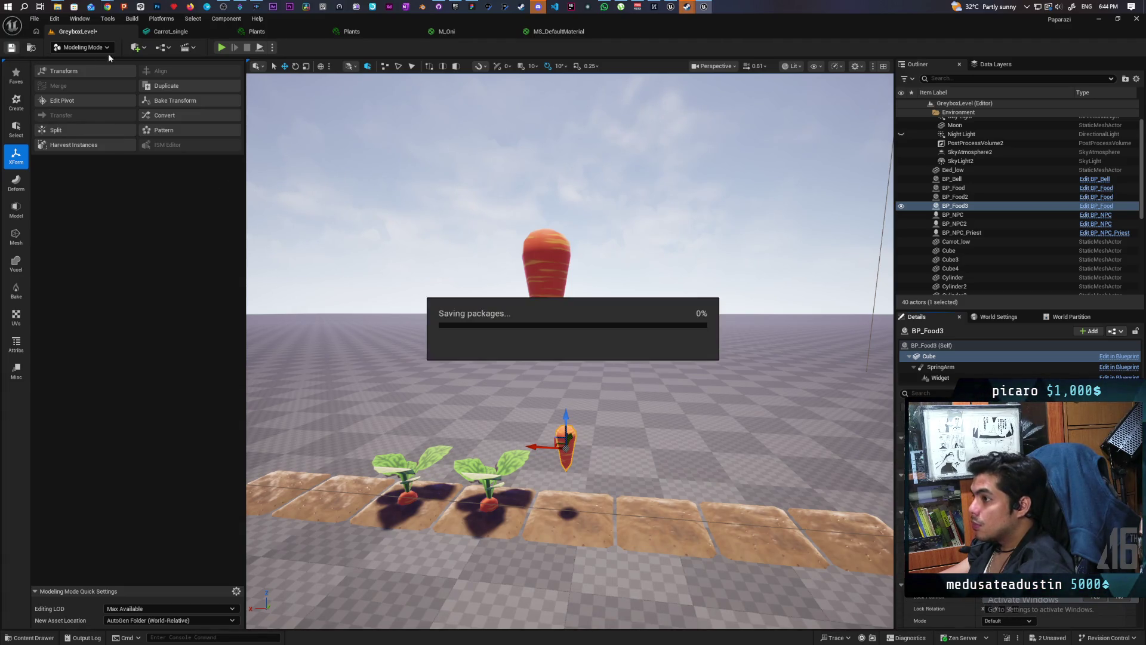
pyautogui.click(545, 253)
pyautogui.press('Delete')
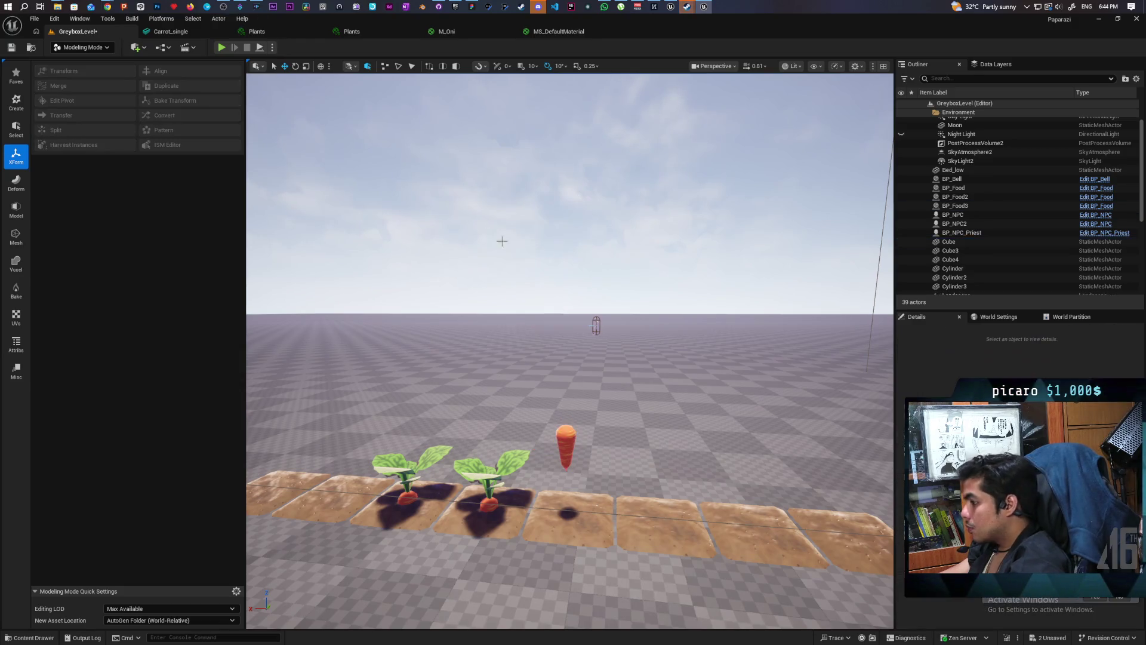
pyautogui.click(220, 48)
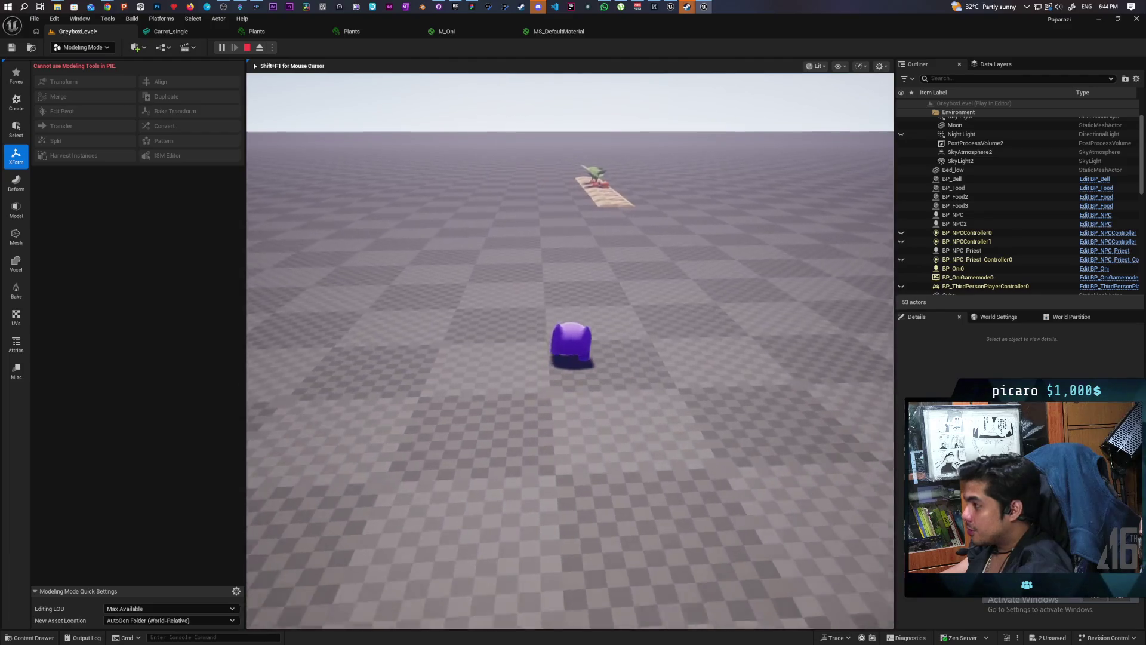
# Walk the character to the carrot plants and pick up a carrot with F.
pyautogui.press('w')
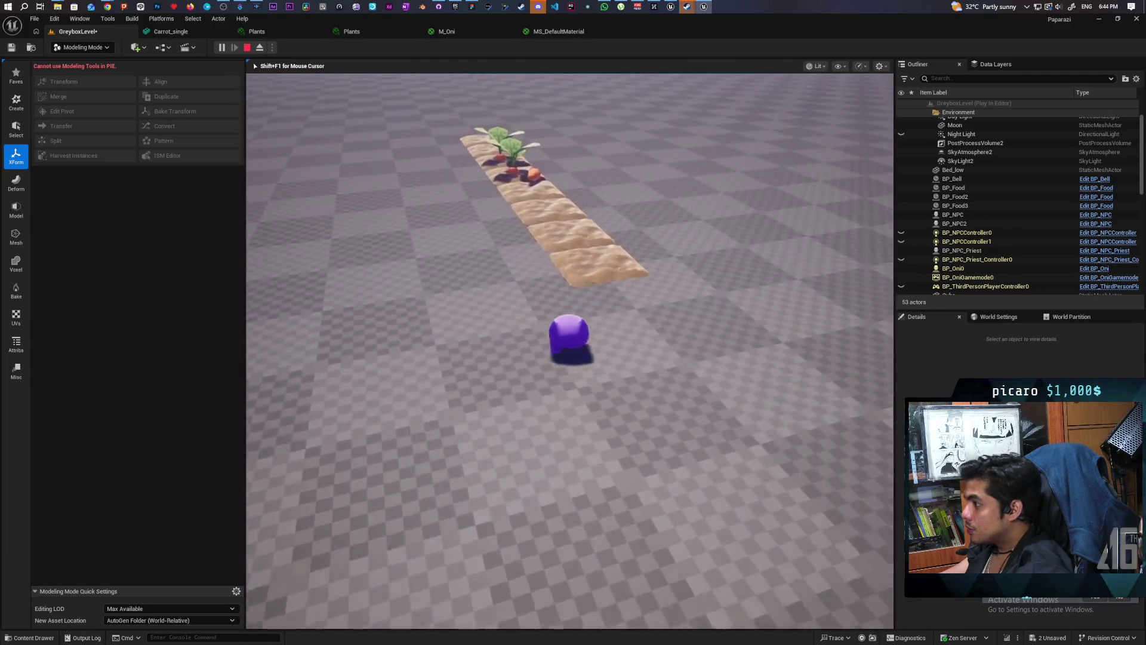
pyautogui.press('w')
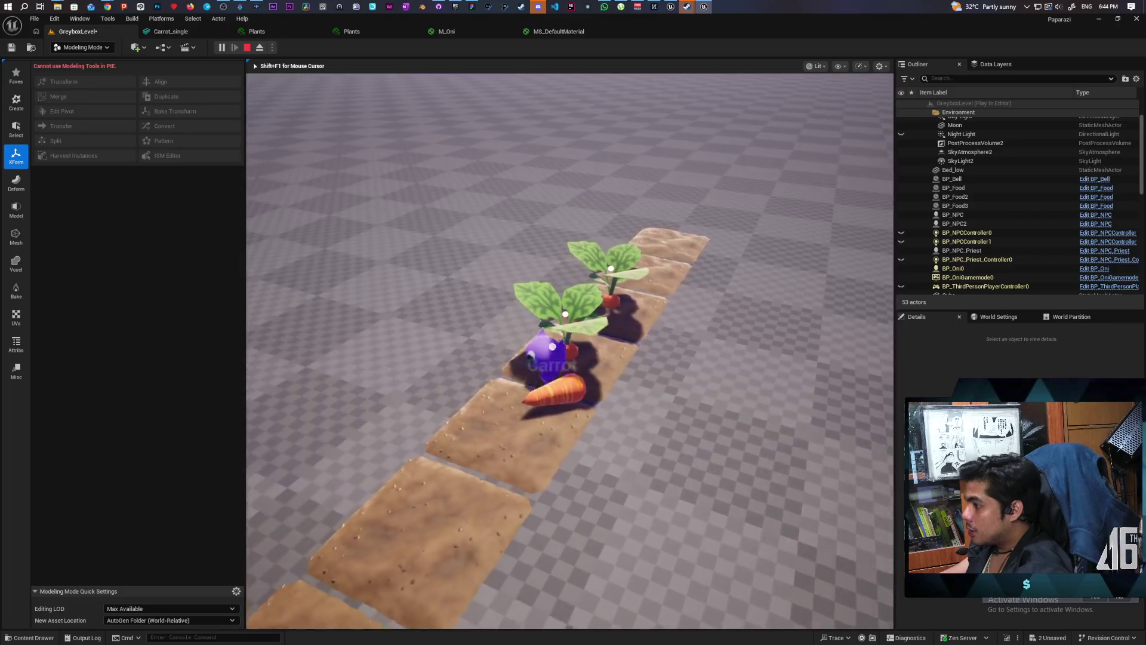
pyautogui.press('w')
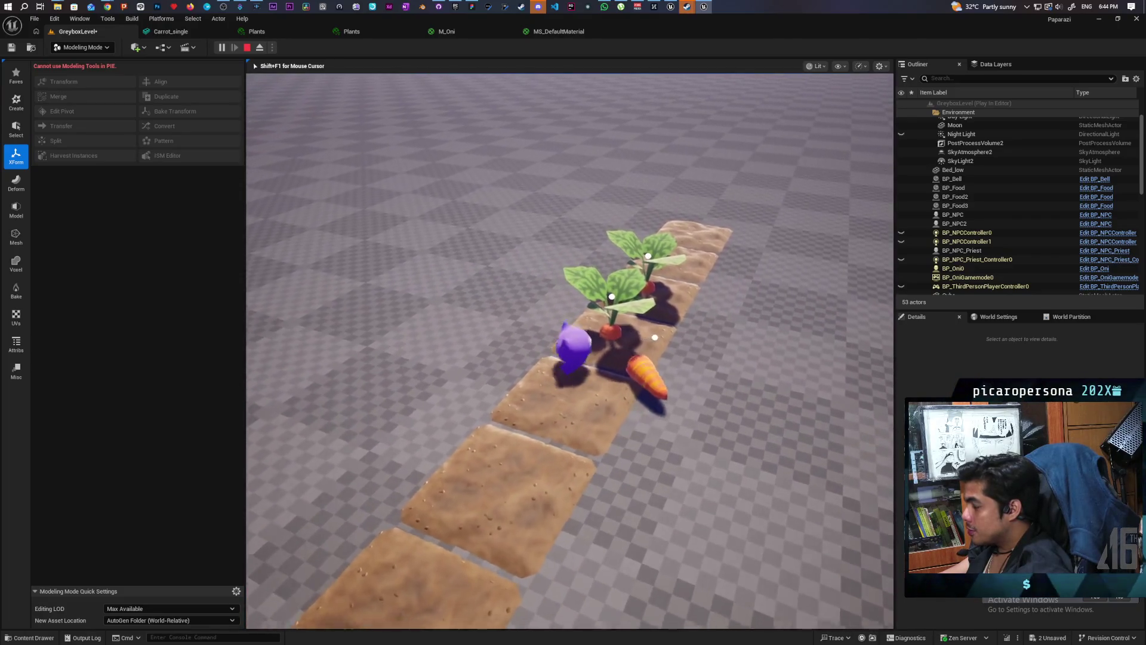
pyautogui.press('d')
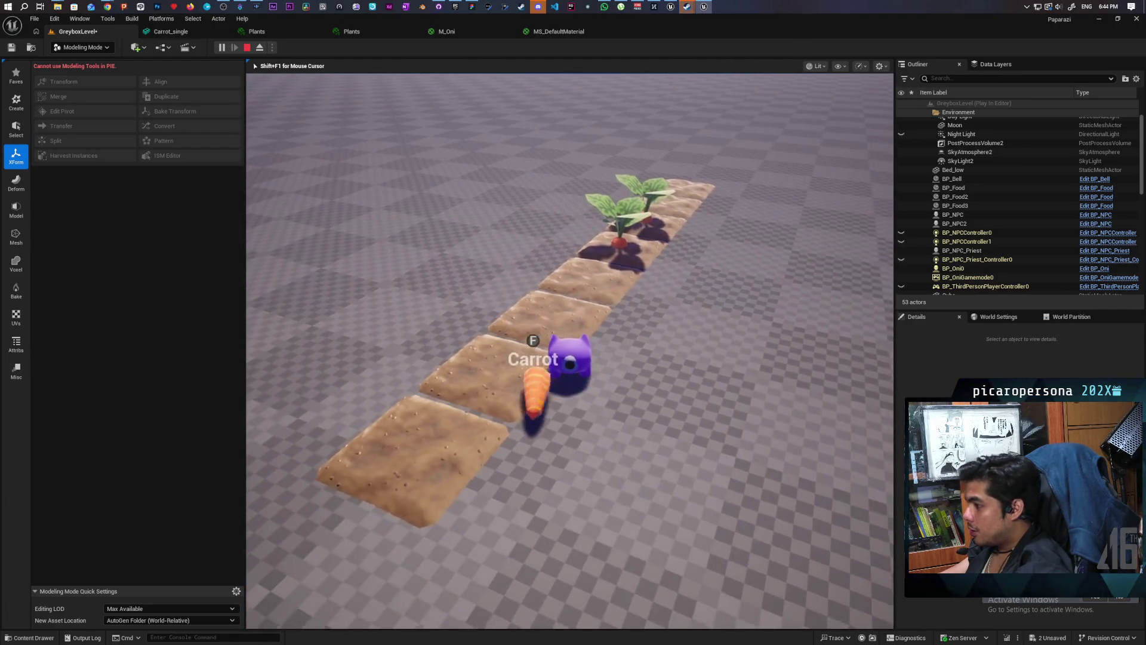
pyautogui.press('f')
pyautogui.press('a')
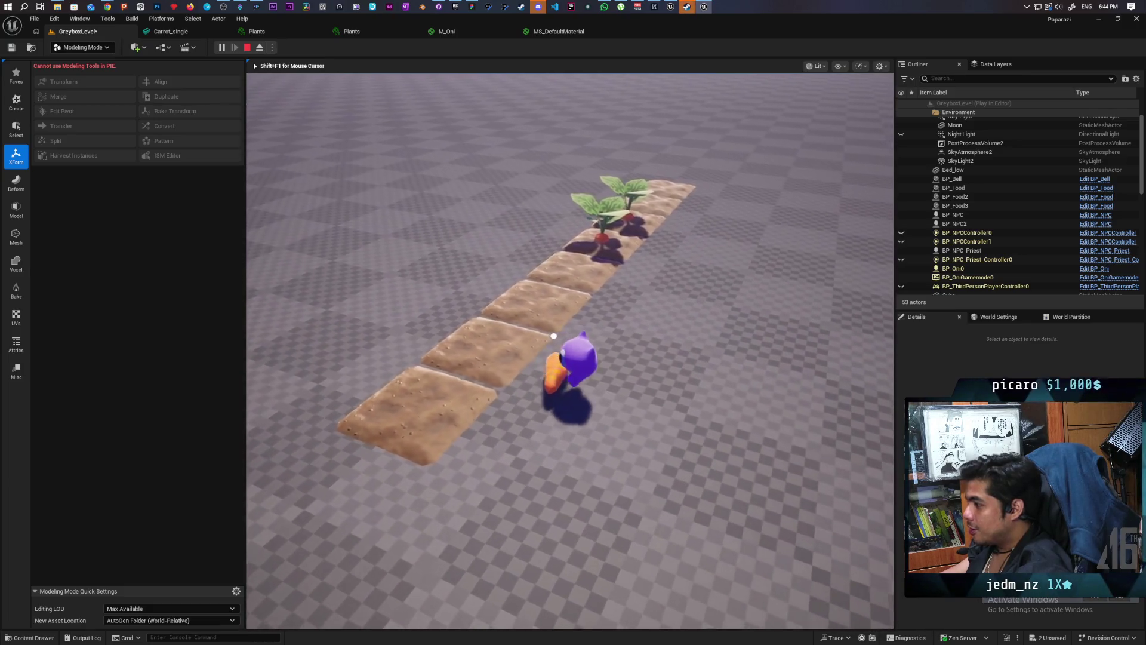
pyautogui.press('f')
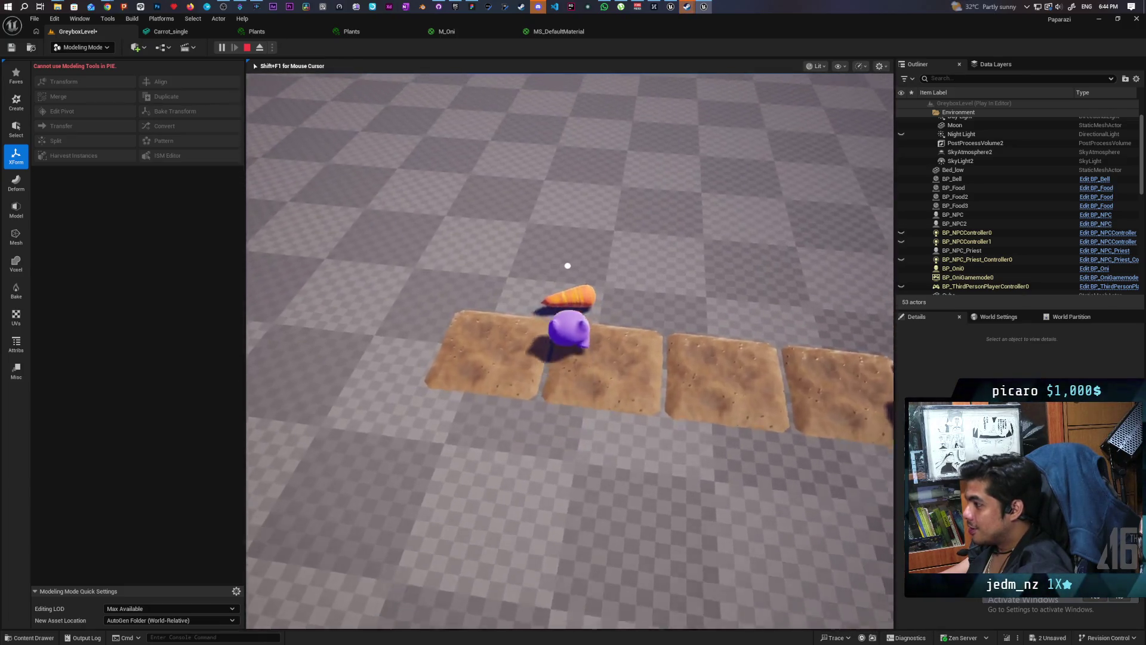
pyautogui.press('f')
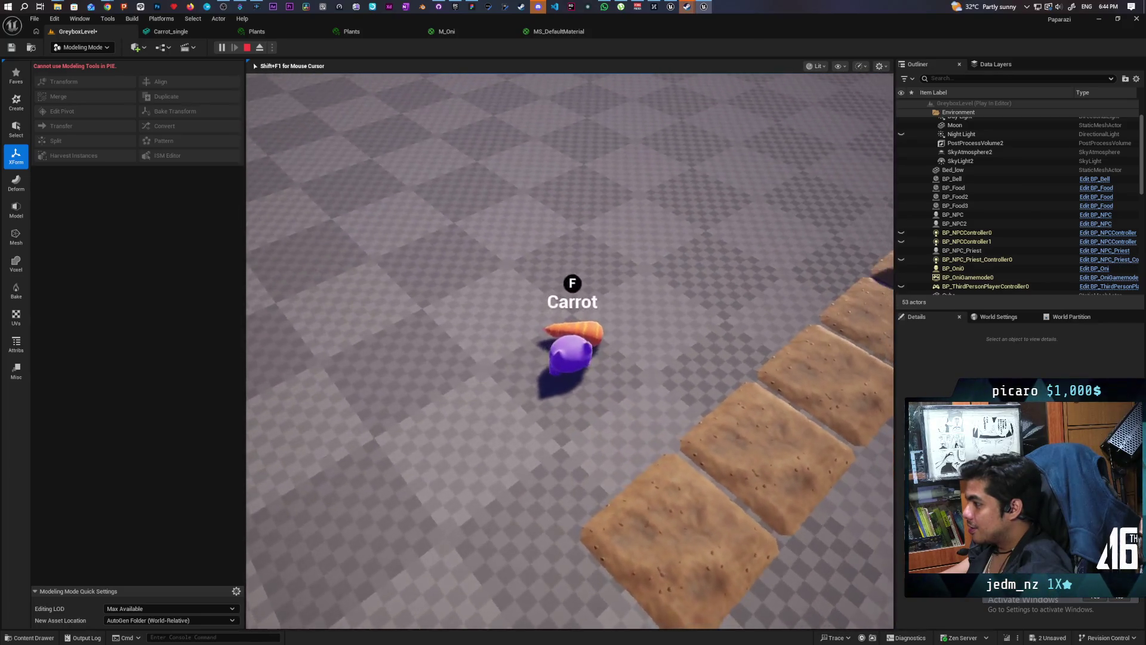
# Jump and walk along the plant row carrying the carrot overhead.
pyautogui.press('space')
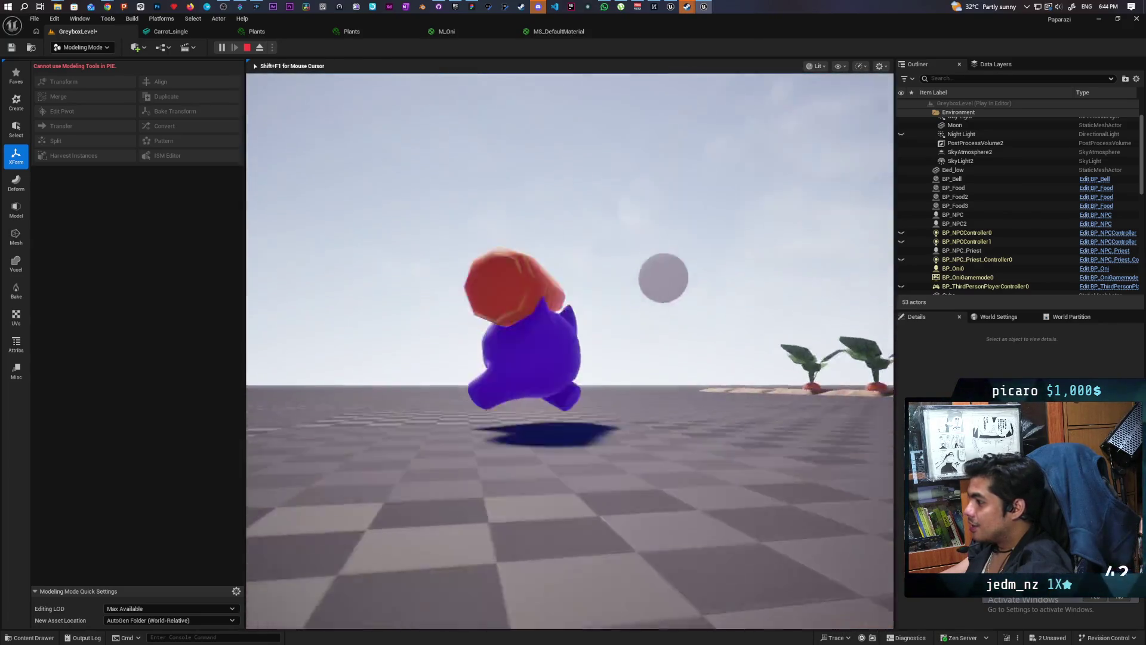
pyautogui.press('w')
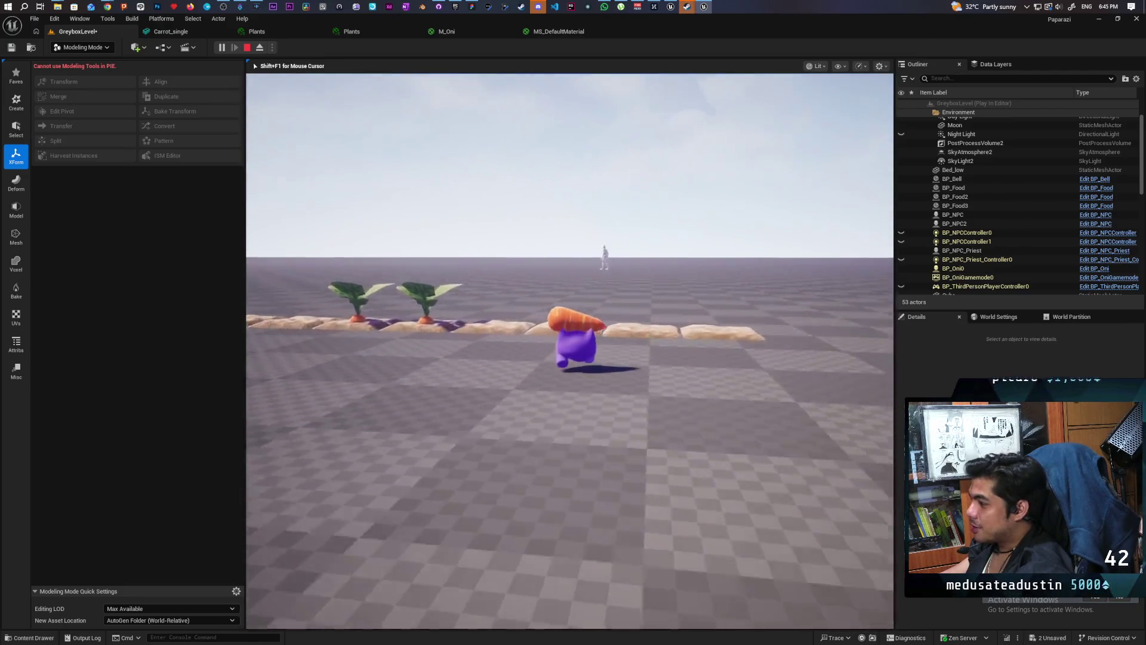
pyautogui.press('w')
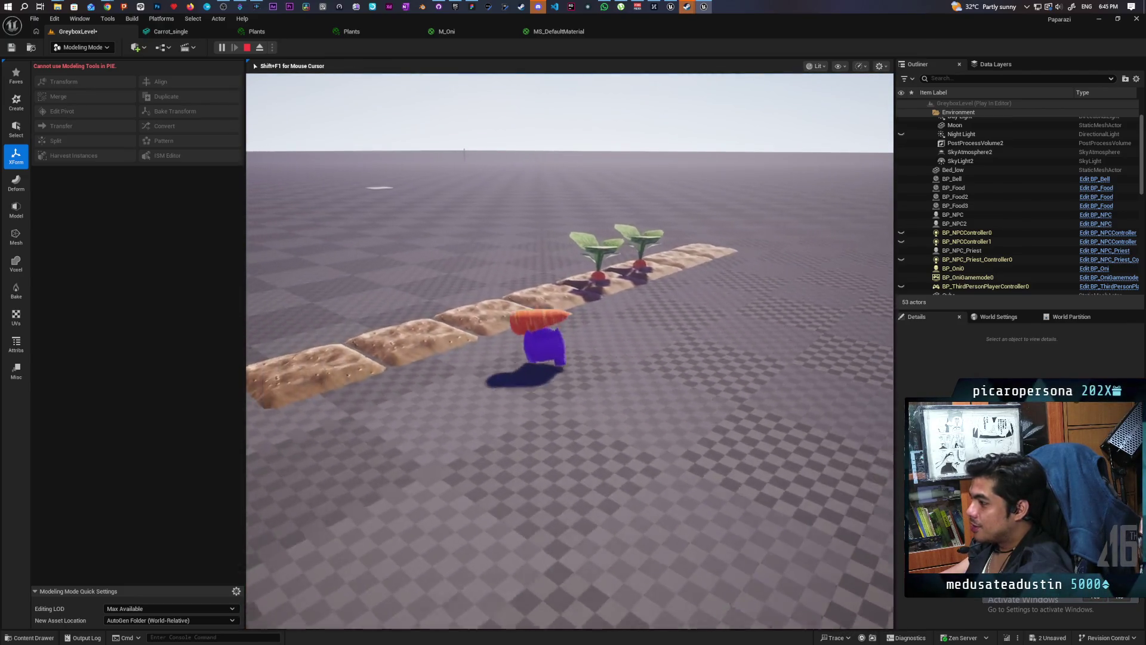
pyautogui.press('a')
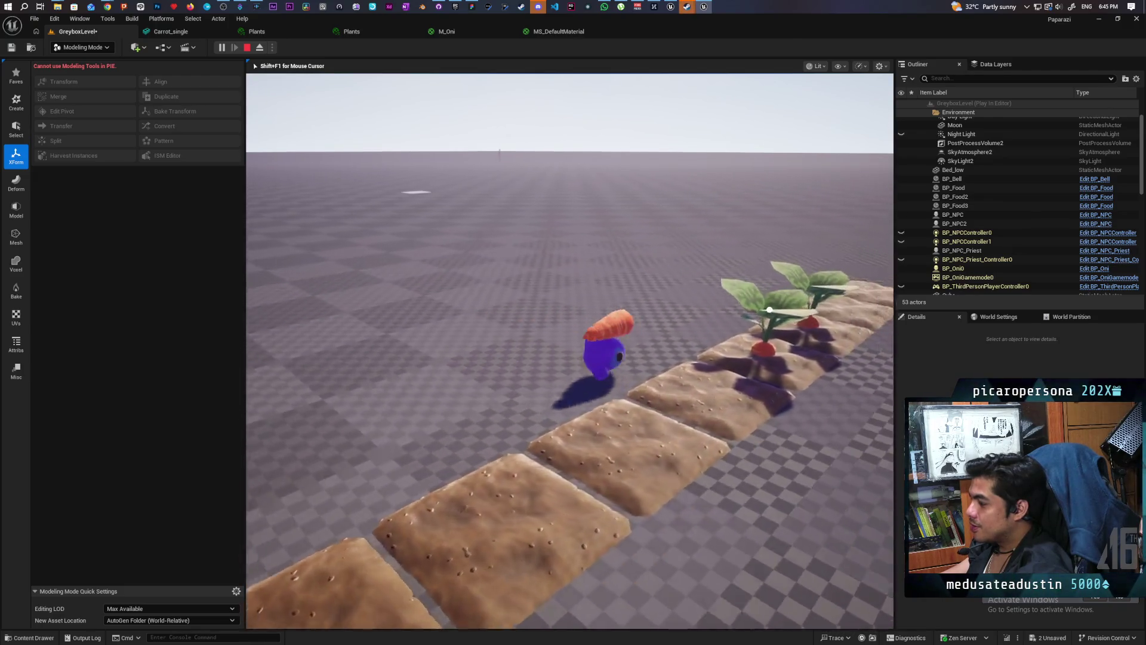
pyautogui.press('s')
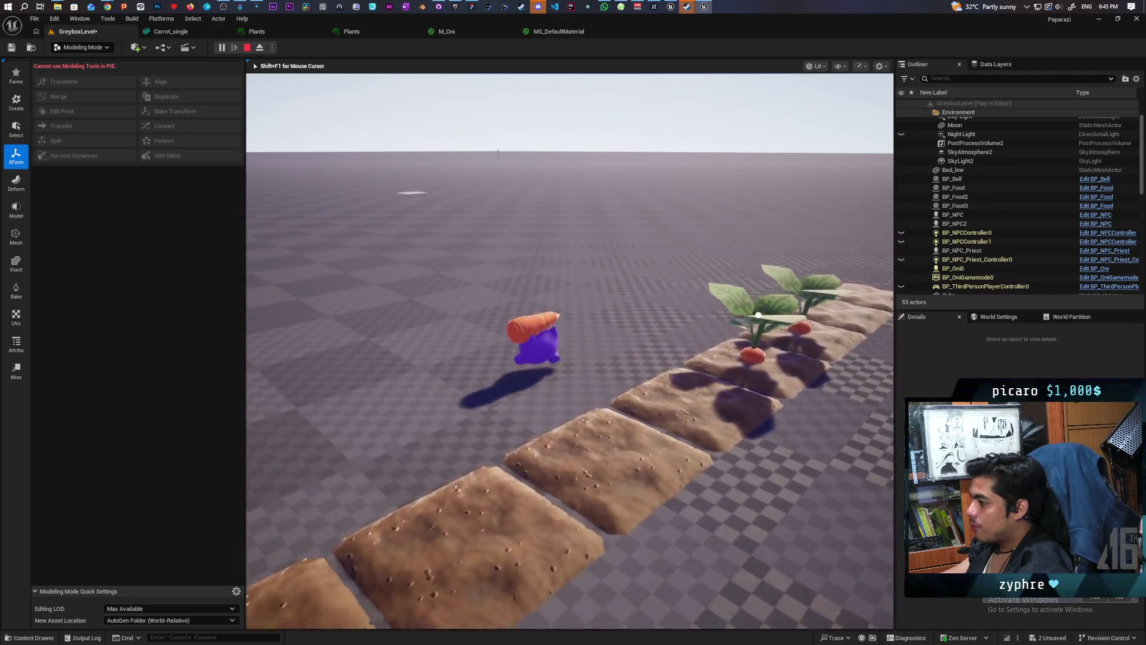
pyautogui.press('s')
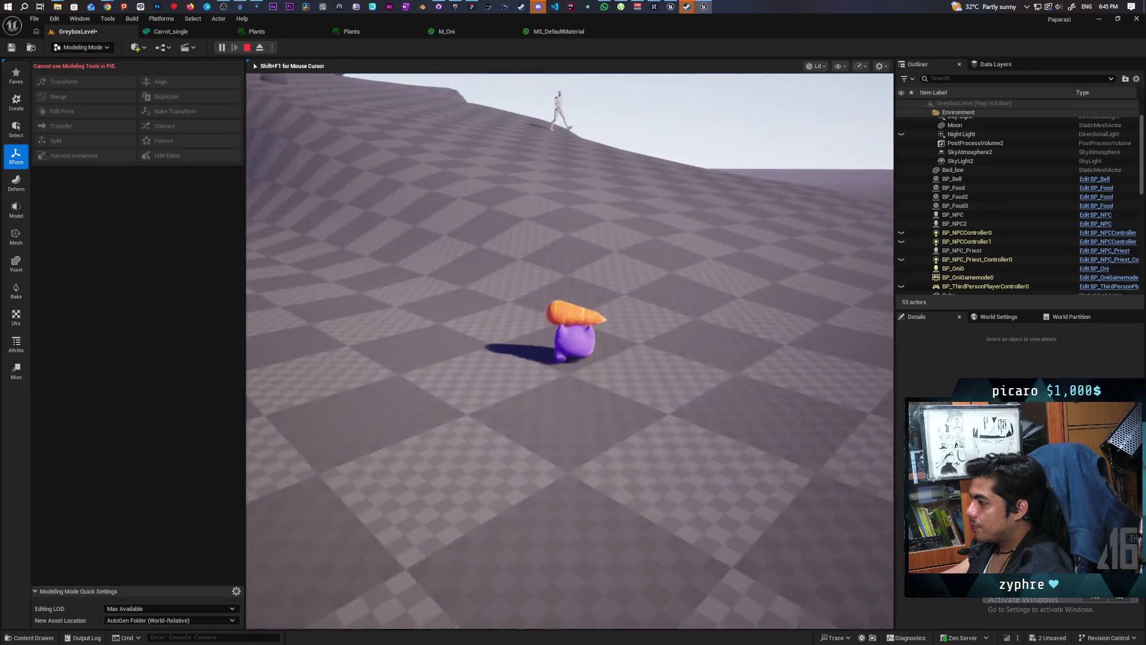
# Walk across the plain and up the slope past the torii gate pillars.
pyautogui.press('w')
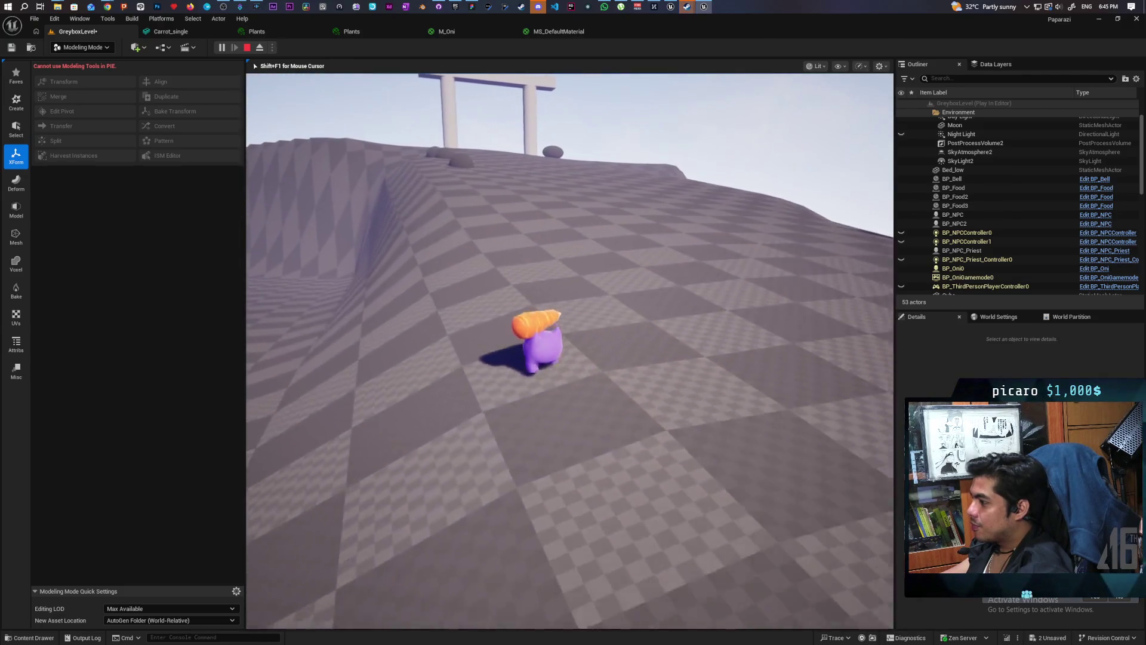
pyautogui.press('w')
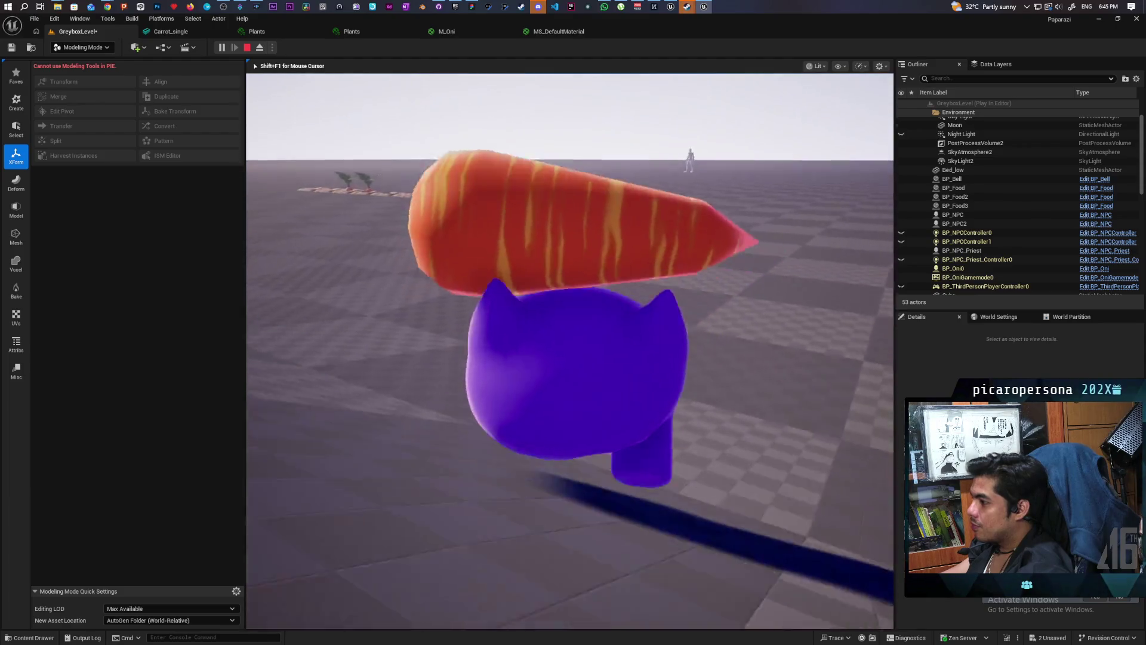
pyautogui.press('w')
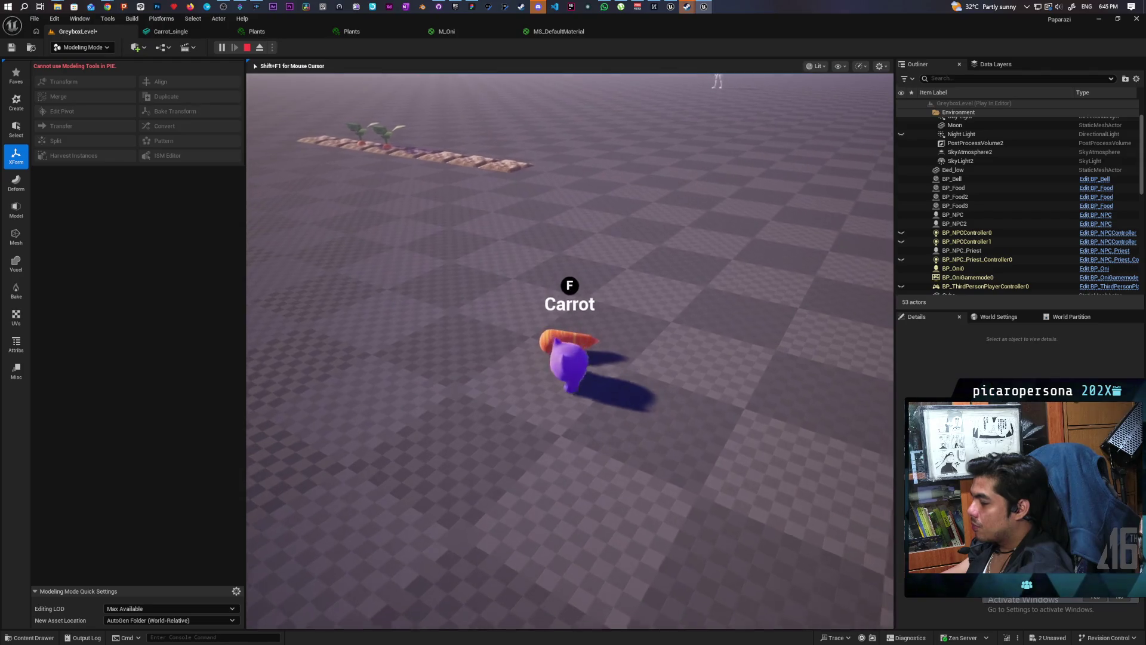
pyautogui.press('w')
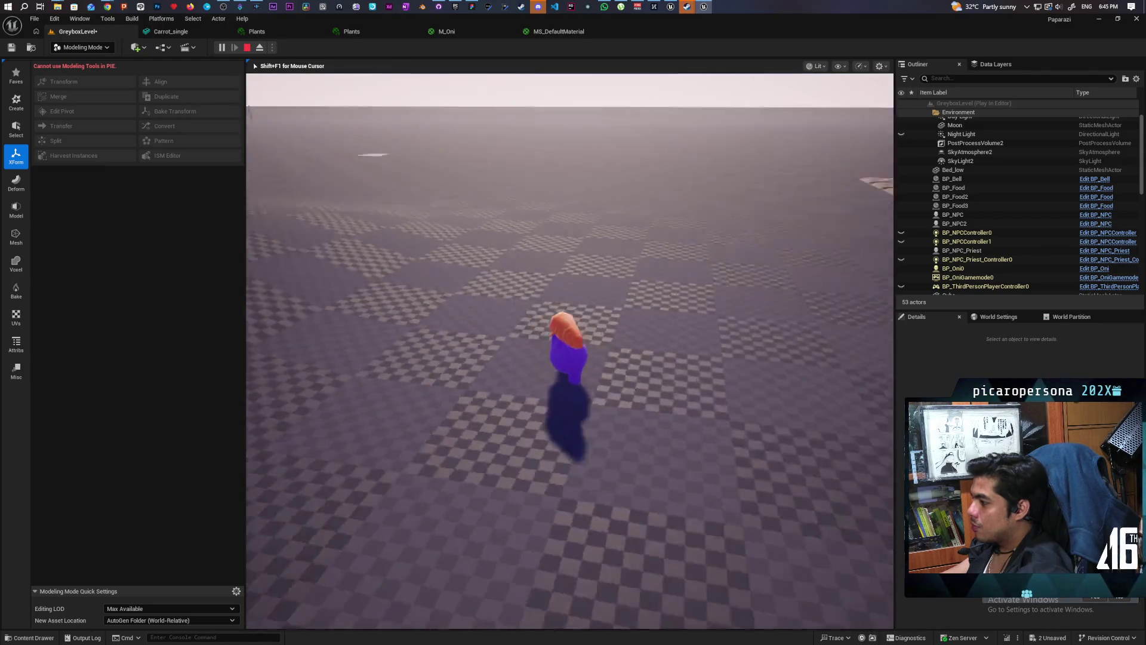
pyautogui.press('w')
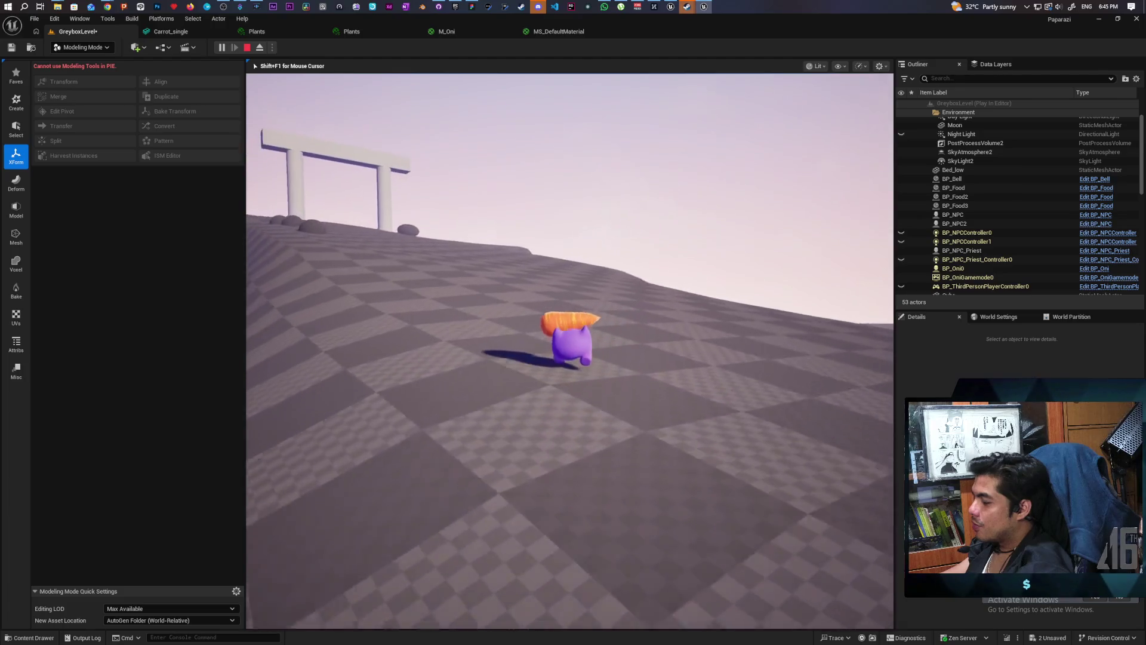
pyautogui.press('w')
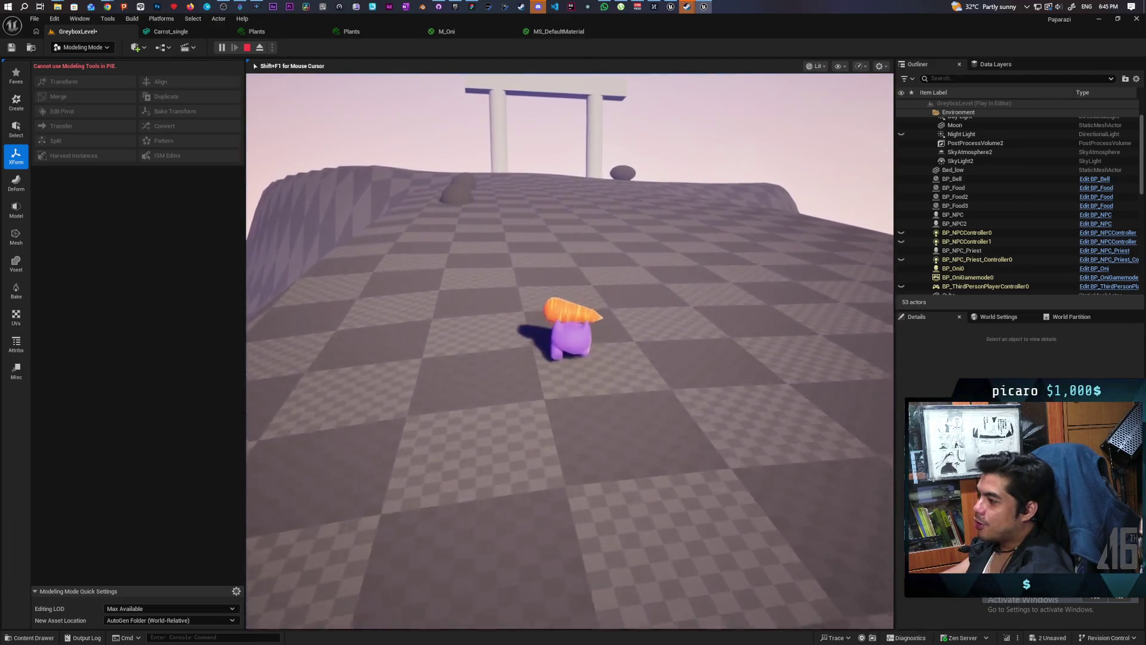
pyautogui.press('w')
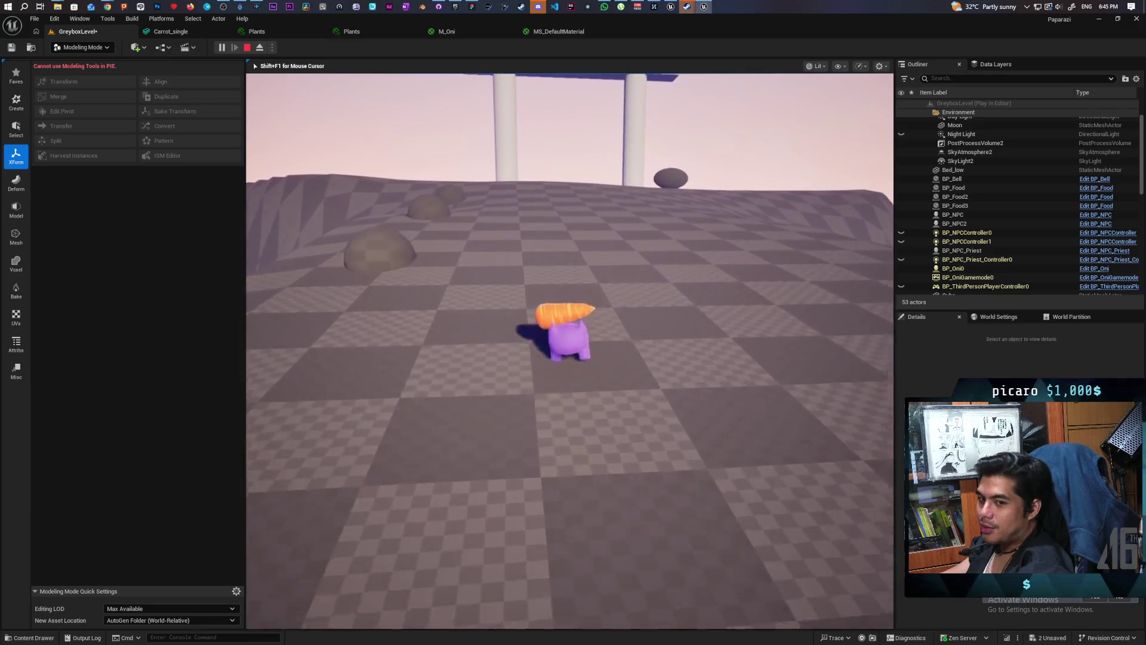
pyautogui.press('w')
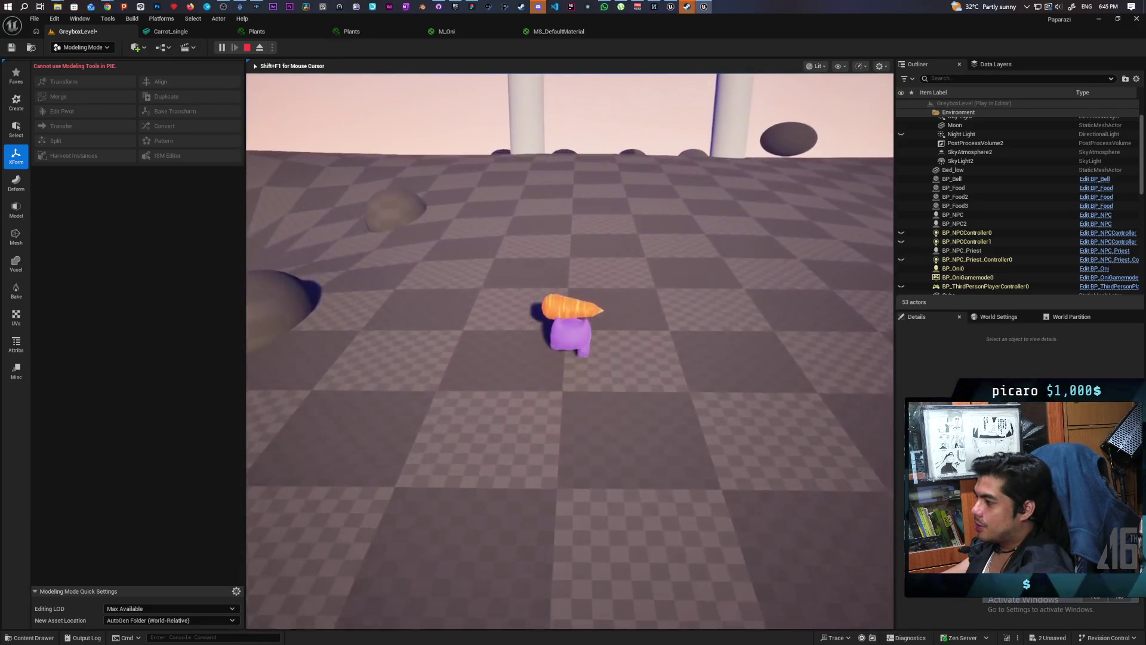
pyautogui.press('w')
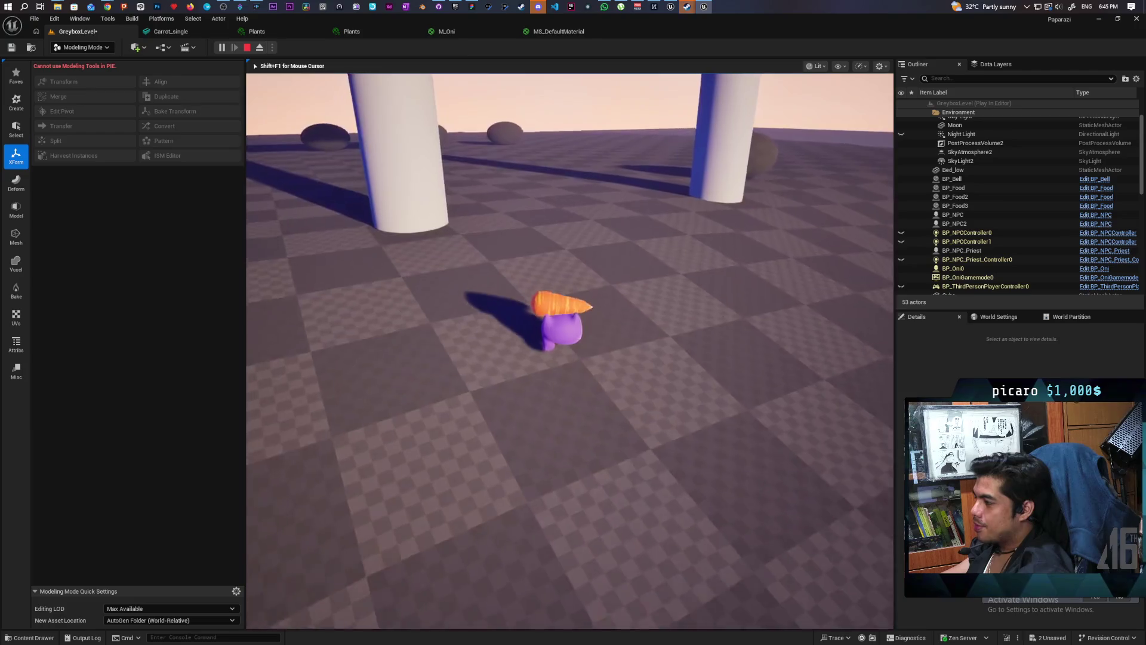
pyautogui.press('w')
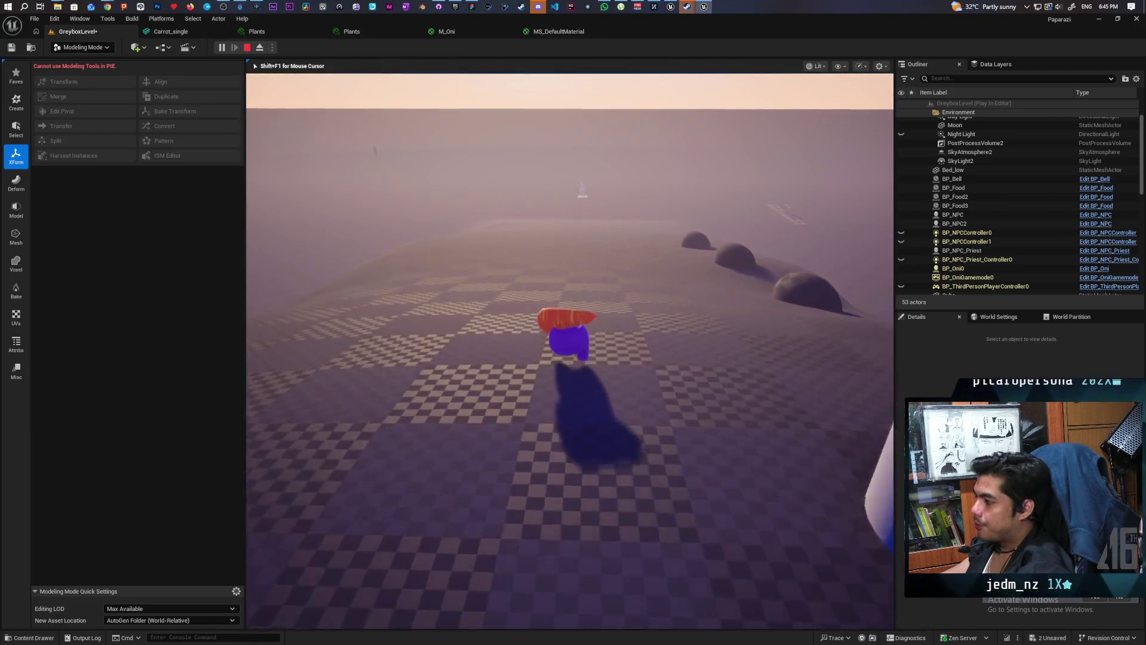
pyautogui.press('w')
pyautogui.press('s')
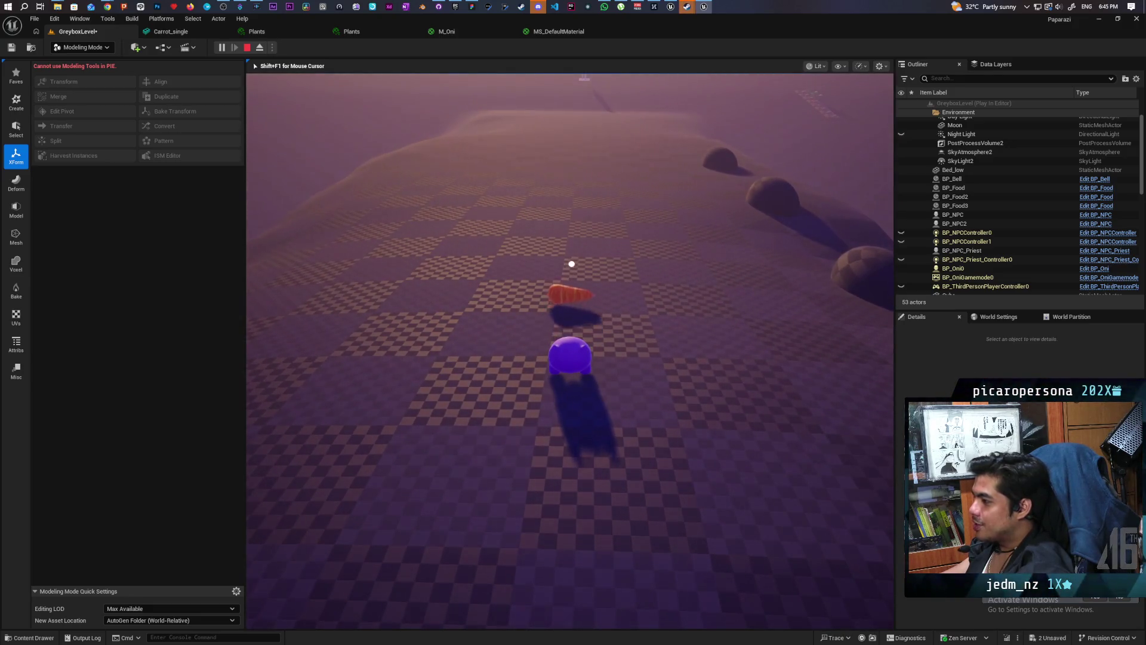
# Walk back and forth around the dropped carrot.
pyautogui.press('w')
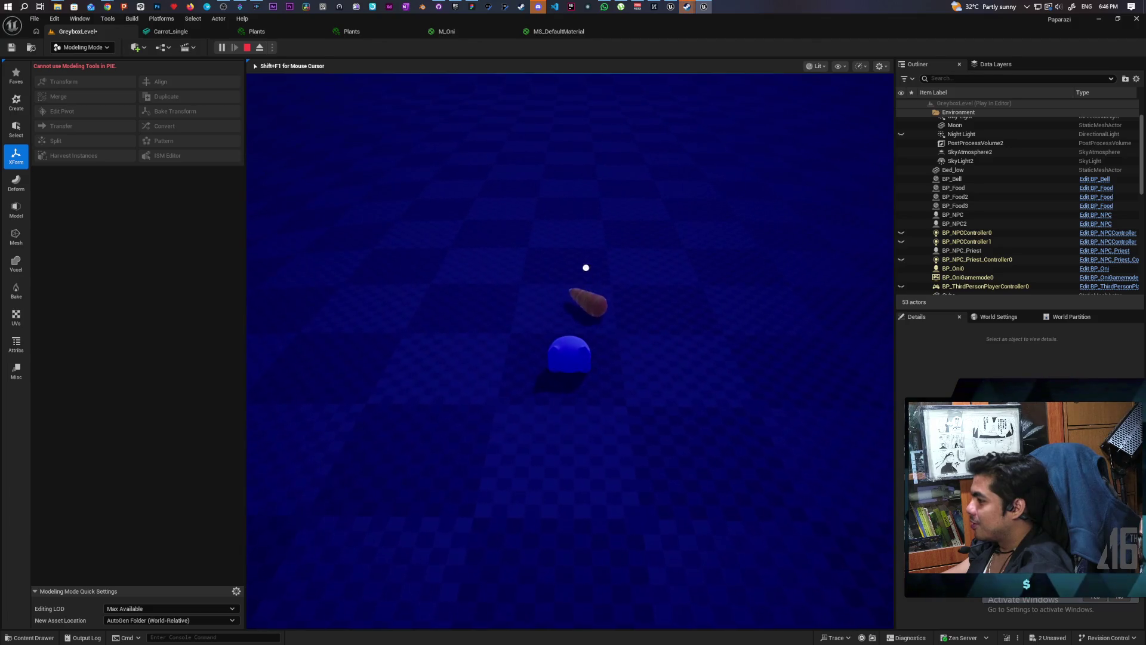
pyautogui.press('w')
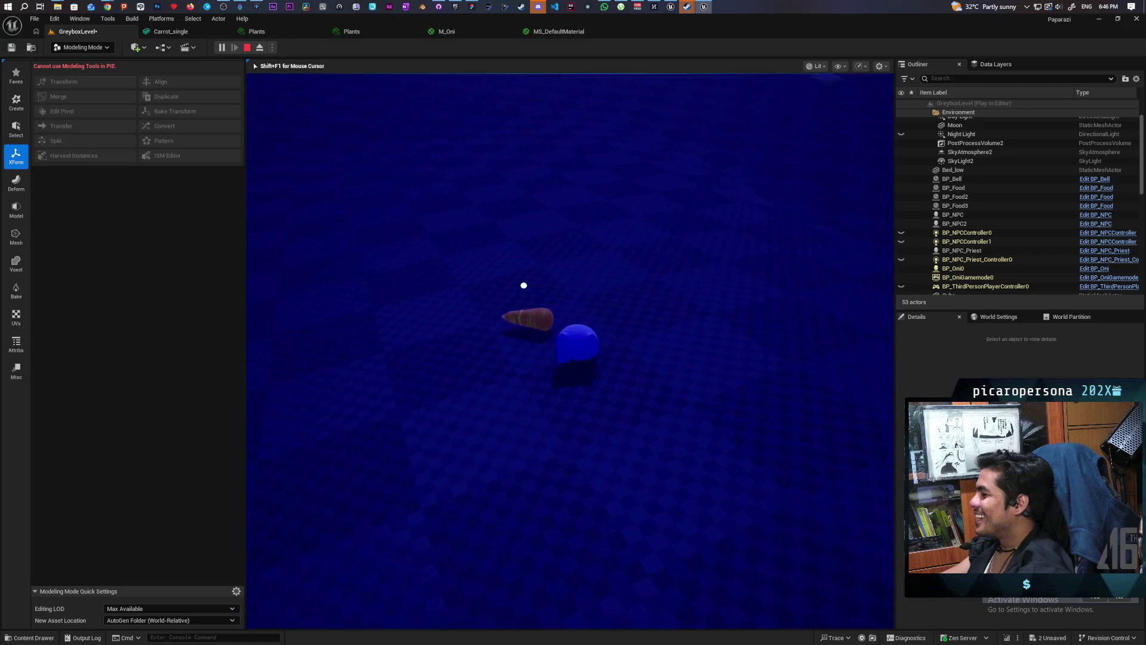
pyautogui.press('s')
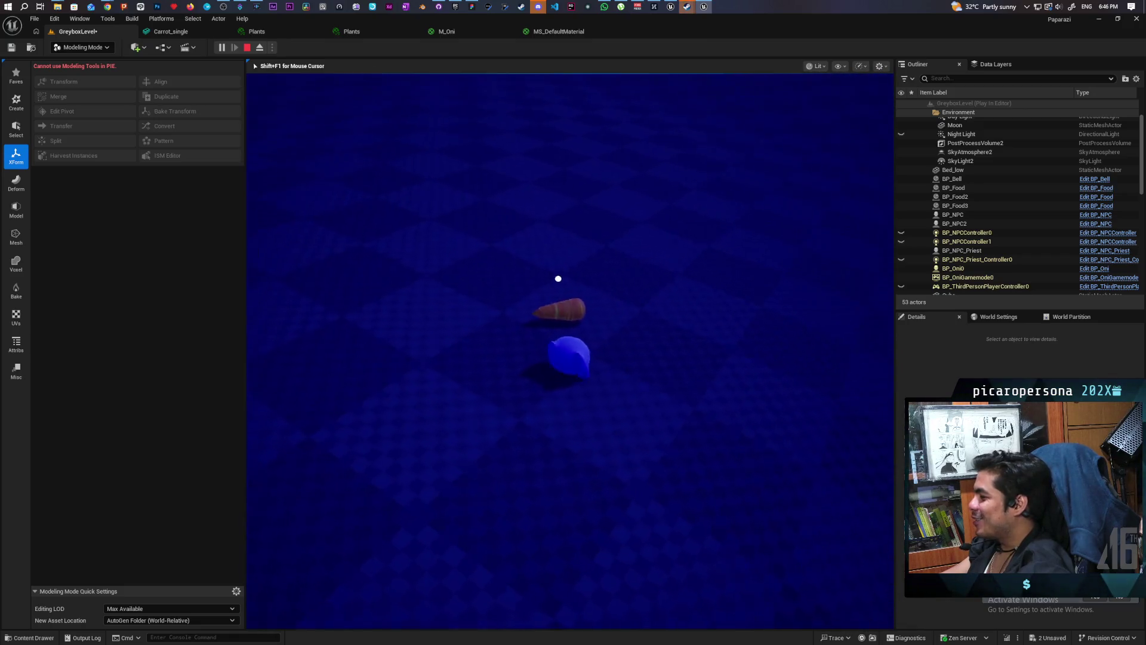
pyautogui.press('w')
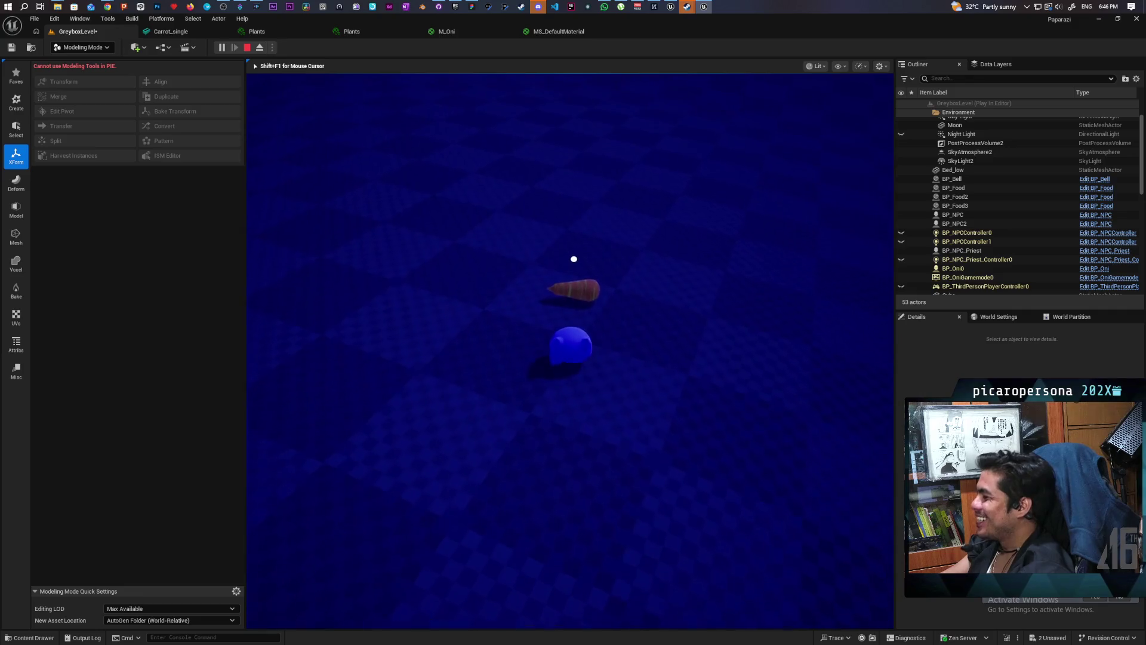
pyautogui.press('s')
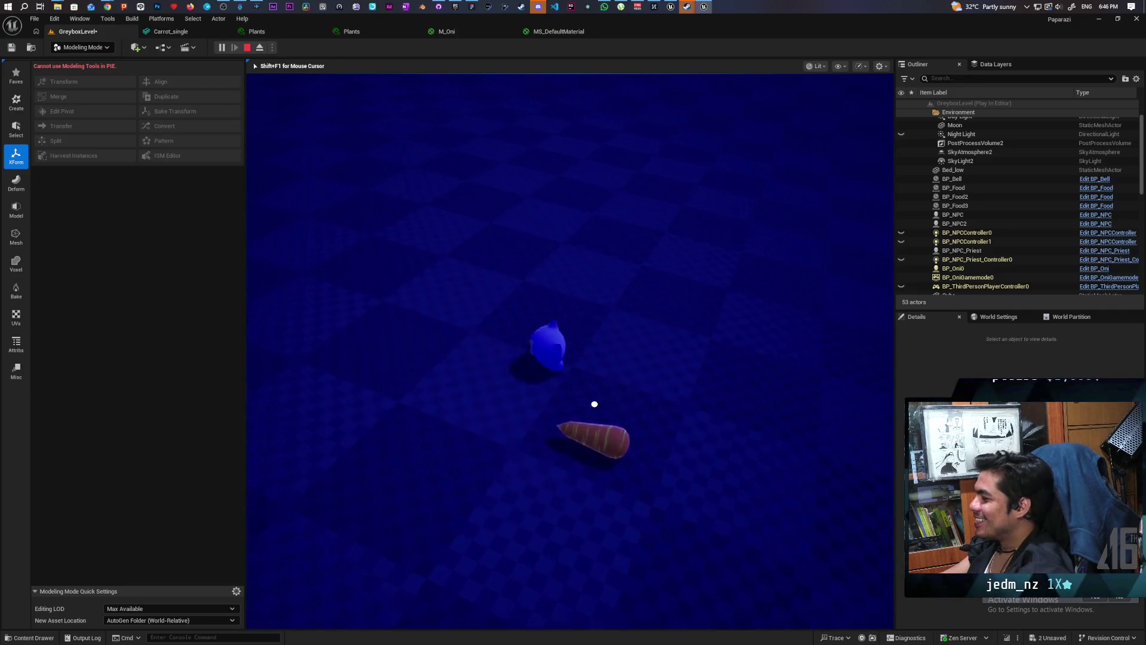
pyautogui.press('w')
pyautogui.press('w')
pyautogui.press('s')
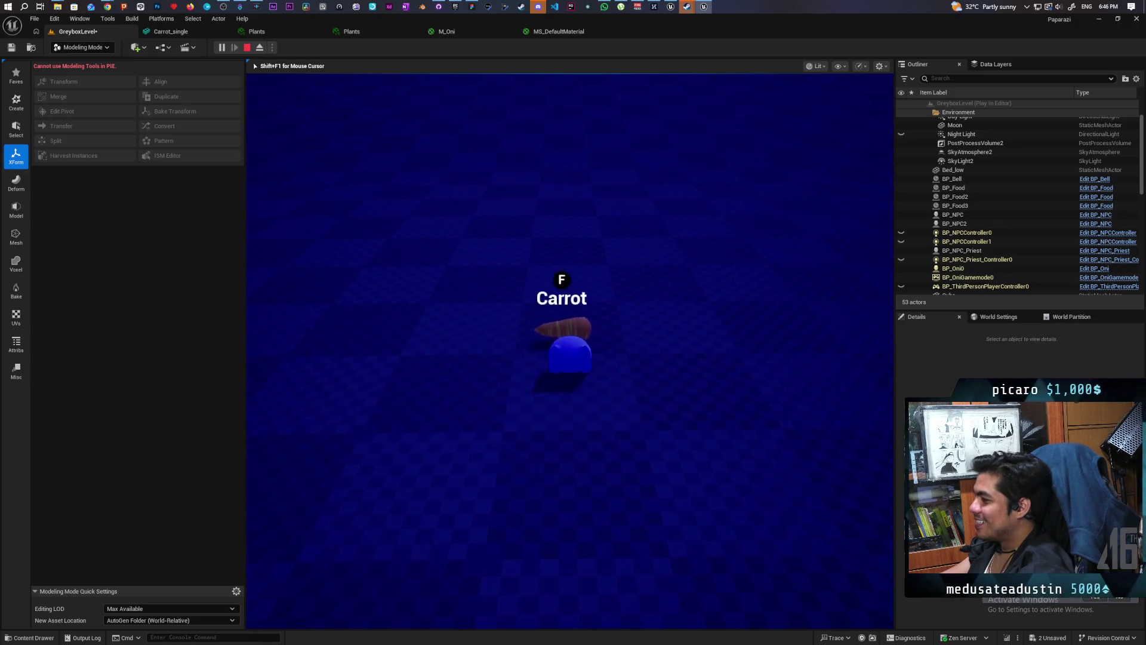
pyautogui.press('w')
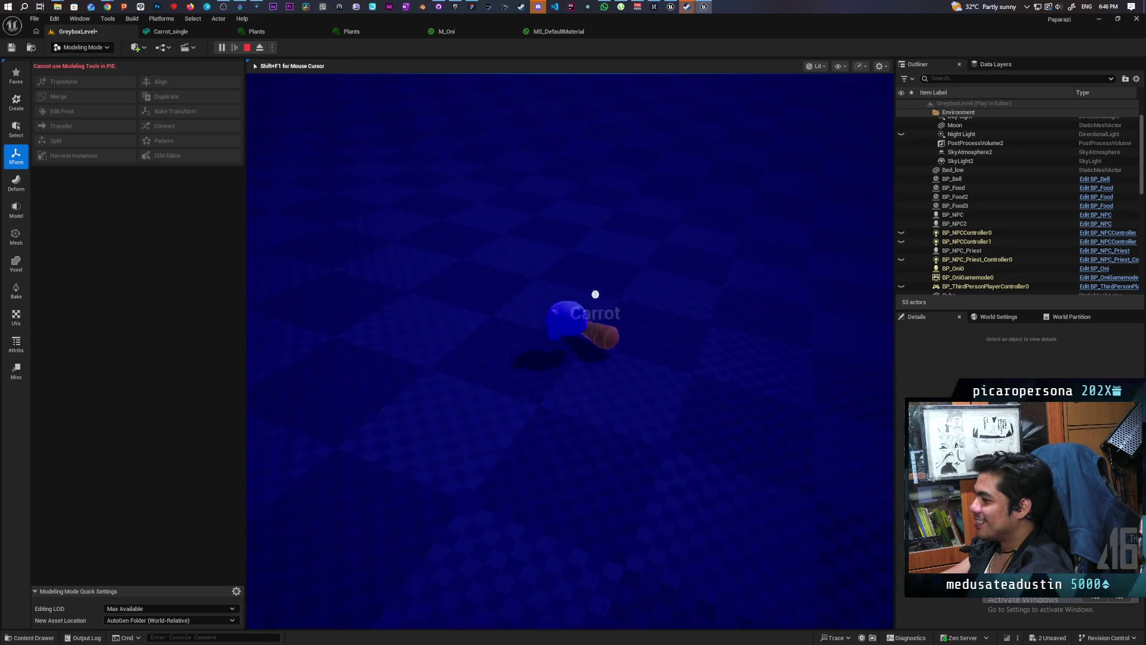
# Circle the view, step the character onto the carrot, then stop the play test.
pyautogui.press('d')
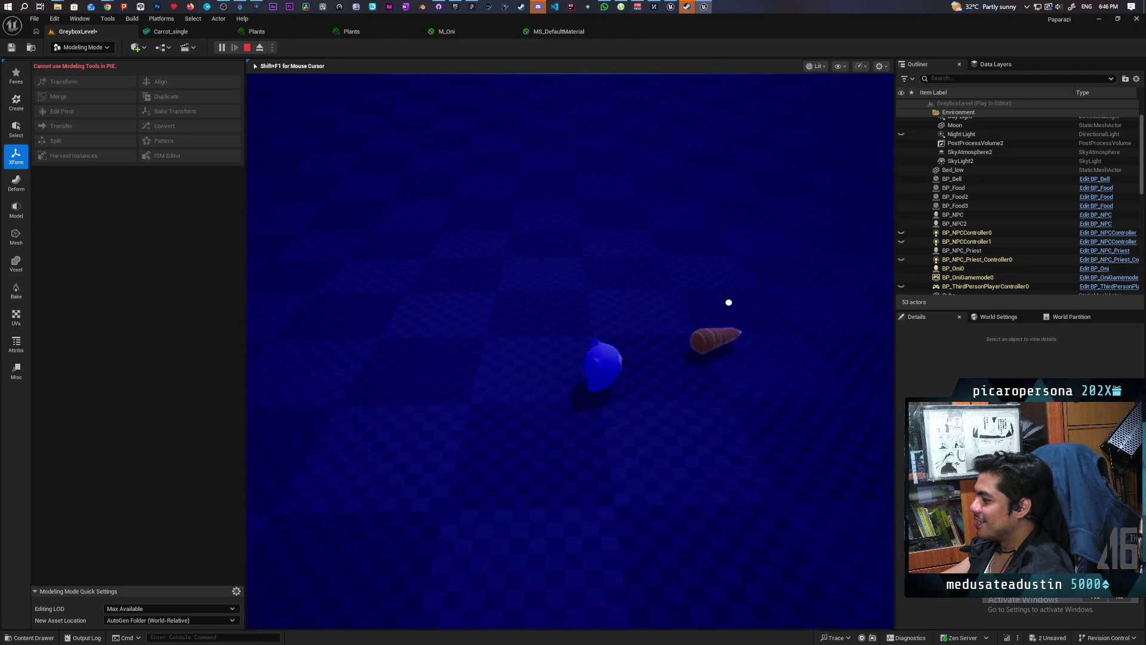
pyautogui.press('a')
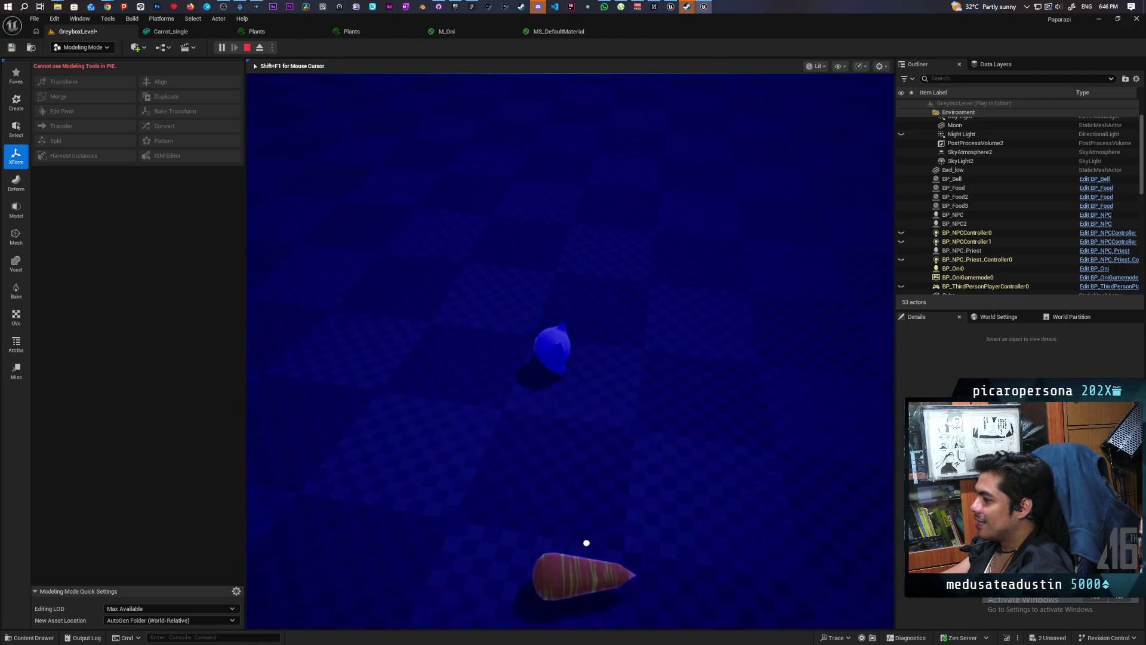
pyautogui.press('s')
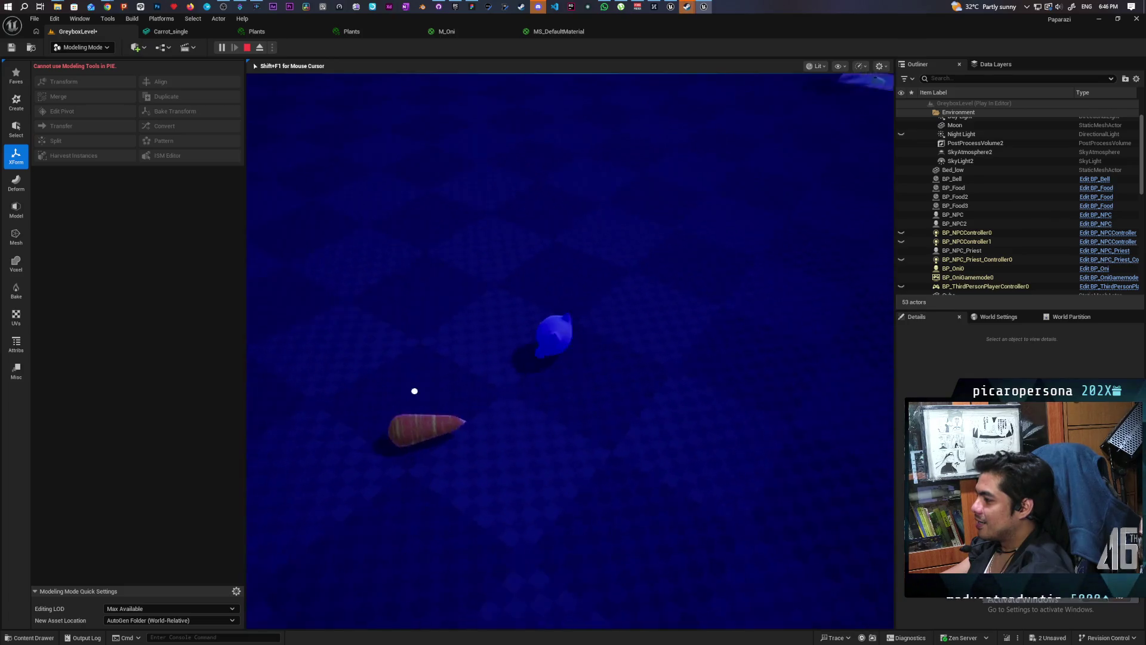
pyautogui.press('w')
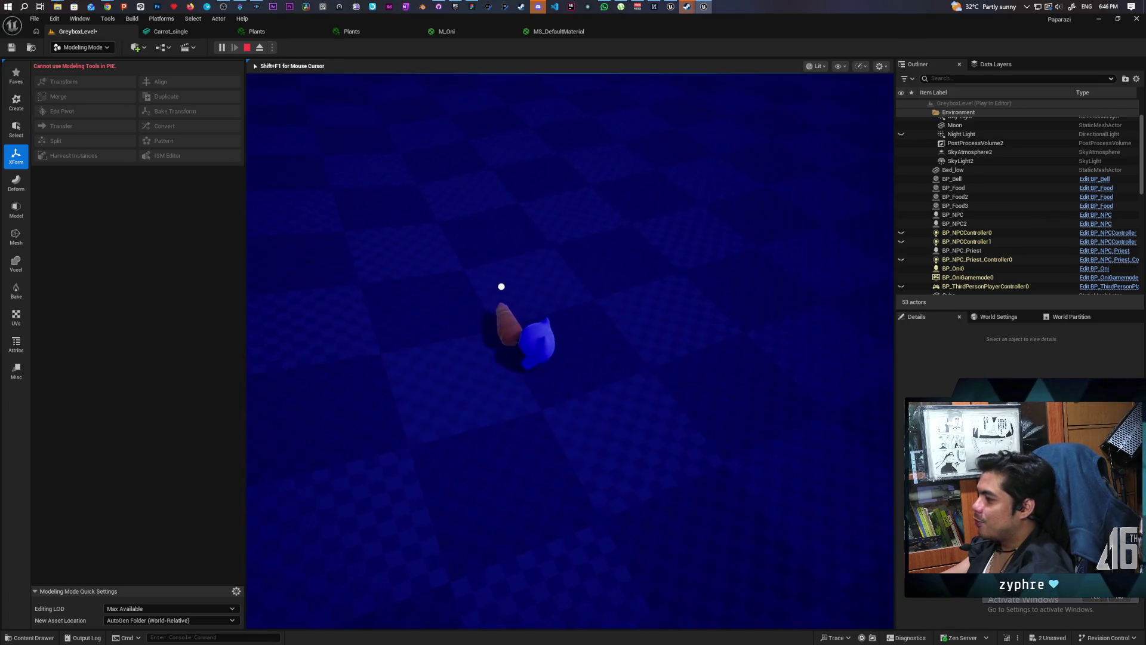
pyautogui.press('w')
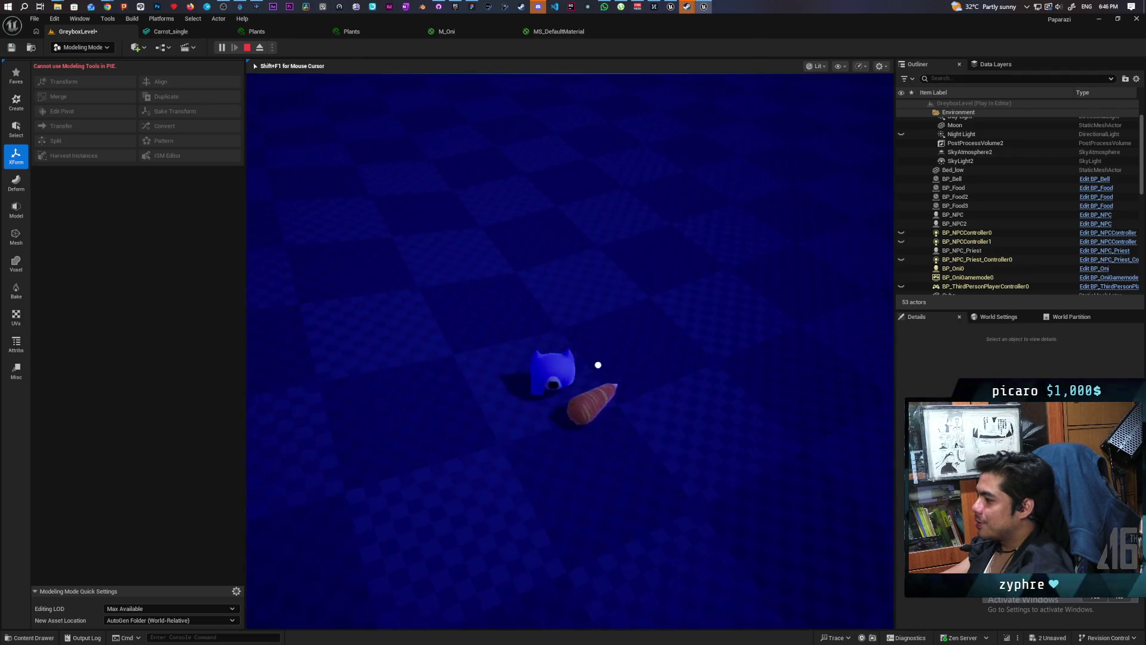
pyautogui.press('w')
pyautogui.press('w')
pyautogui.press('w')
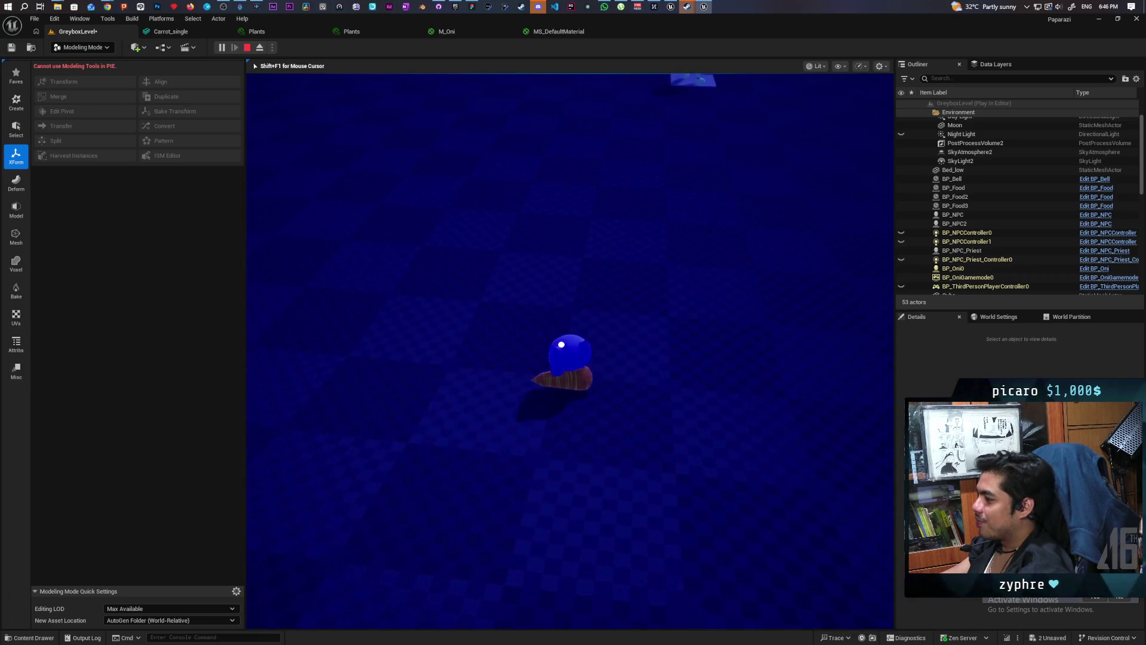
pyautogui.press('w')
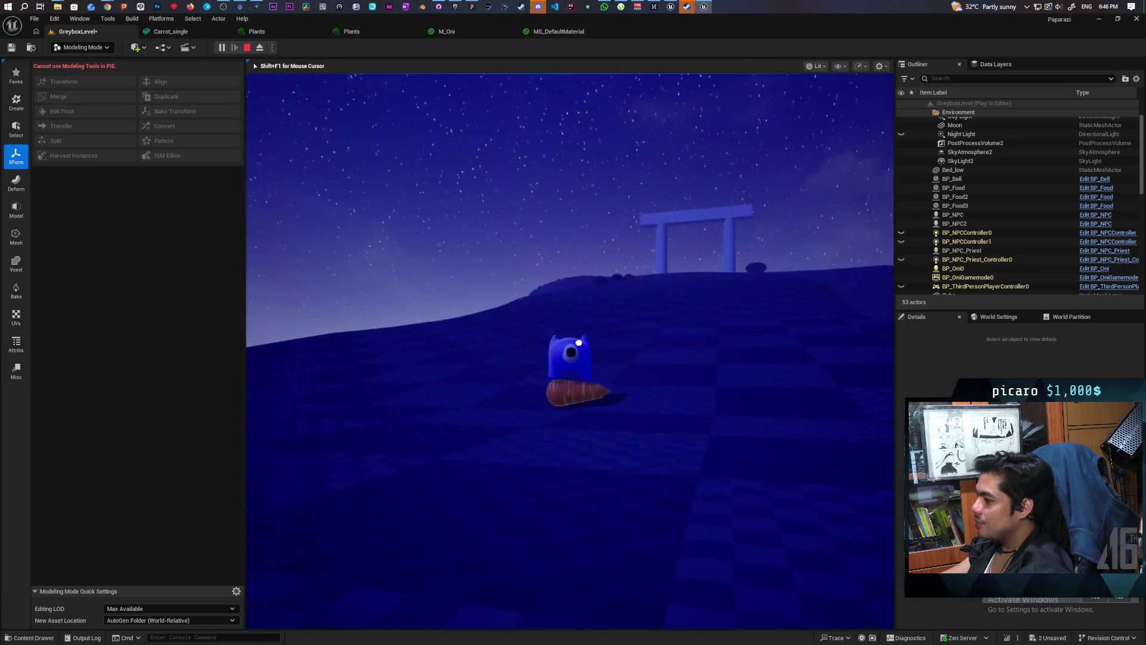
pyautogui.press('w')
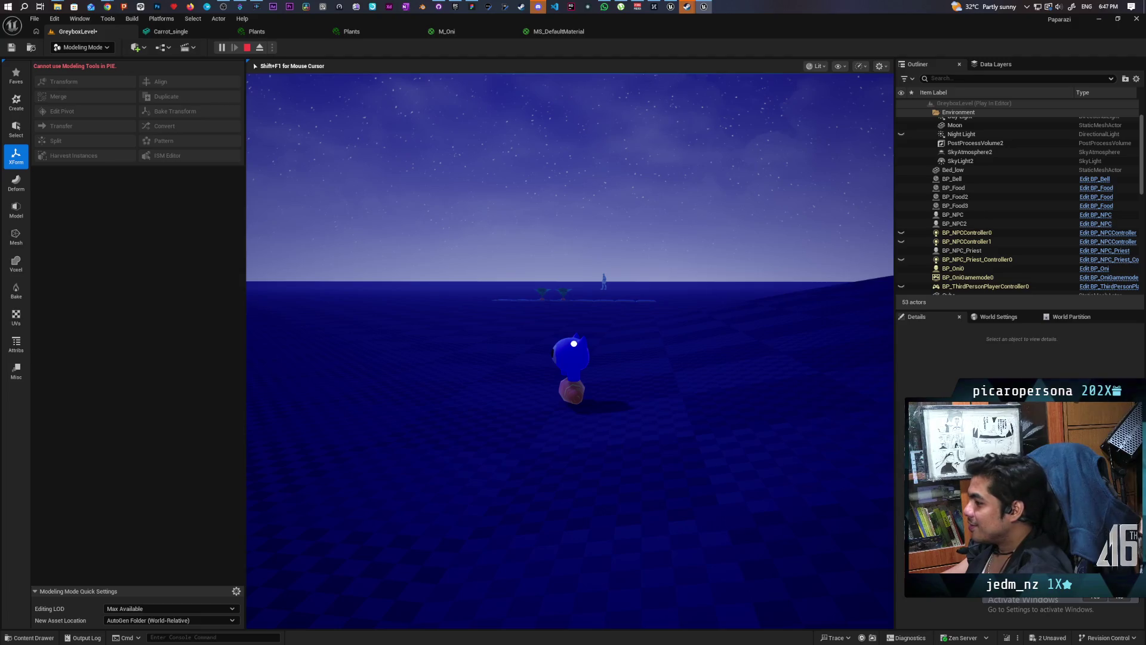
pyautogui.press('Escape')
pyautogui.scroll(10, 491, 338)
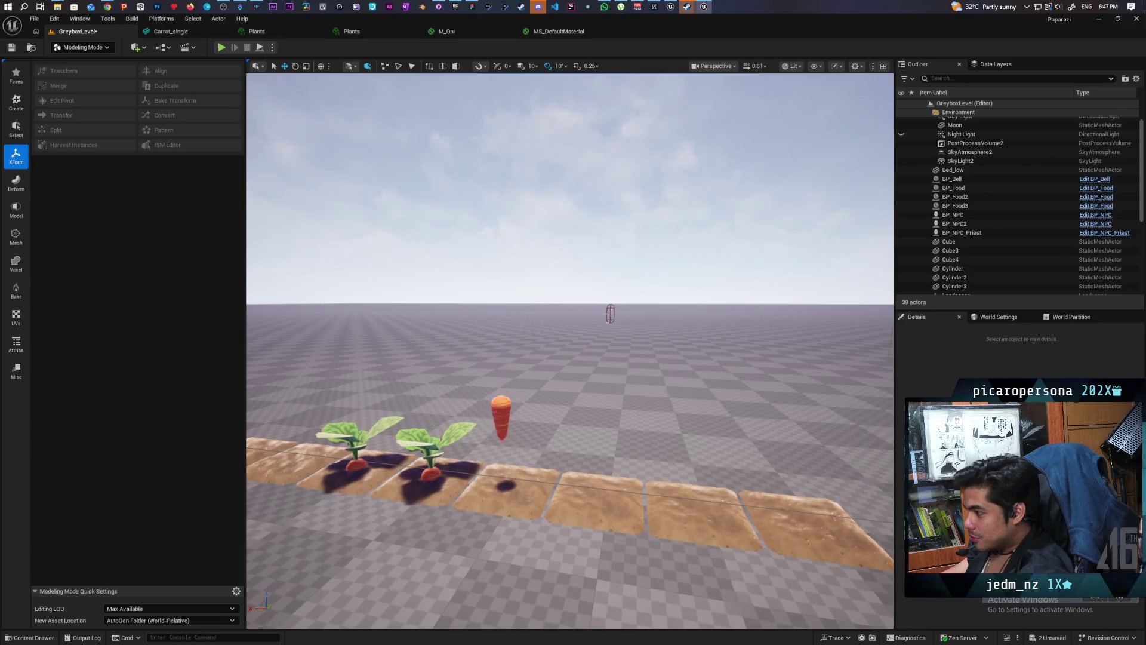
# Open BP_Food3's Carrot_low mesh in the mesh editor with simple collision shown.
pyautogui.click(504, 418)
pyautogui.click(929, 356)
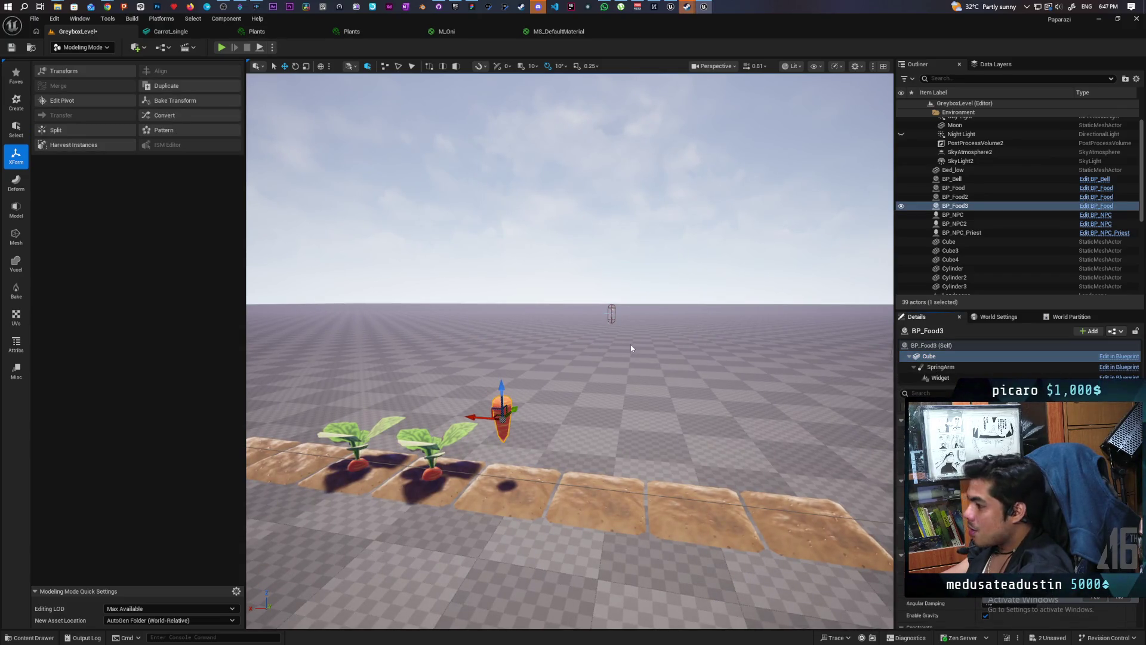
pyautogui.hotkey('ctrl', 'e')
pyautogui.click(536, 68)
pyautogui.click(564, 225)
pyautogui.moveTo(565, 224); pyautogui.dragTo(538, 239)
pyautogui.press('f')
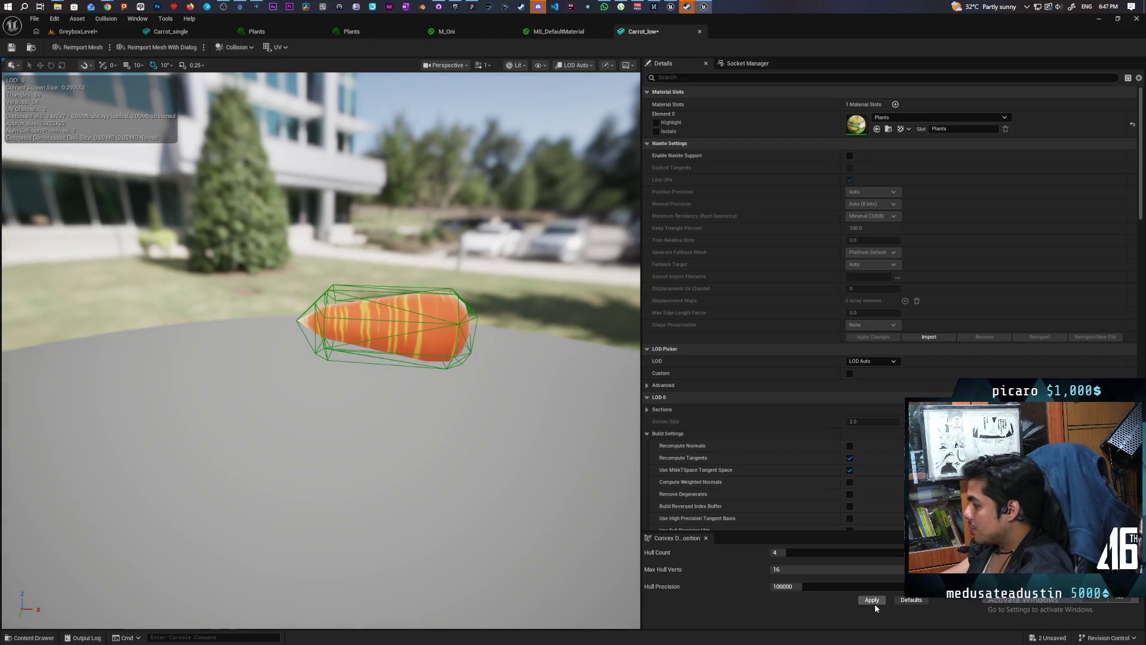
# Regenerate Carrot_low's convex collision hull and save the mesh.
pyautogui.click(875, 602)
pyautogui.moveTo(418, 358)
pyautogui.mouseDown()
pyautogui.moveTo(358, 310)
pyautogui.moveTo(382, 358)
pyautogui.mouseUp()
pyautogui.moveTo(430, 397)
pyautogui.mouseDown()
pyautogui.moveTo(400, 382)
pyautogui.moveTo(430, 397)
pyautogui.mouseUp()
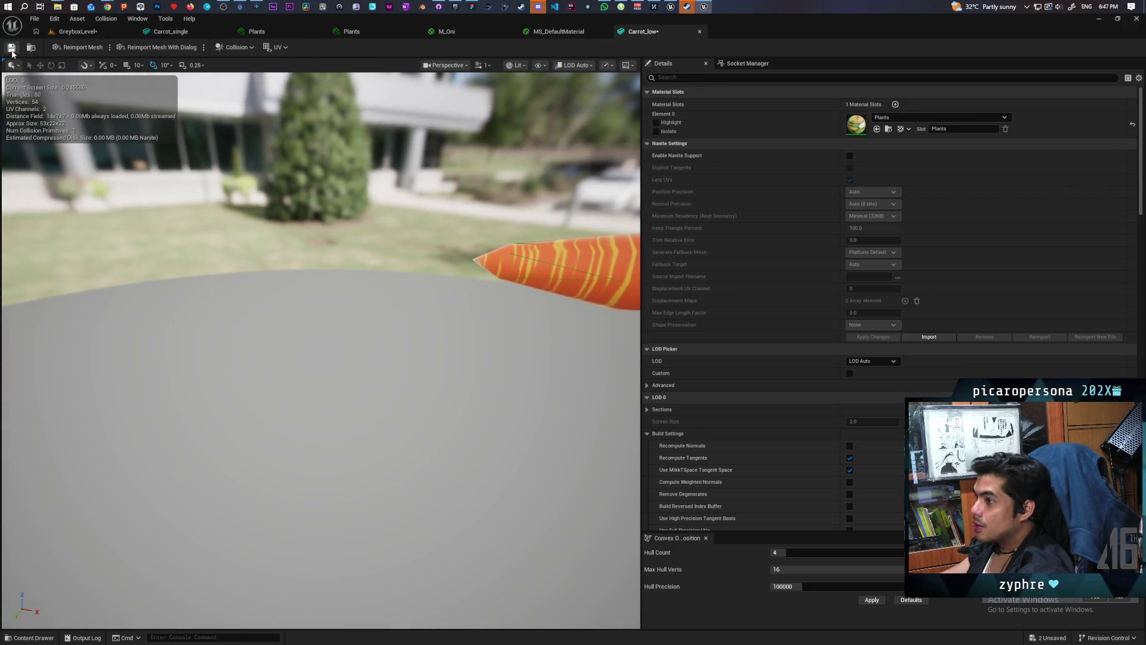
pyautogui.click(12, 50)
# Back in GreyboxLevel, save the level, return to Selection Mode, and start Play In Editor.
pyautogui.click(73, 33)
pyautogui.hotkey('ctrl', 's')
pyautogui.click(82, 48)
pyautogui.click(109, 59)
pyautogui.click(222, 48)
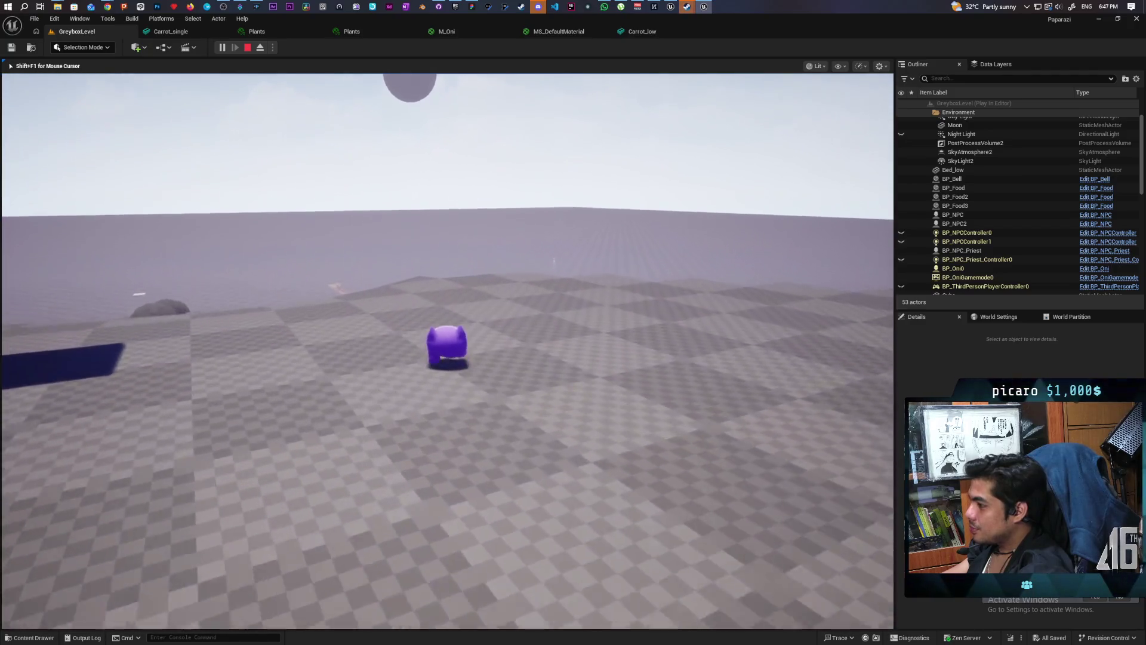
# Jump, walk to the carrots, and pick one up.
pyautogui.press('space')
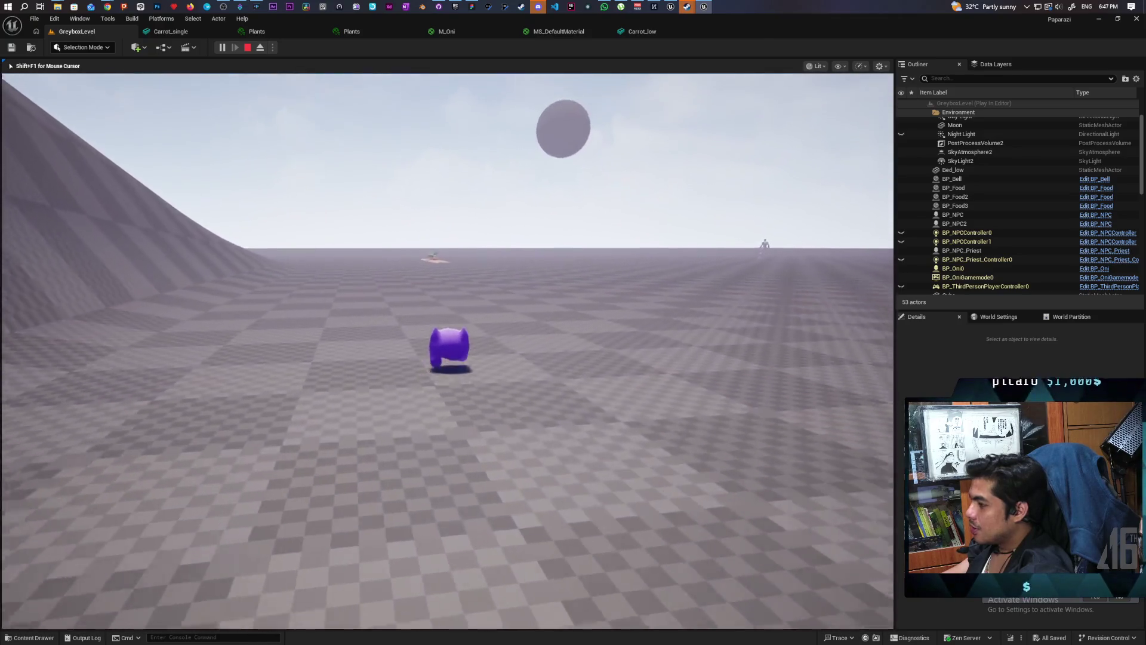
pyautogui.press('space')
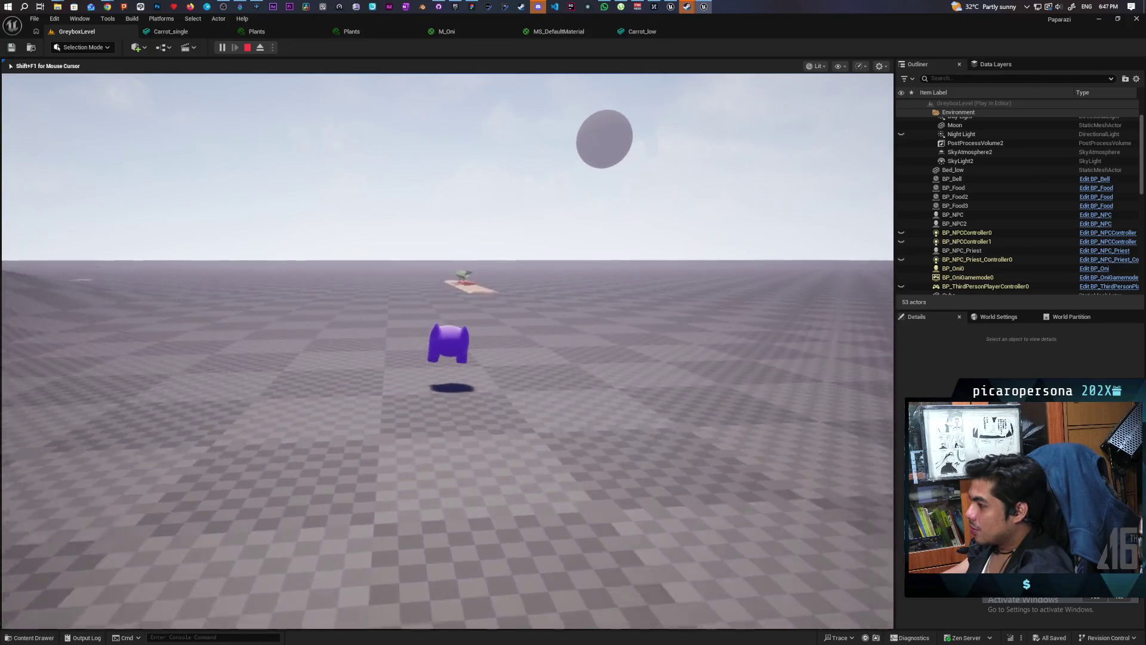
pyautogui.press('w')
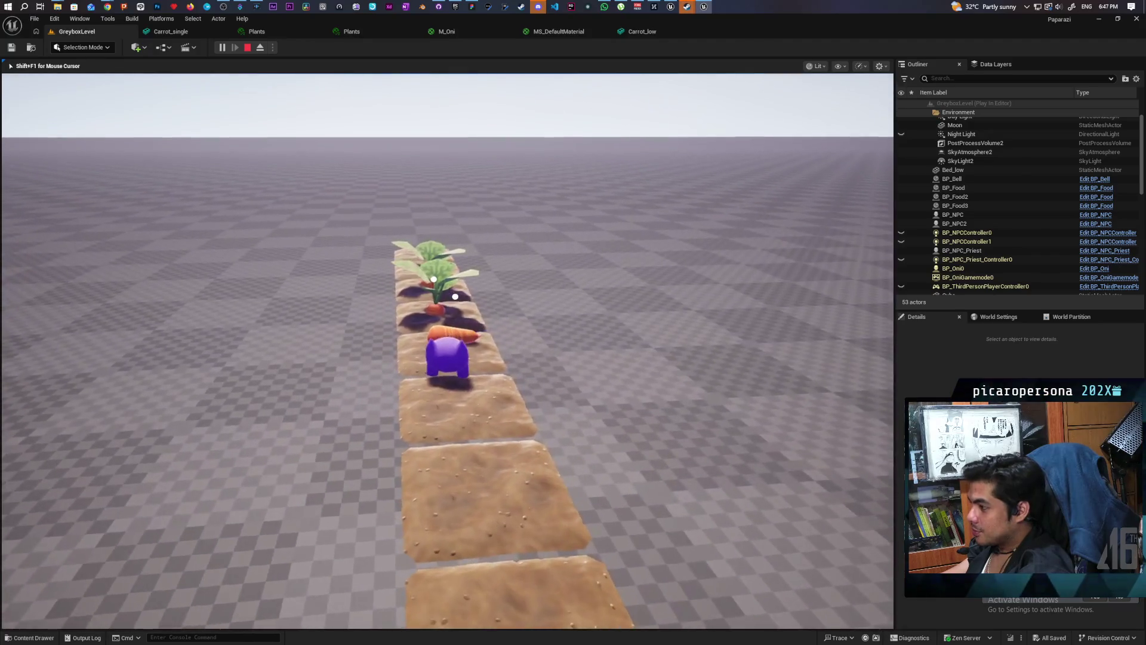
pyautogui.press('e')
pyautogui.press('w')
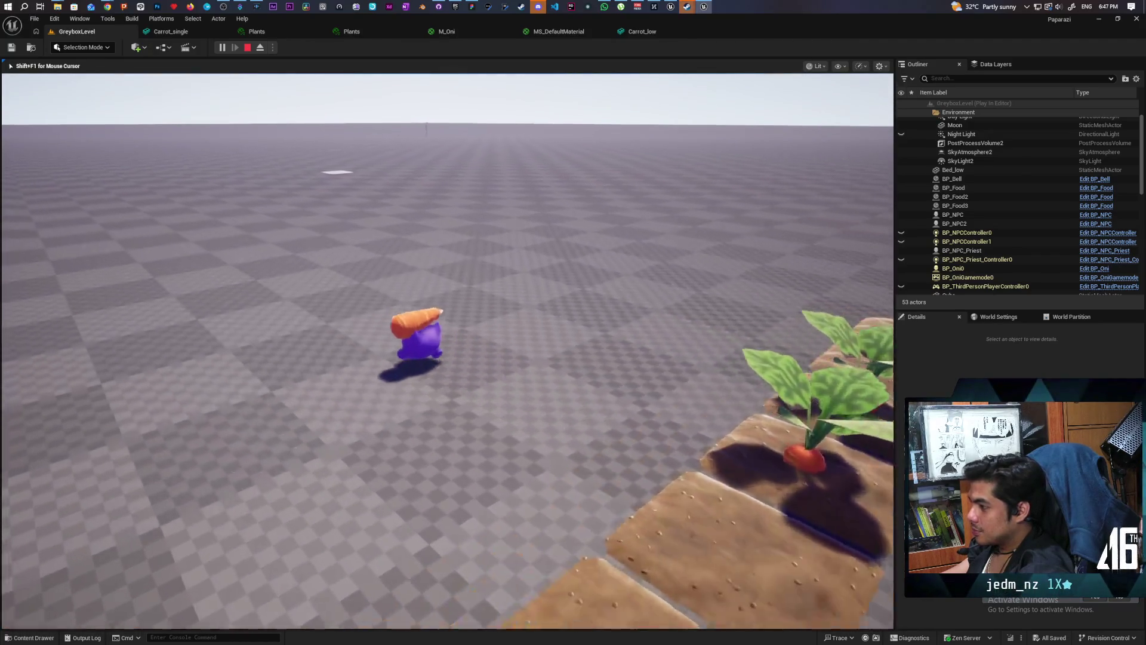
# Carry the carrot up the hill toward the white pillar and drop it with F.
pyautogui.press('w')
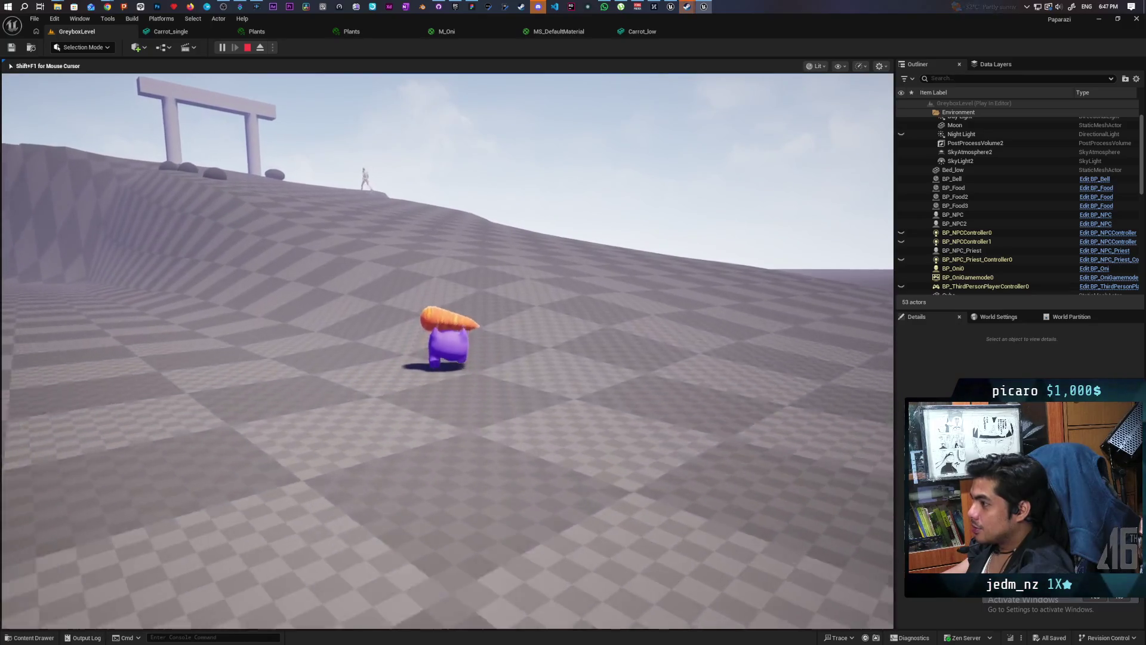
pyautogui.press('w')
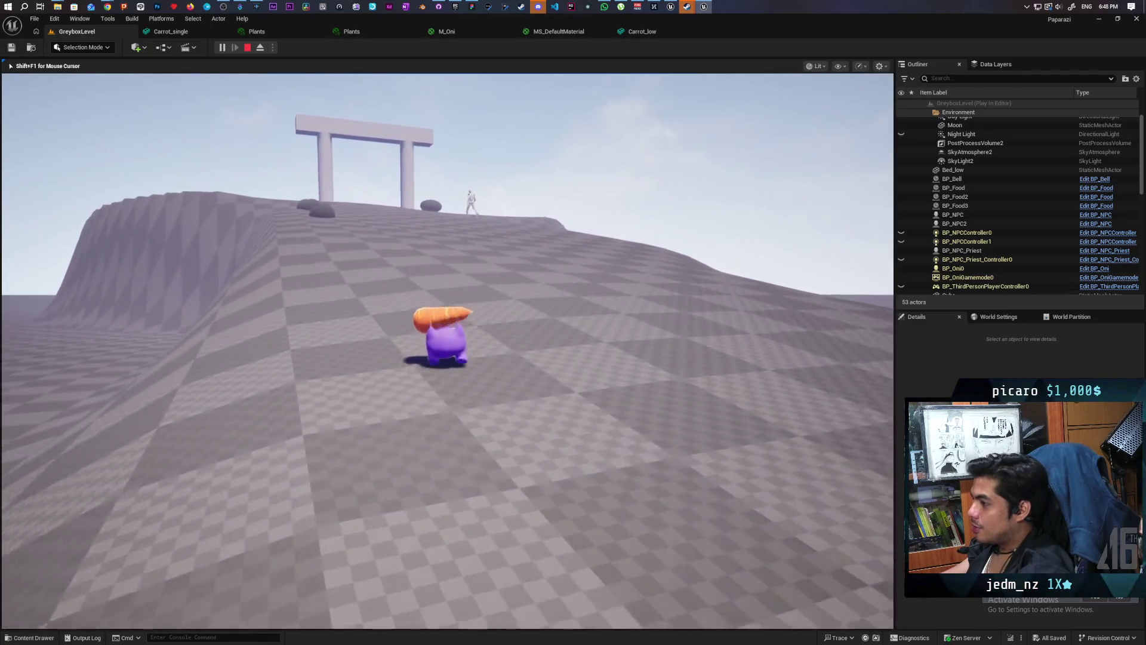
pyautogui.press('w')
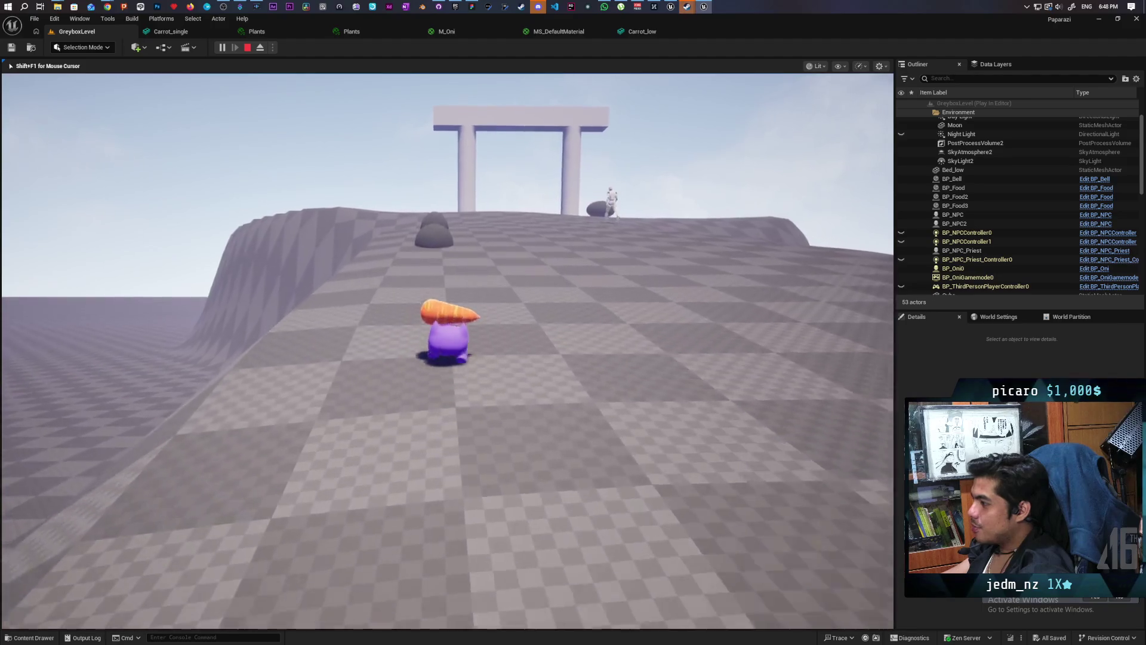
pyautogui.press('w')
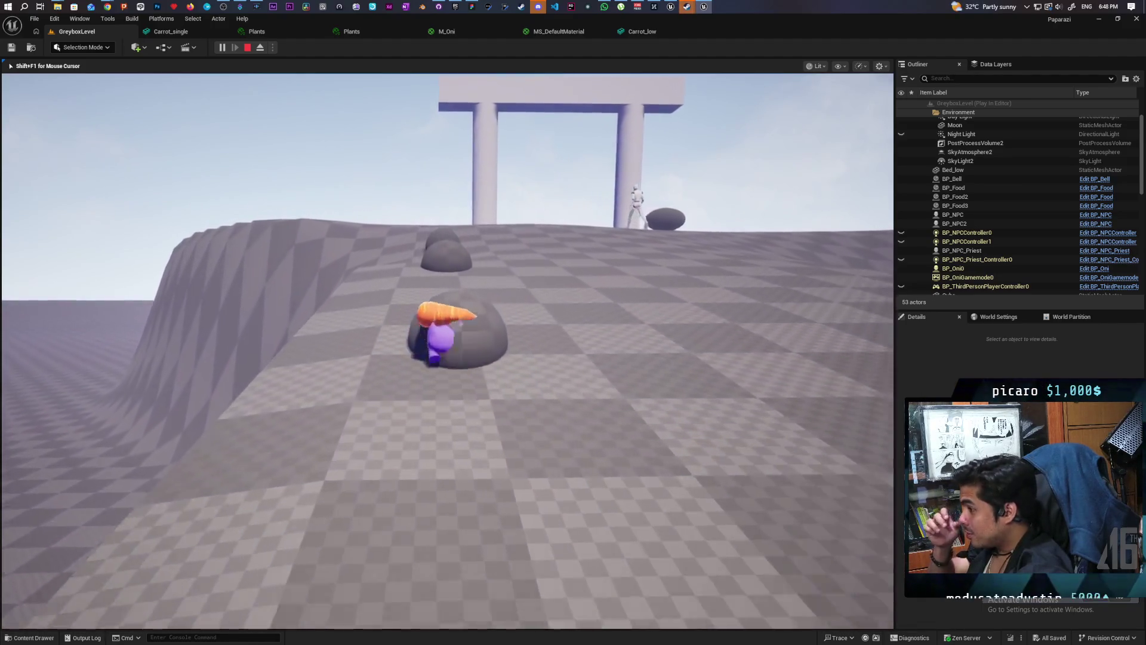
pyautogui.press('w')
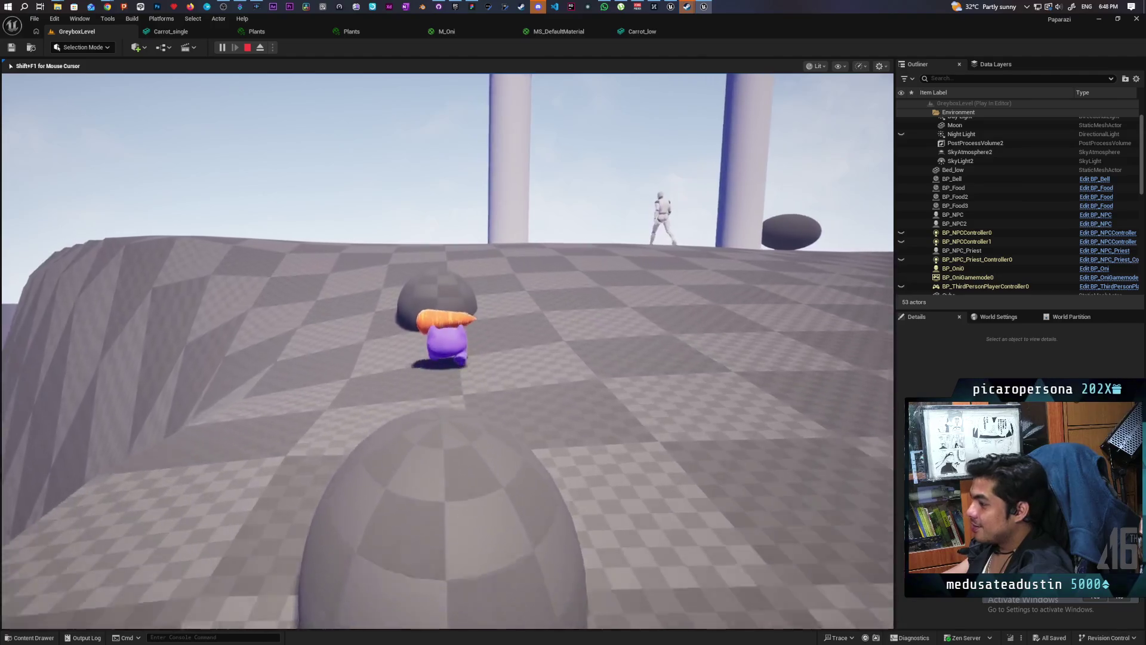
pyautogui.press('w')
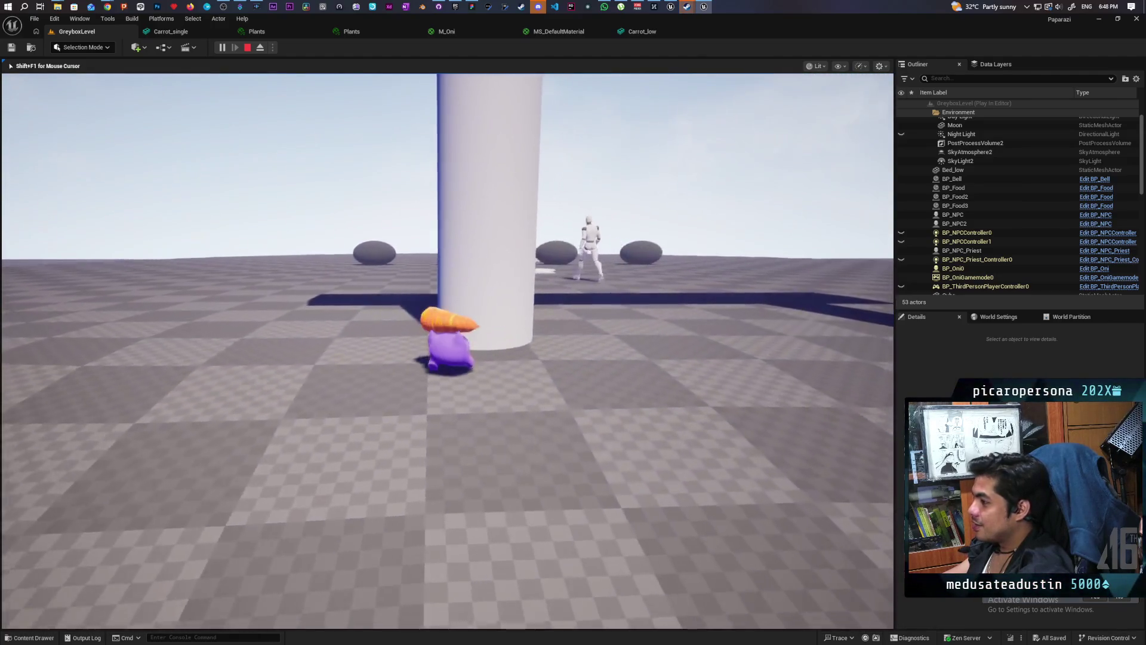
pyautogui.press('w')
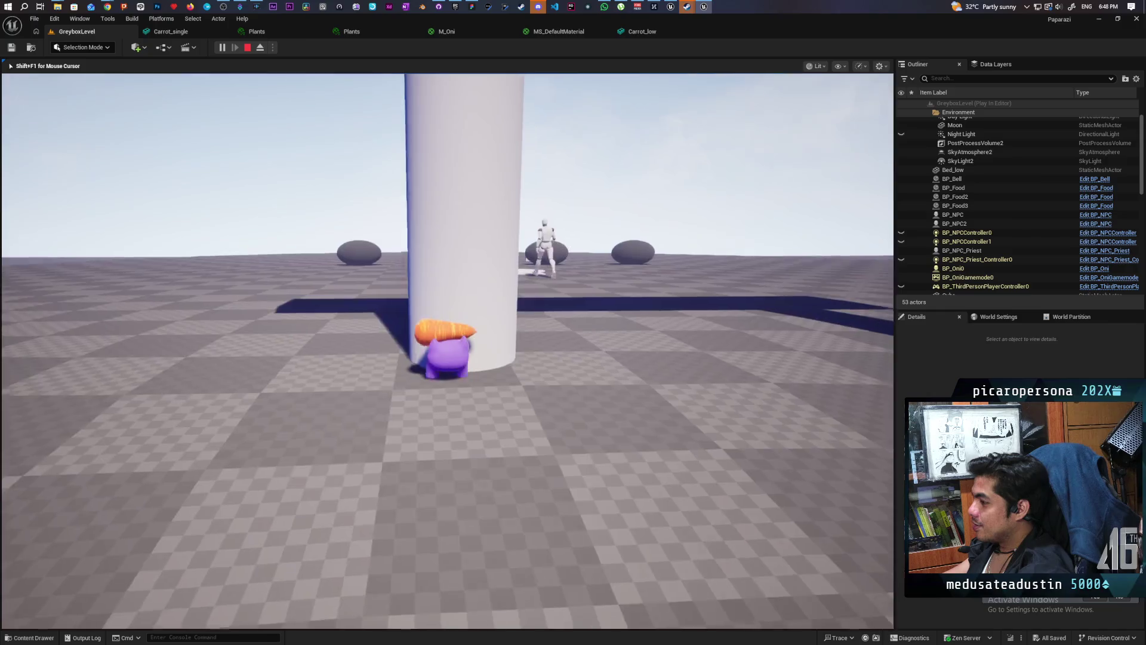
pyautogui.press('w')
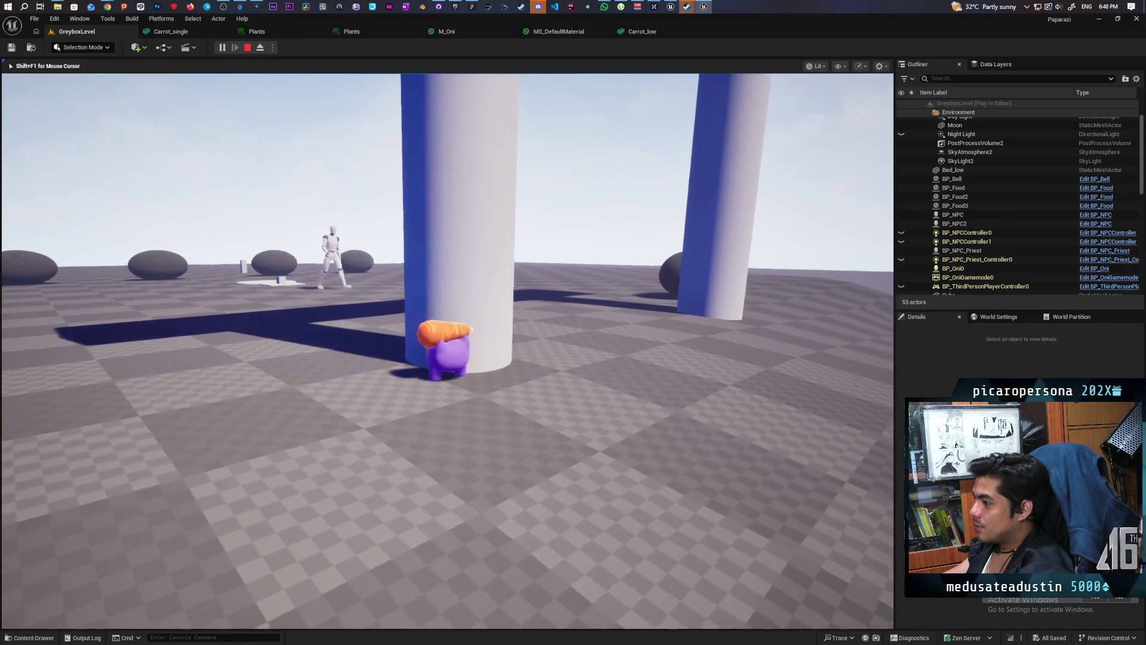
pyautogui.press('w')
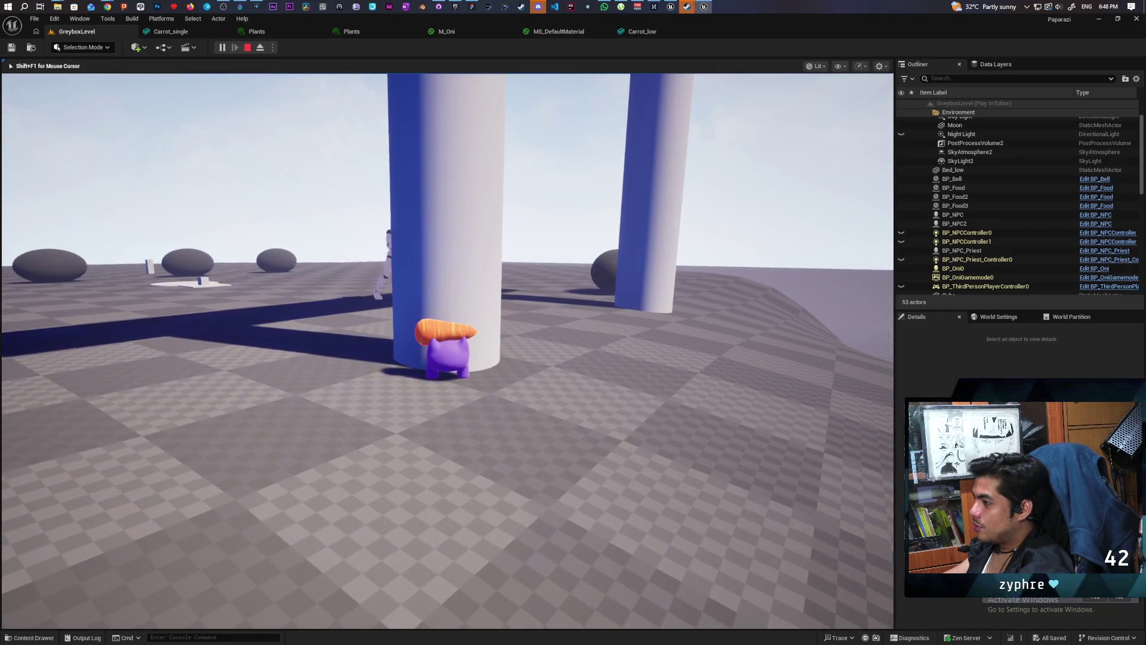
pyautogui.press('w')
pyautogui.press('w')
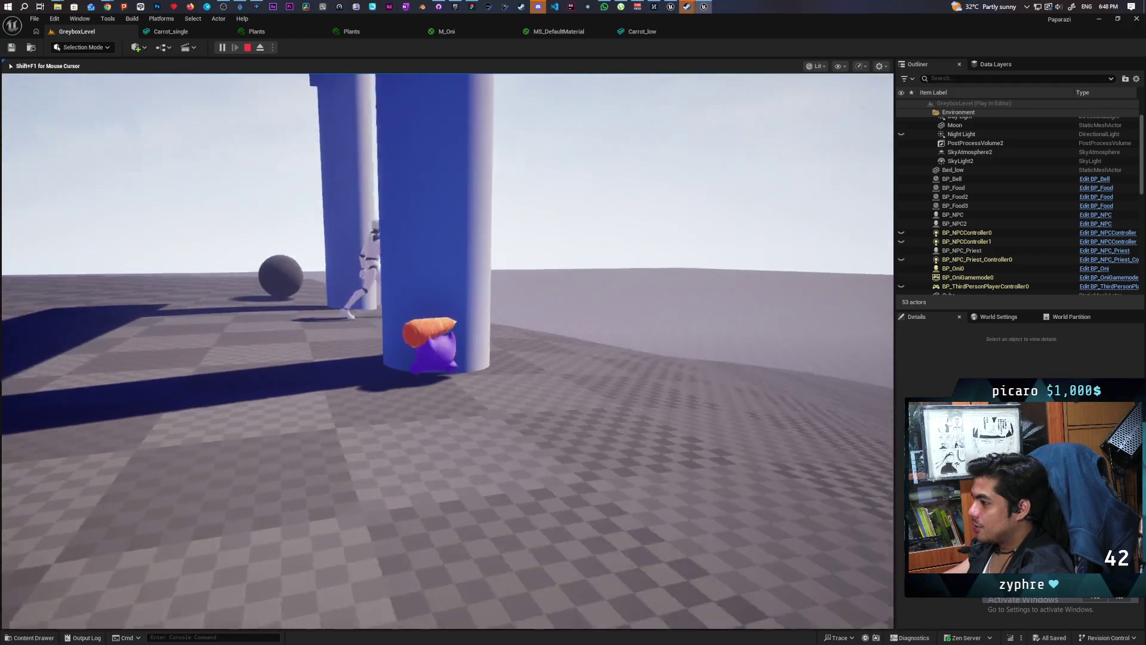
pyautogui.press('w')
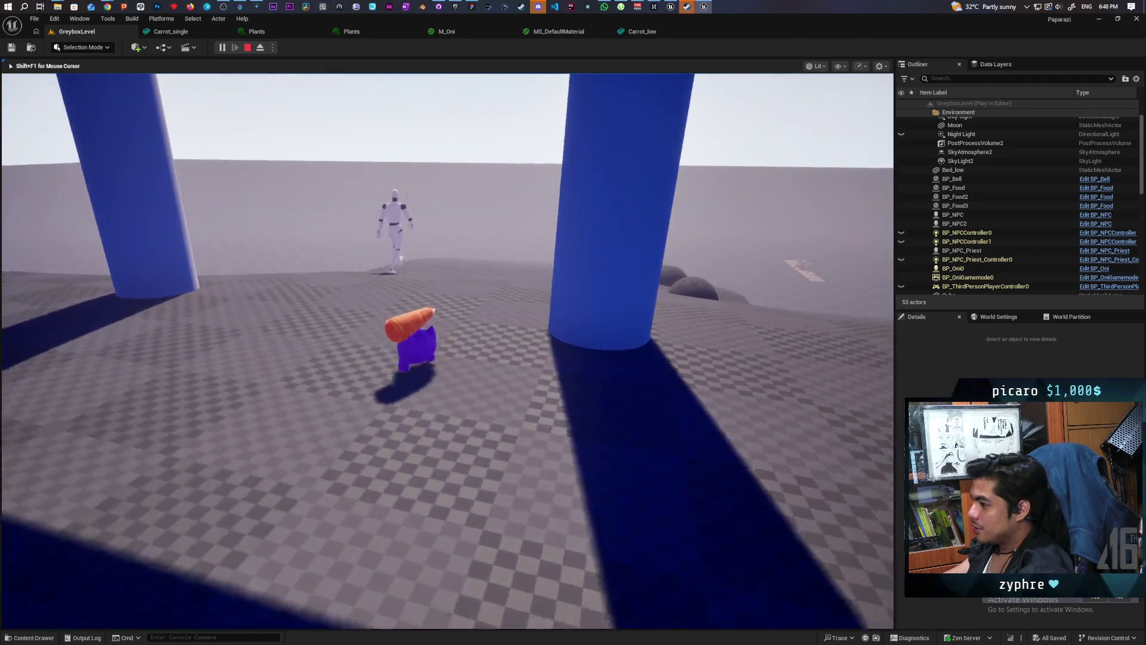
pyautogui.press('f')
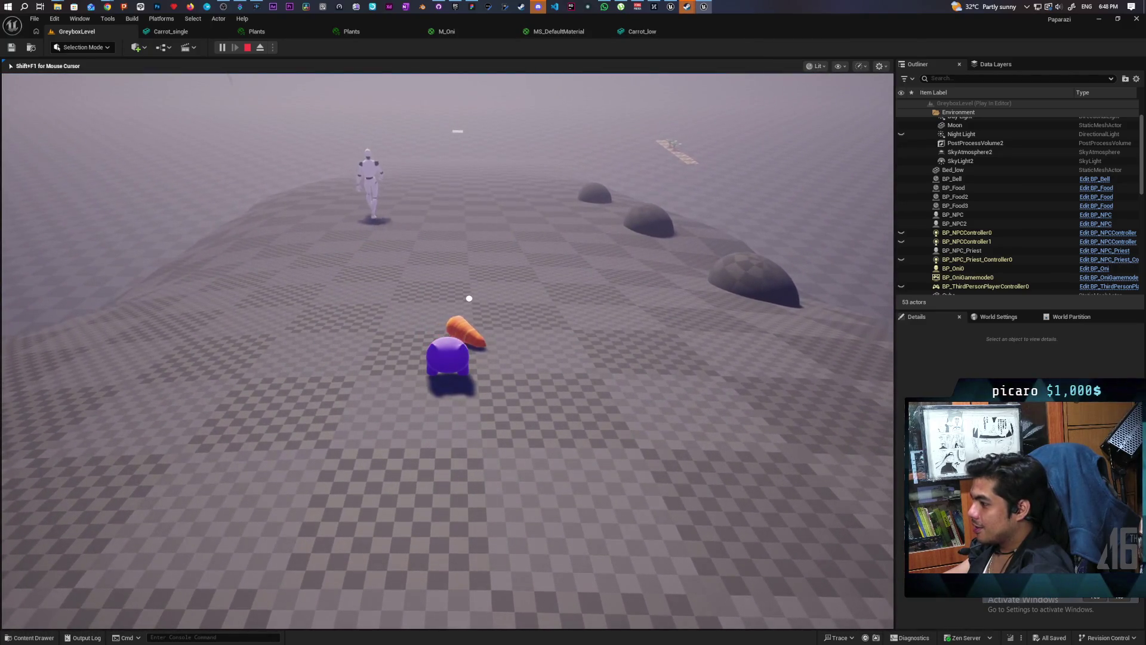
# Walk back onto the dropped carrot and pick it up again with F.
pyautogui.press('d')
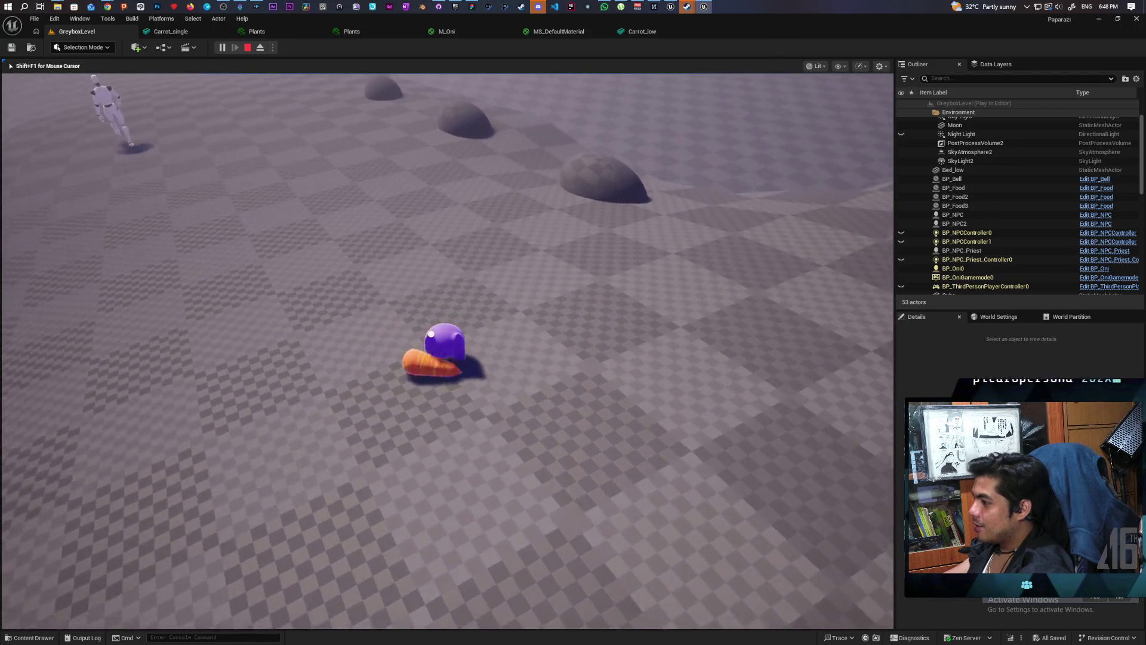
pyautogui.press('w')
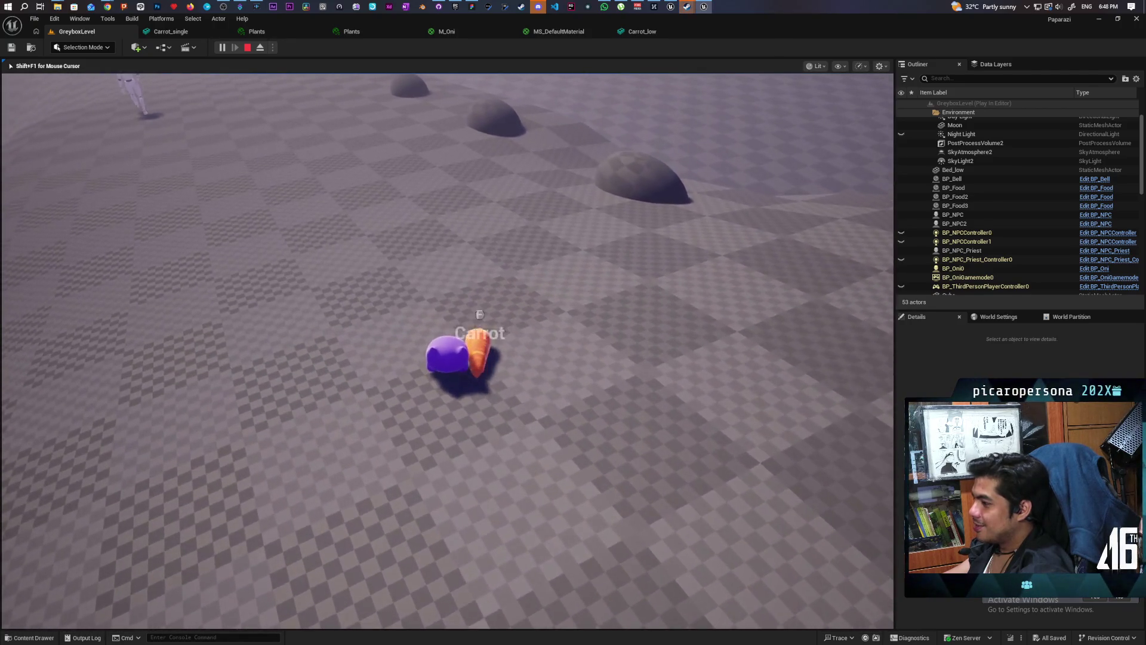
pyautogui.press('w')
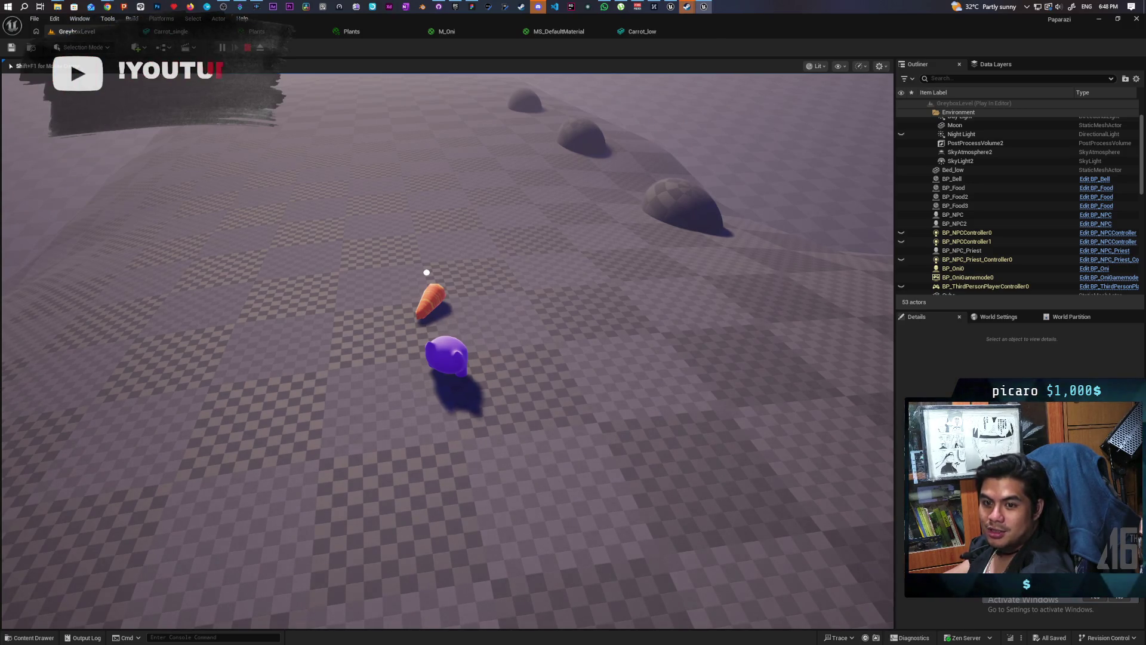
pyautogui.press('w')
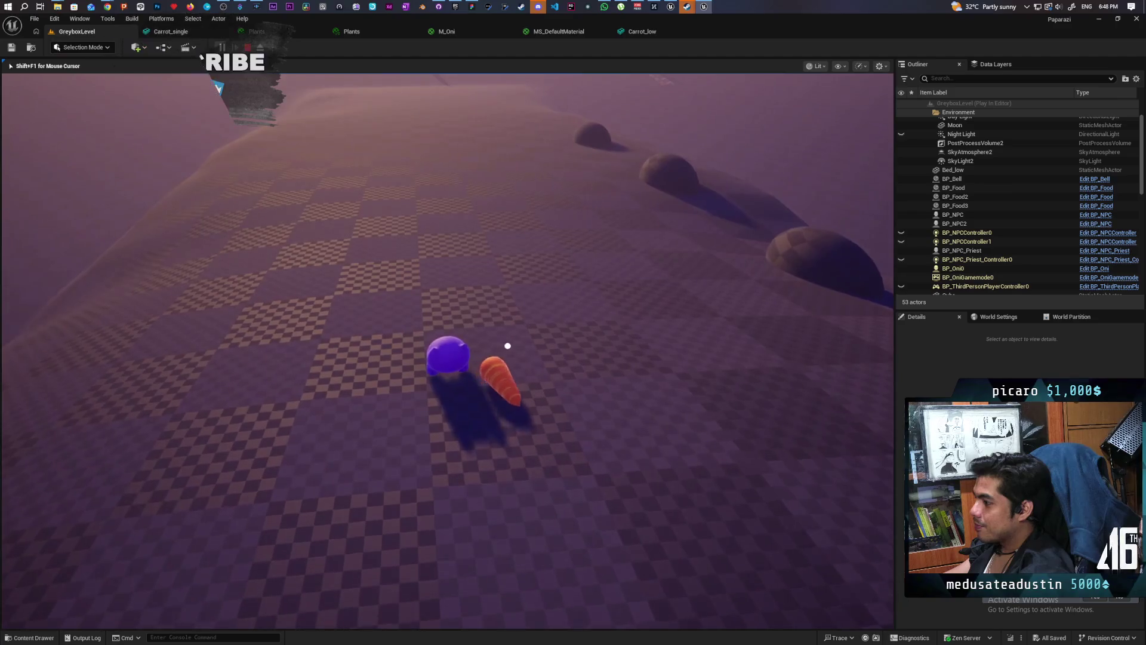
pyautogui.press('f')
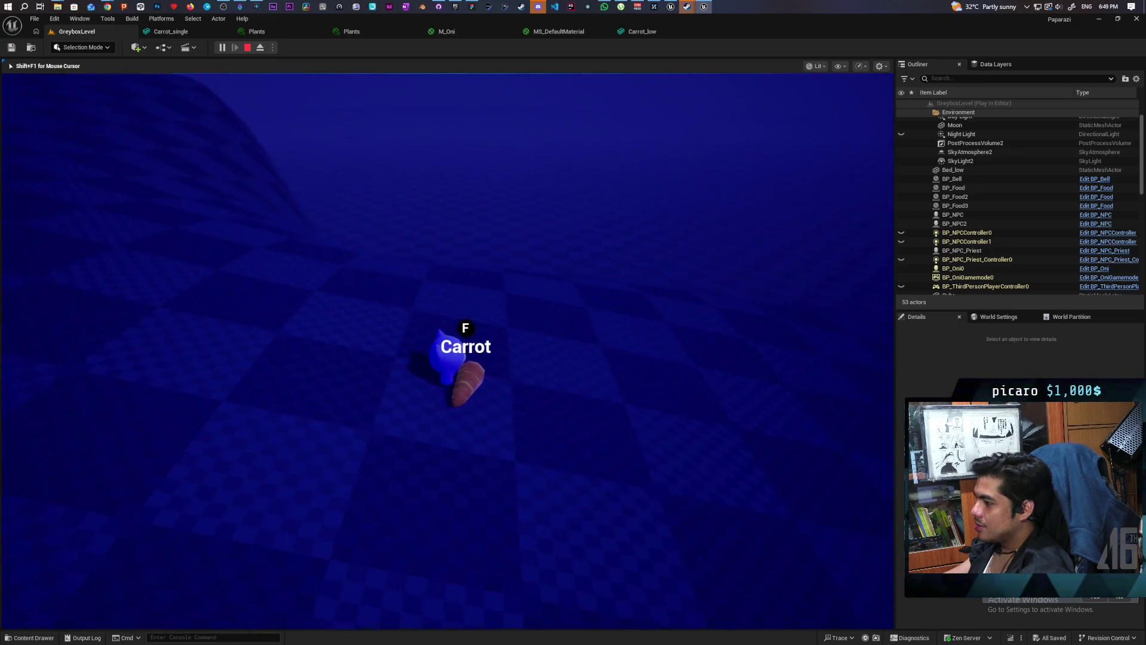
# Pick up and drop the carrot a few more times, then stop the play test and frame BP_Food3.
pyautogui.press('e')
pyautogui.press('e')
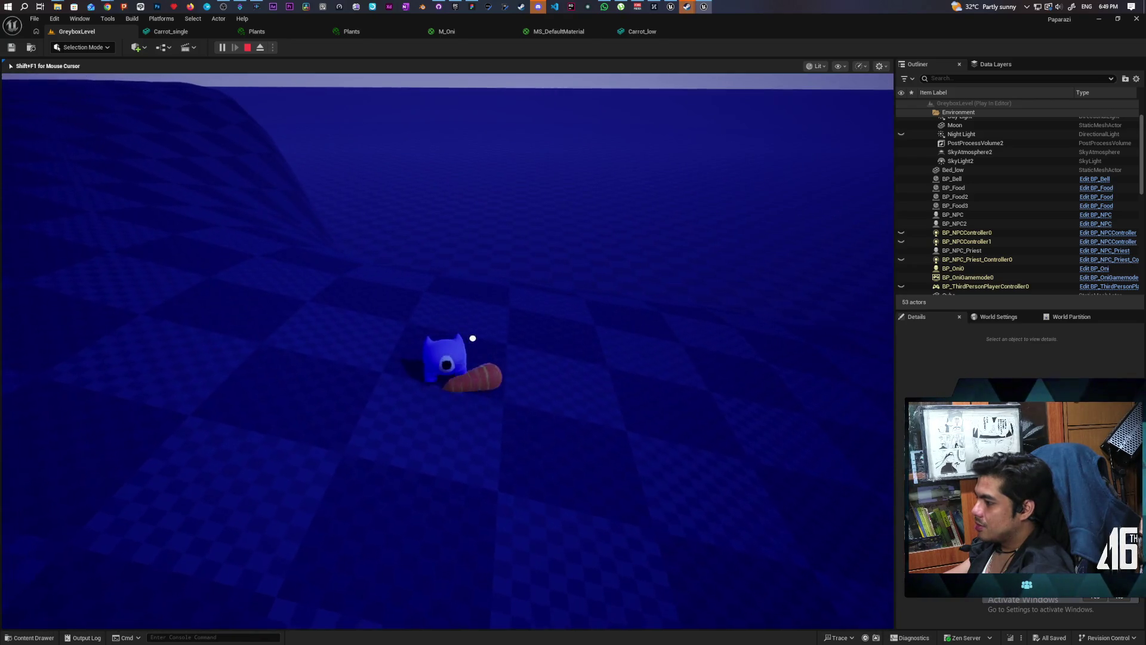
pyautogui.press('e')
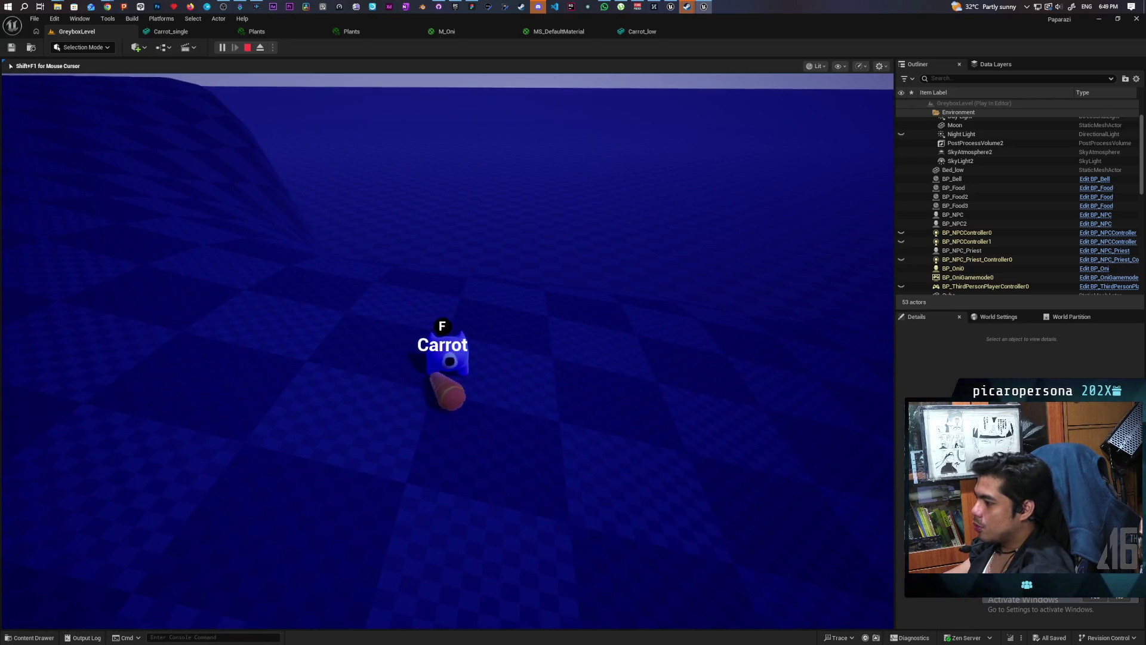
pyautogui.press('e')
pyautogui.hotkey('shift', 'F1')
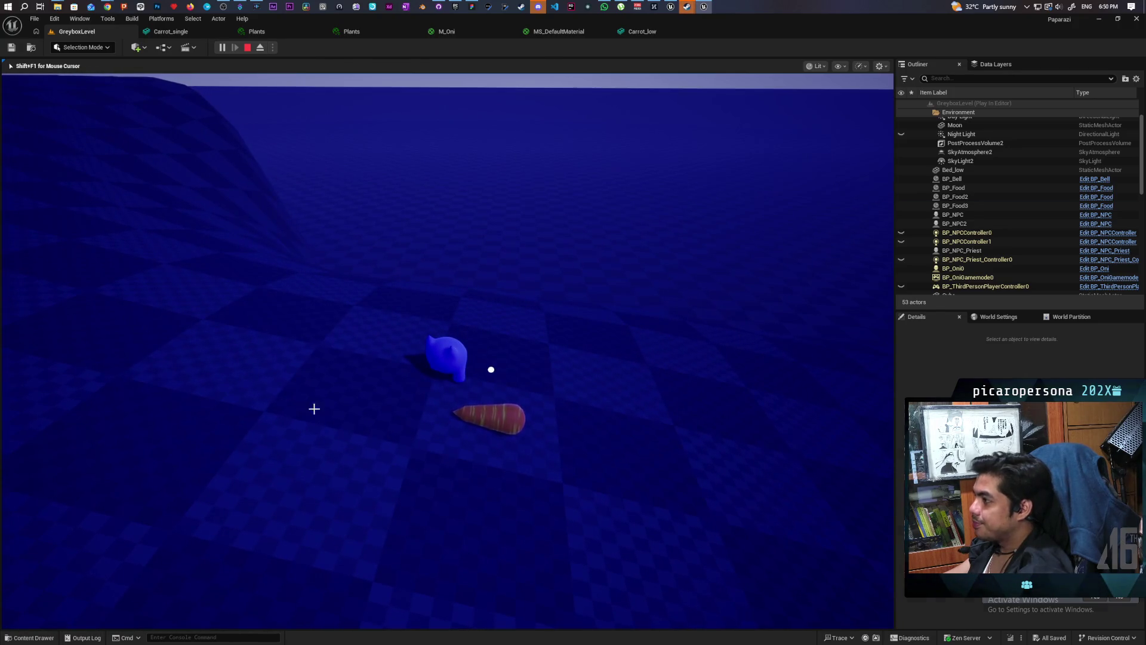
pyautogui.press('Escape')
pyautogui.press('f')
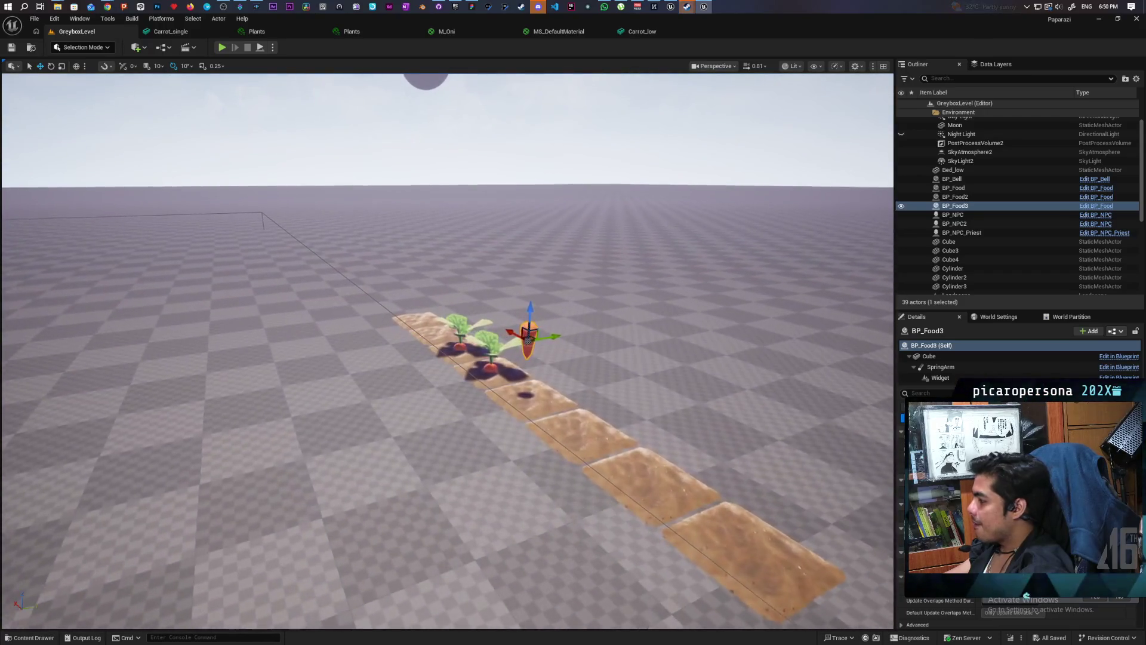
# Select the carrot's Cube component, then fly the view back from the blue gate to frame the carrot row.
pyautogui.click(529, 339)
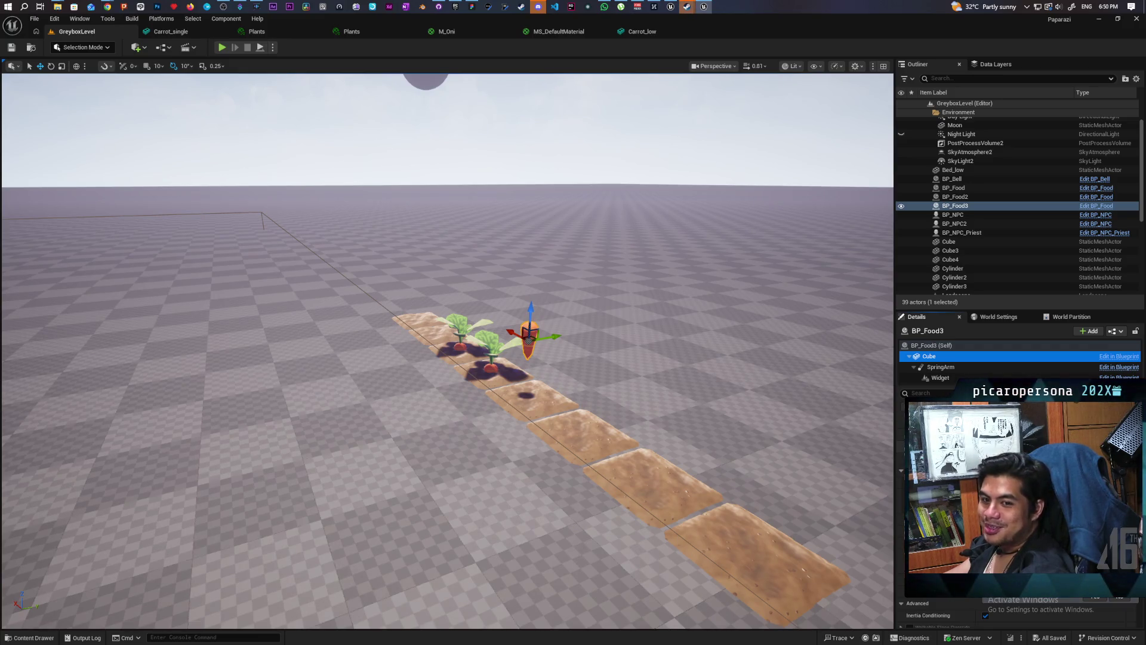
pyautogui.moveTo(563, 404)
pyautogui.mouseDown()
pyautogui.moveTo(538, 418)
pyautogui.moveTo(525, 359)
pyautogui.moveTo(508, 388)
pyautogui.mouseUp()
pyautogui.press('w')
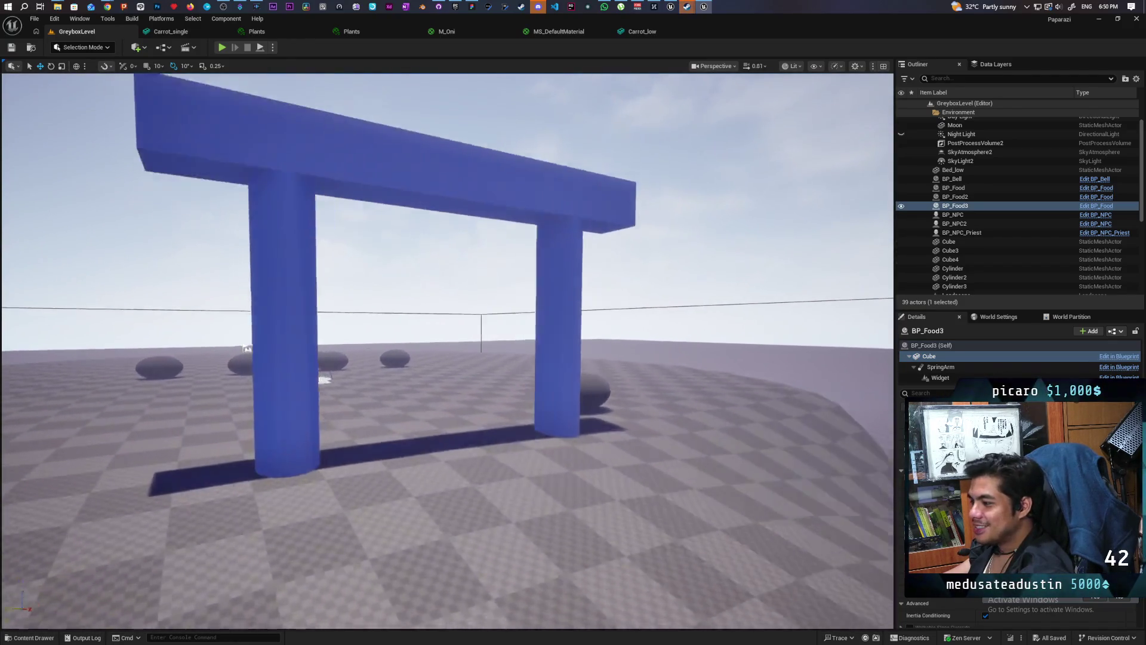
pyautogui.press('s')
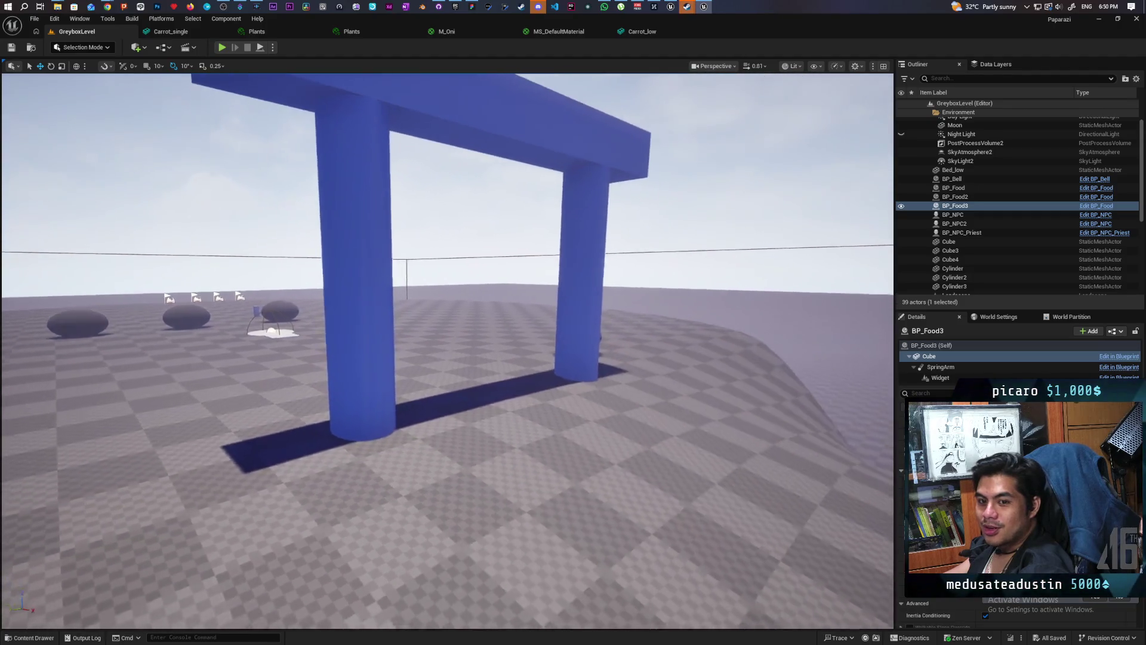
pyautogui.moveTo(447, 346)
pyautogui.mouseDown()
pyautogui.moveTo(358, 331)
pyautogui.moveTo(418, 326)
pyautogui.moveTo(412, 305)
pyautogui.moveTo(382, 286)
pyautogui.moveTo(377, 352)
pyautogui.moveTo(400, 358)
pyautogui.moveTo(400, 341)
pyautogui.moveTo(406, 361)
pyautogui.mouseUp()
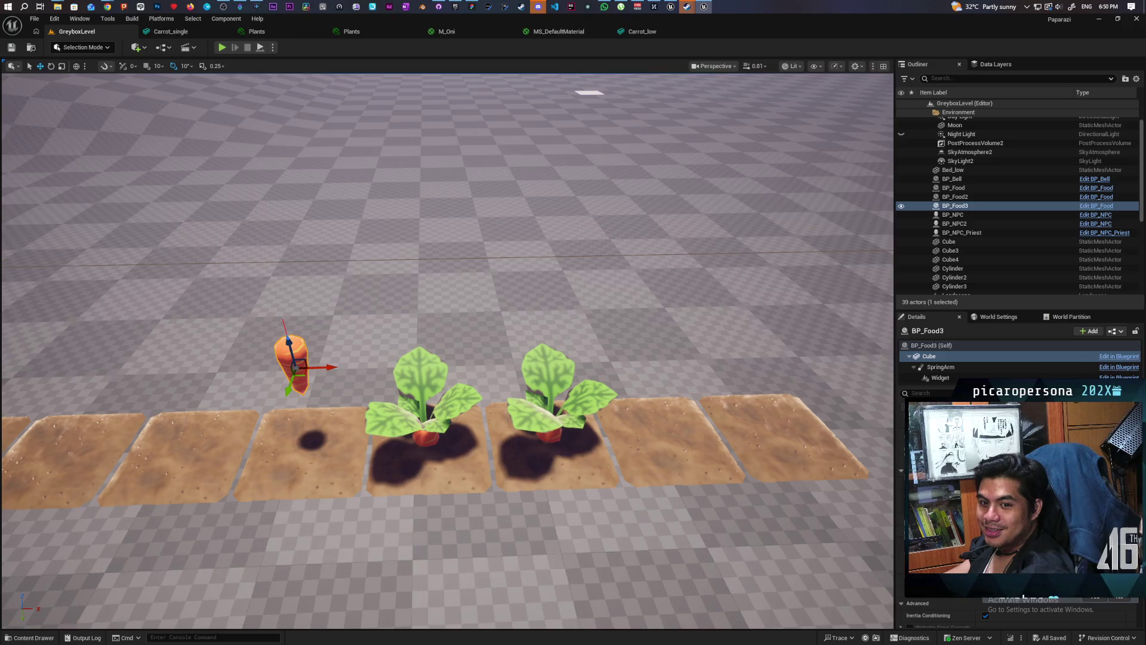
pyautogui.moveTo(406, 361)
pyautogui.mouseDown()
pyautogui.moveTo(280, 358)
pyautogui.moveTo(334, 352)
pyautogui.moveTo(334, 370)
pyautogui.moveTo(370, 358)
pyautogui.moveTo(469, 496)
pyautogui.mouseUp()
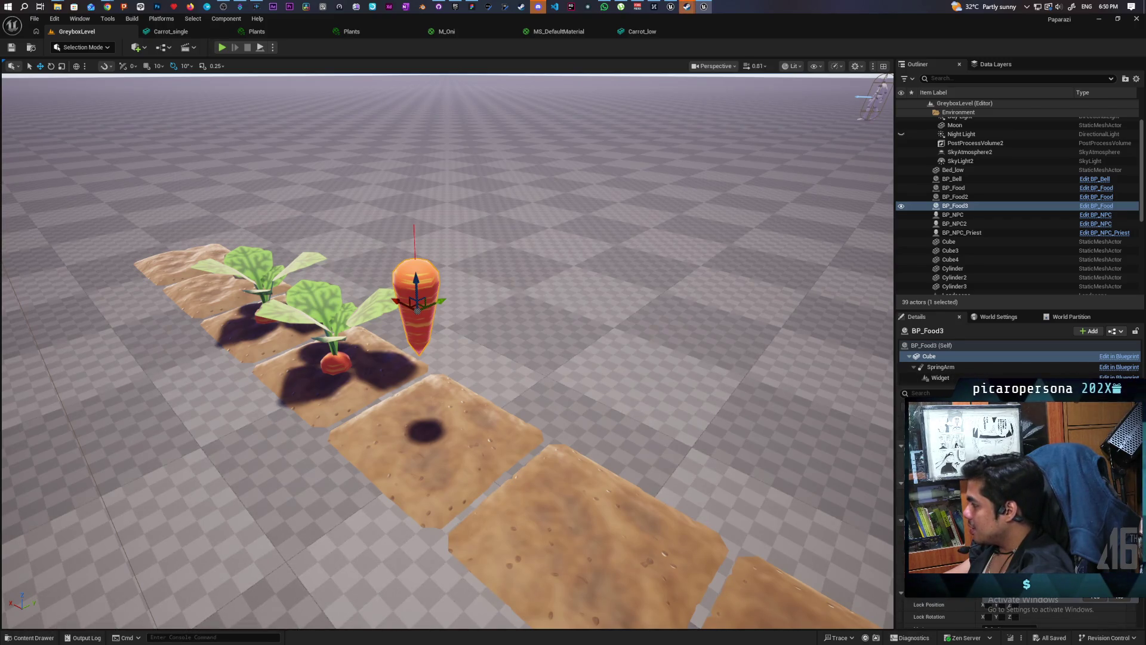
# Drag Tomato_low from the Content Drawer into the level and open it in the Static Mesh Editor.
pyautogui.hotkey('ctrl', 'space')
pyautogui.scroll(-1, 789, 559)
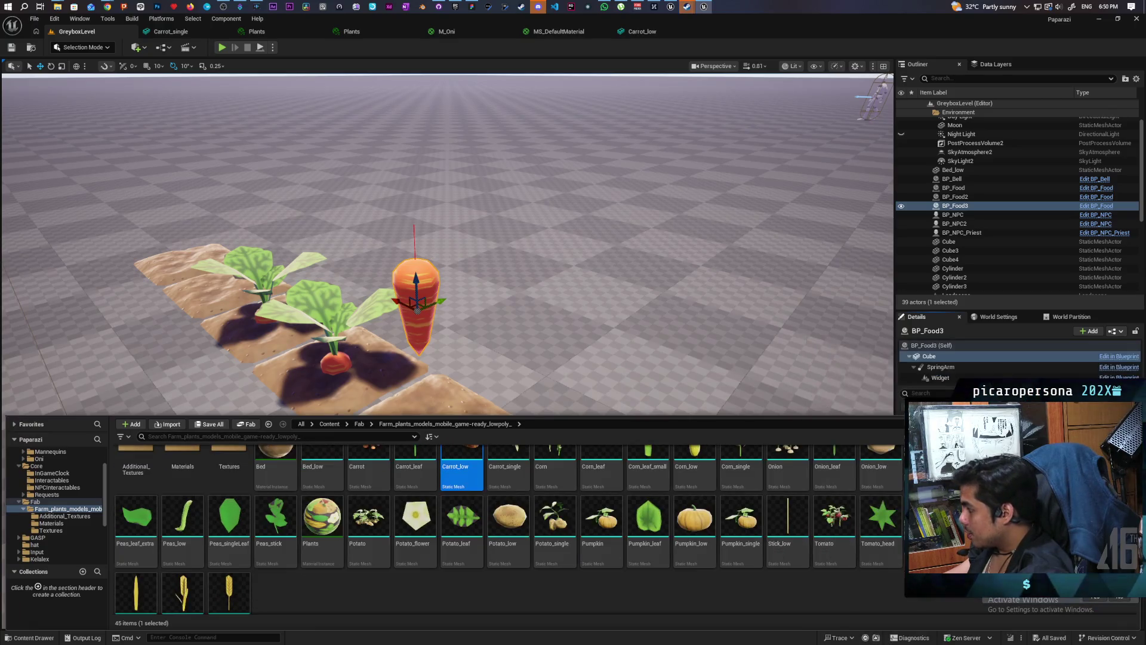
pyautogui.scroll(-1, 788, 537)
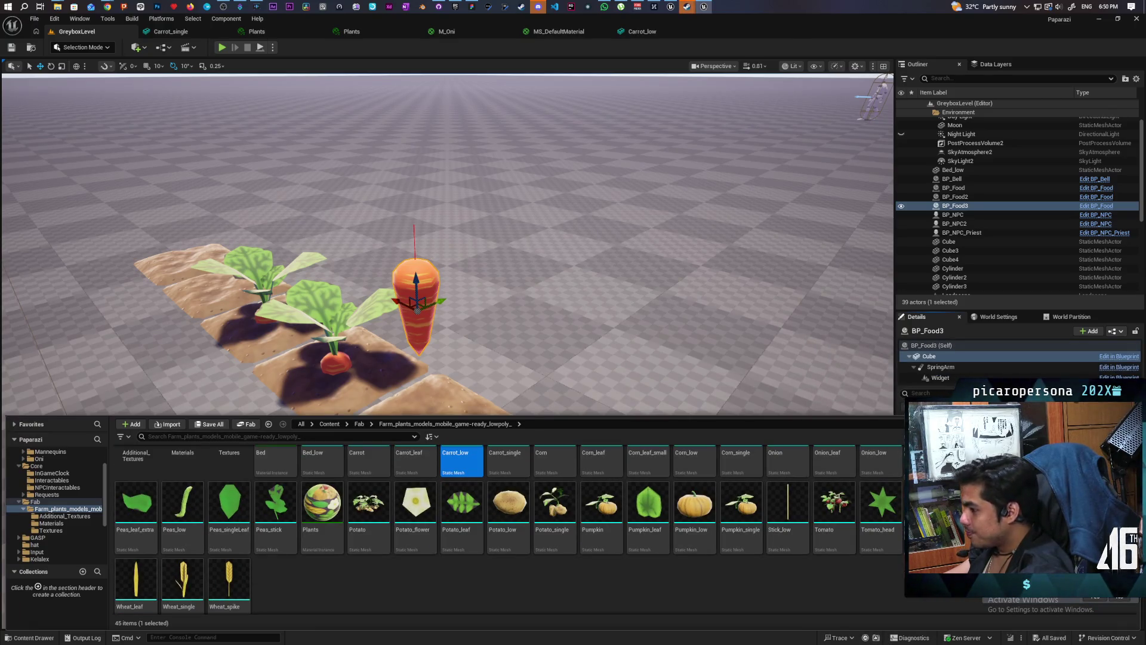
pyautogui.moveTo(462, 461)
pyautogui.mouseDown()
pyautogui.moveTo(606, 345)
pyautogui.moveTo(672, 448)
pyautogui.moveTo(665, 328)
pyautogui.moveTo(669, 350)
pyautogui.moveTo(627, 364)
pyautogui.mouseUp()
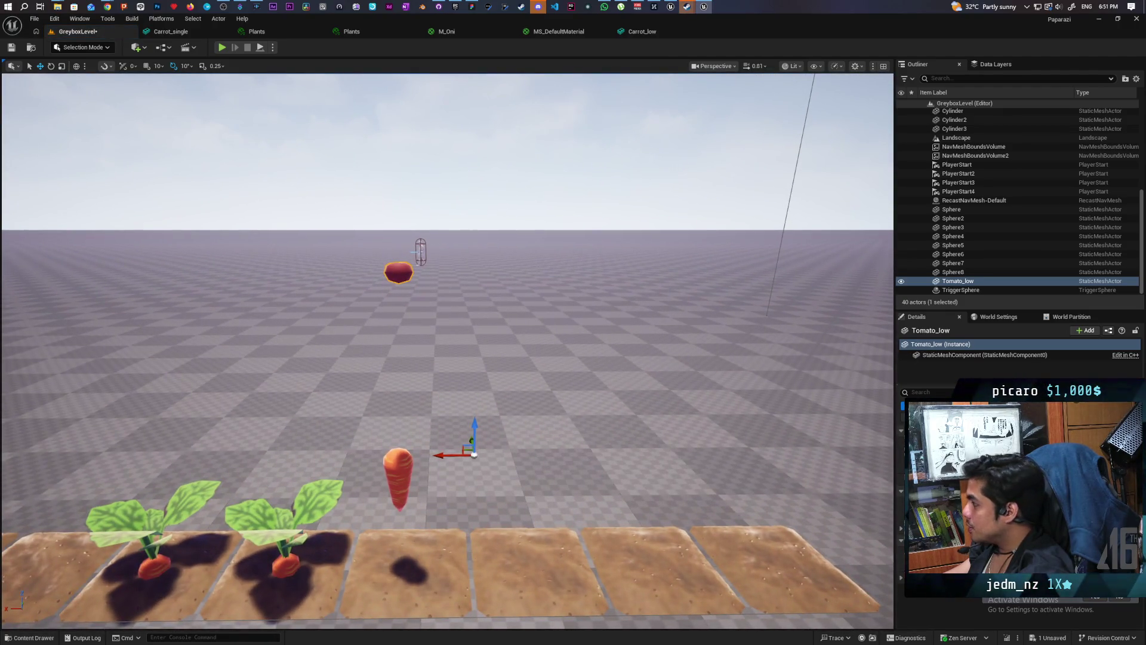
pyautogui.hotkey('ctrl', 'e')
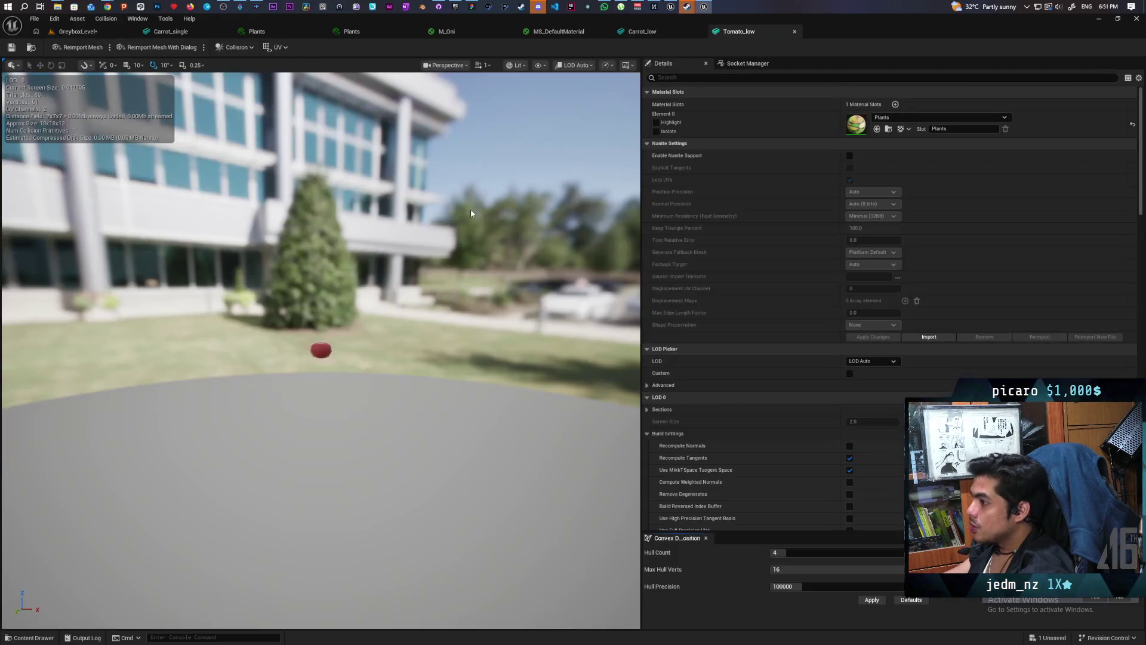
# Show Tomato_low's simple collision, remove its collision hull, save the mesh, and return to GreyboxLevel.
pyautogui.click(542, 66)
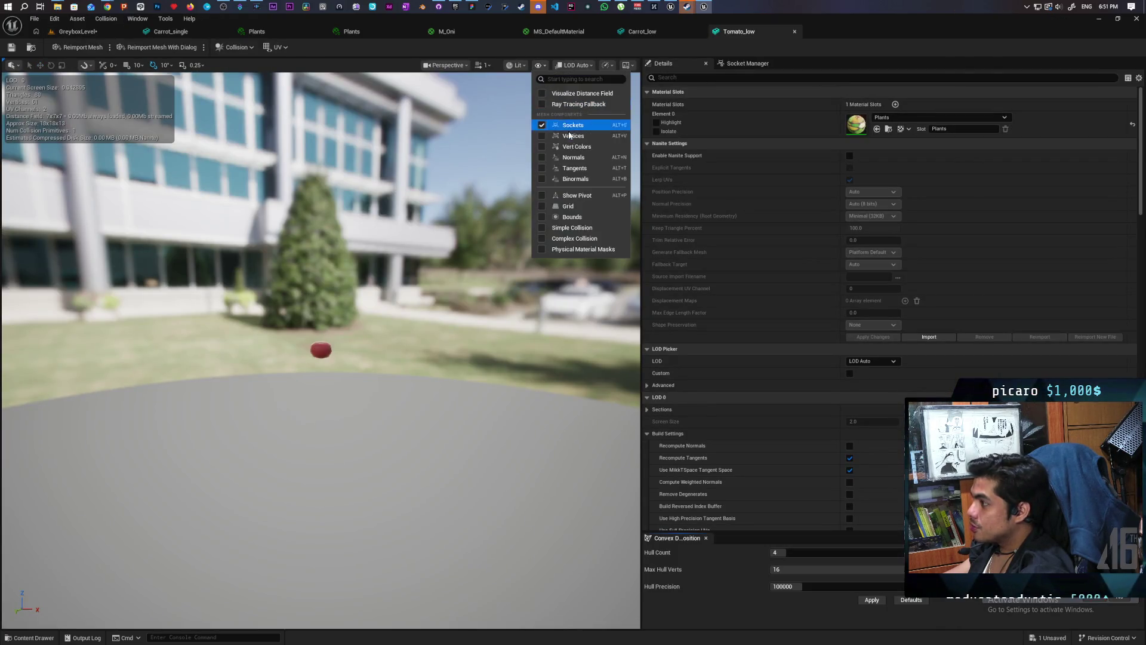
pyautogui.click(572, 227)
pyautogui.scroll(5, 305, 354)
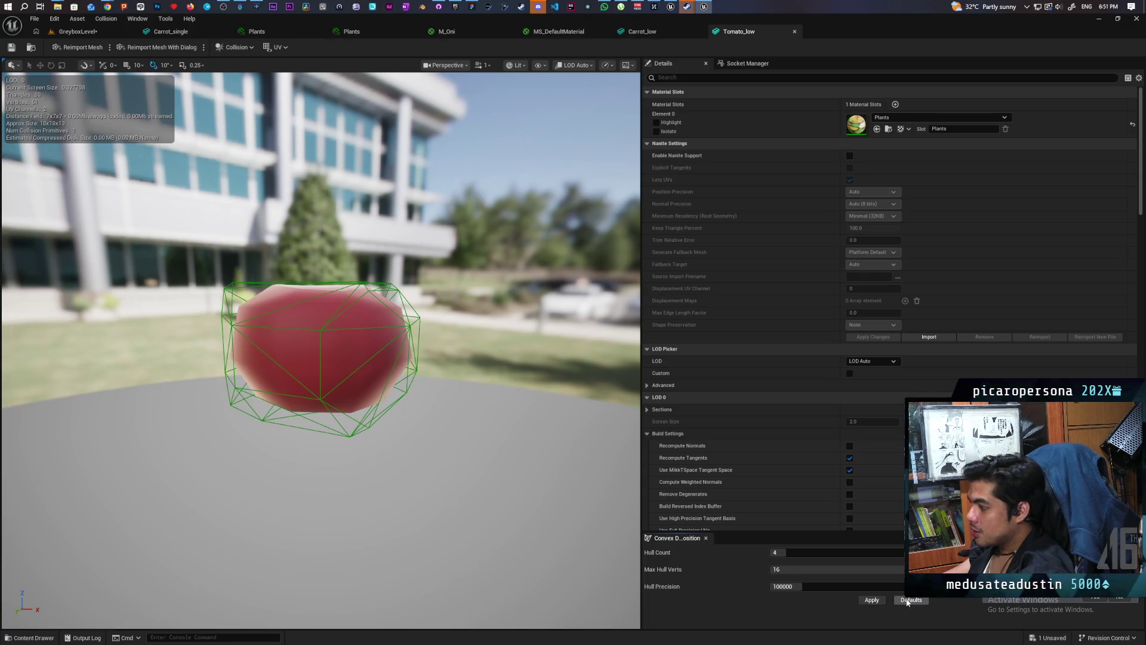
pyautogui.click(871, 600)
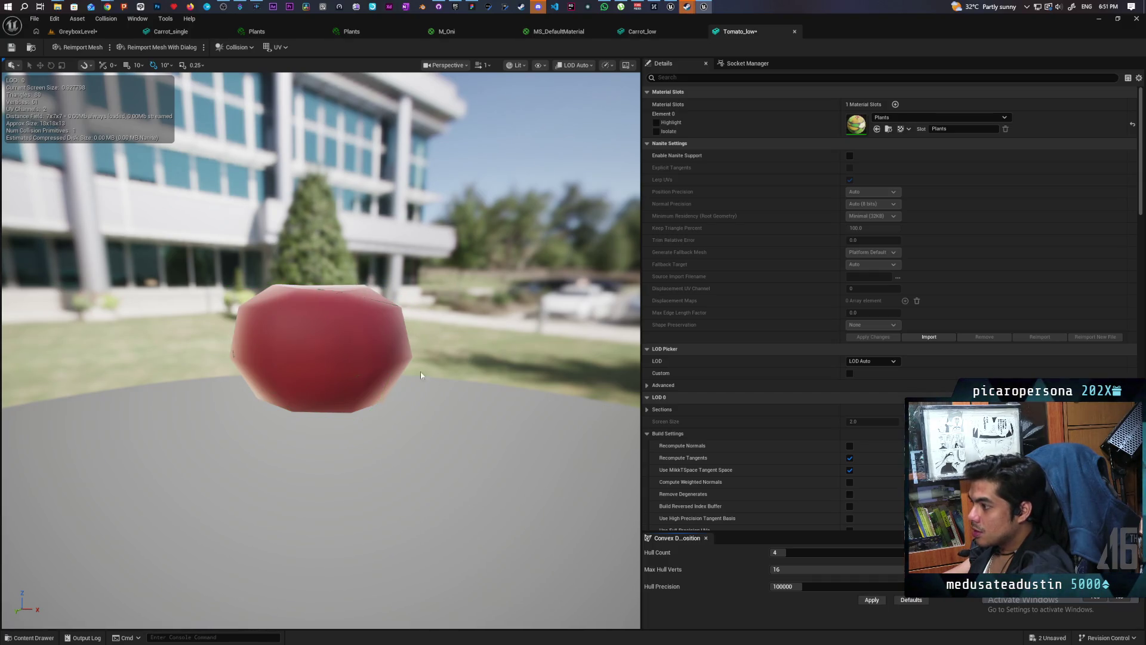
pyautogui.click(12, 47)
pyautogui.click(78, 32)
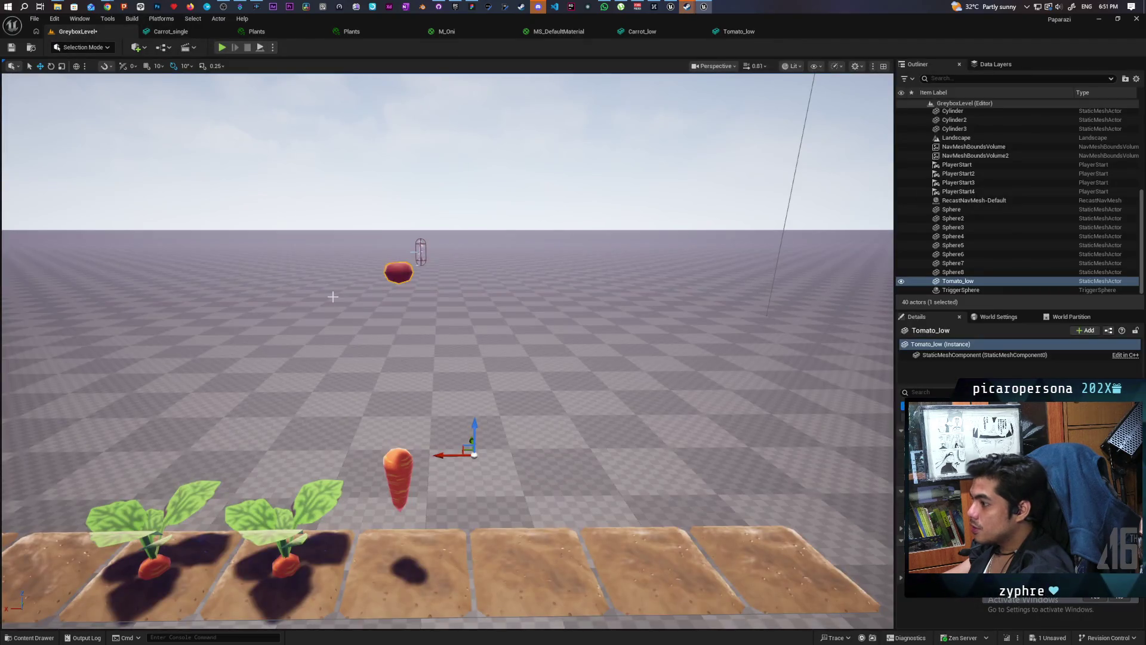
# Center Tomato_low's pivot using Modeling Mode's XForm Edit Pivot and accept it.
pyautogui.click(72, 48)
pyautogui.click(89, 101)
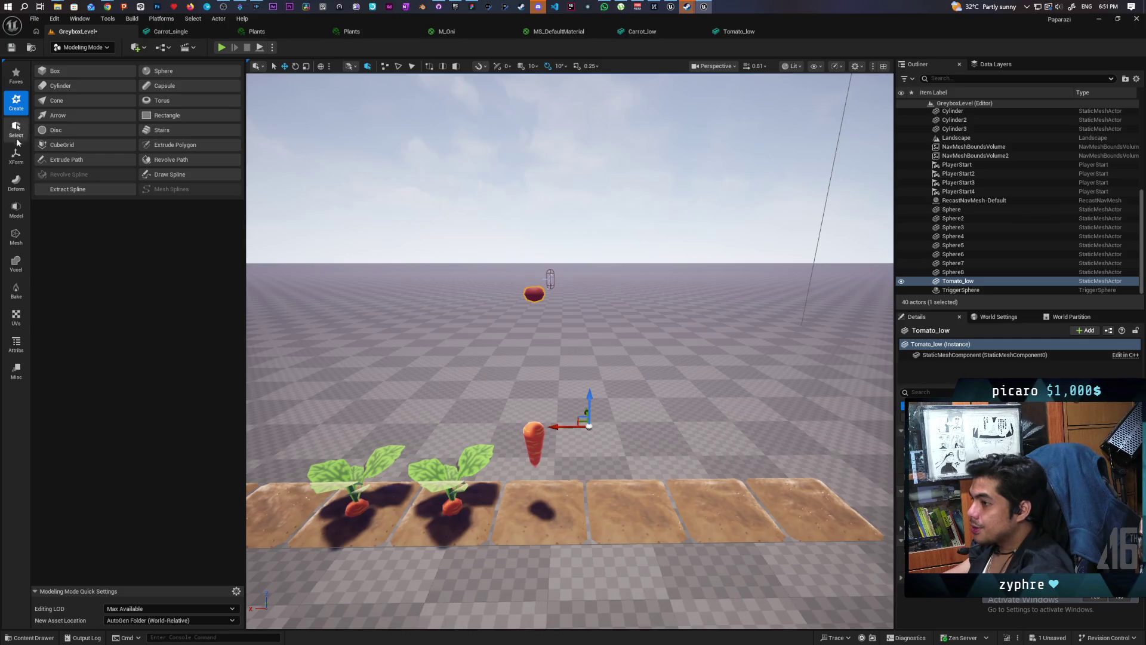
pyautogui.click(17, 160)
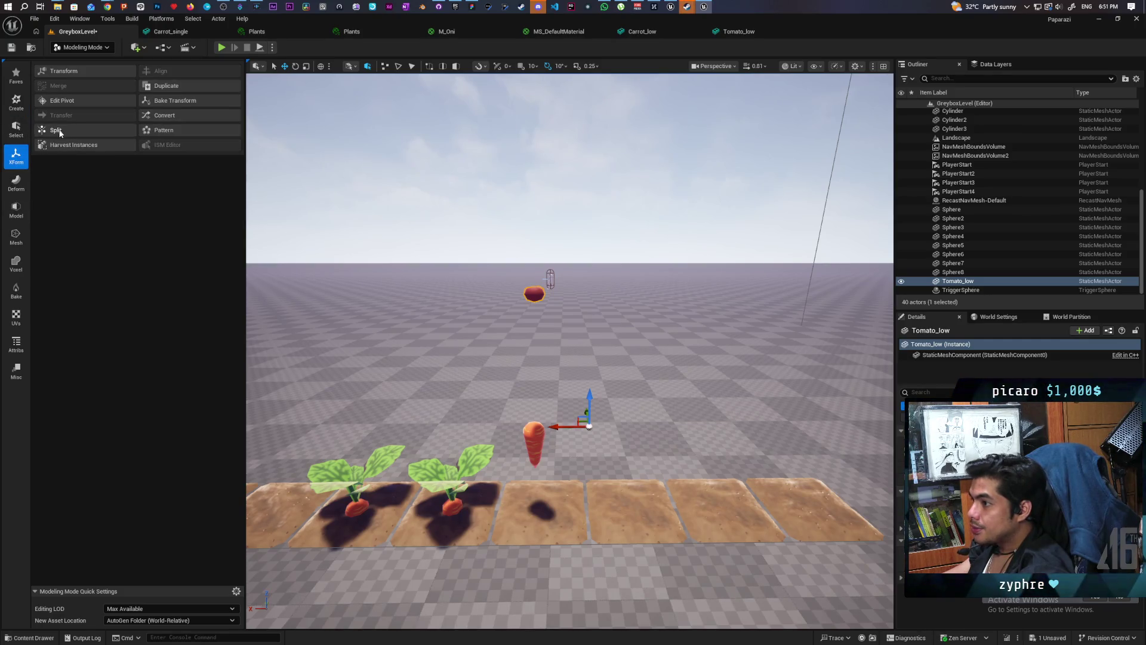
pyautogui.click(65, 101)
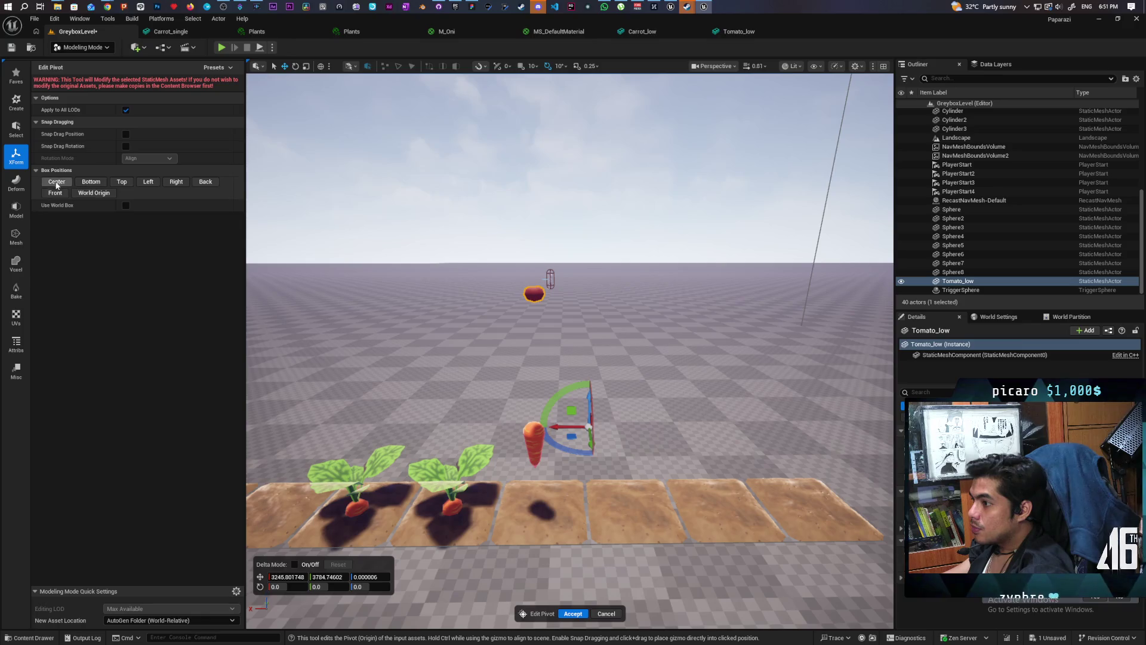
pyautogui.click(57, 182)
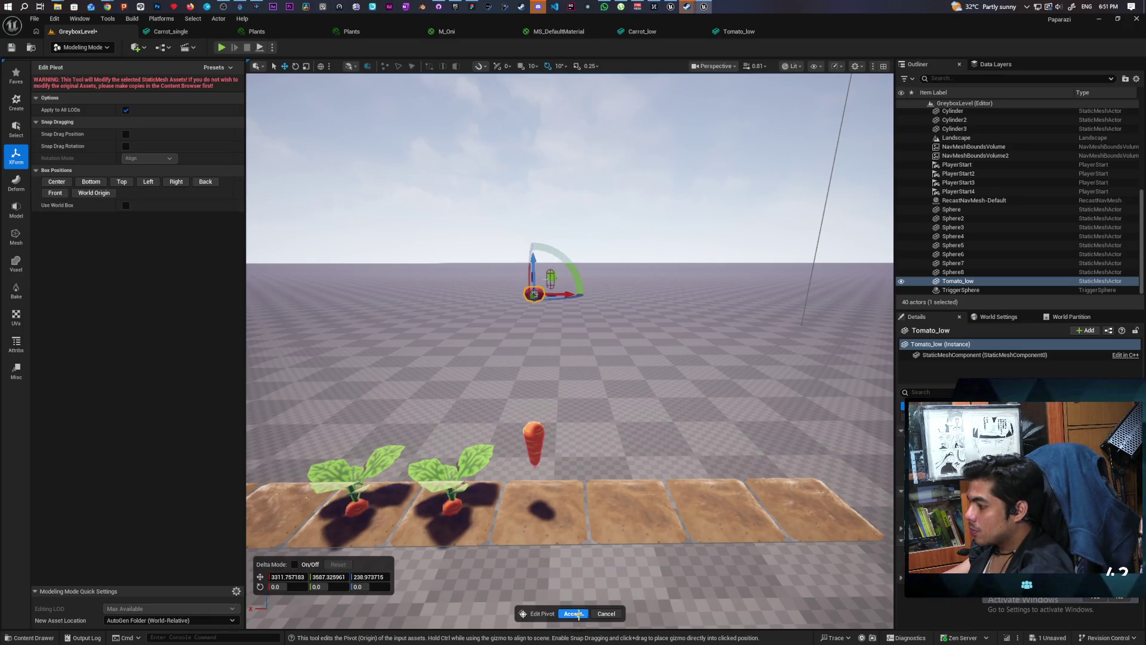
pyautogui.click(573, 614)
# Return to Selection Mode and duplicate carrot pickup BP_Food3 one tile over as BP_Food4.
pyautogui.click(82, 47)
pyautogui.click(80, 63)
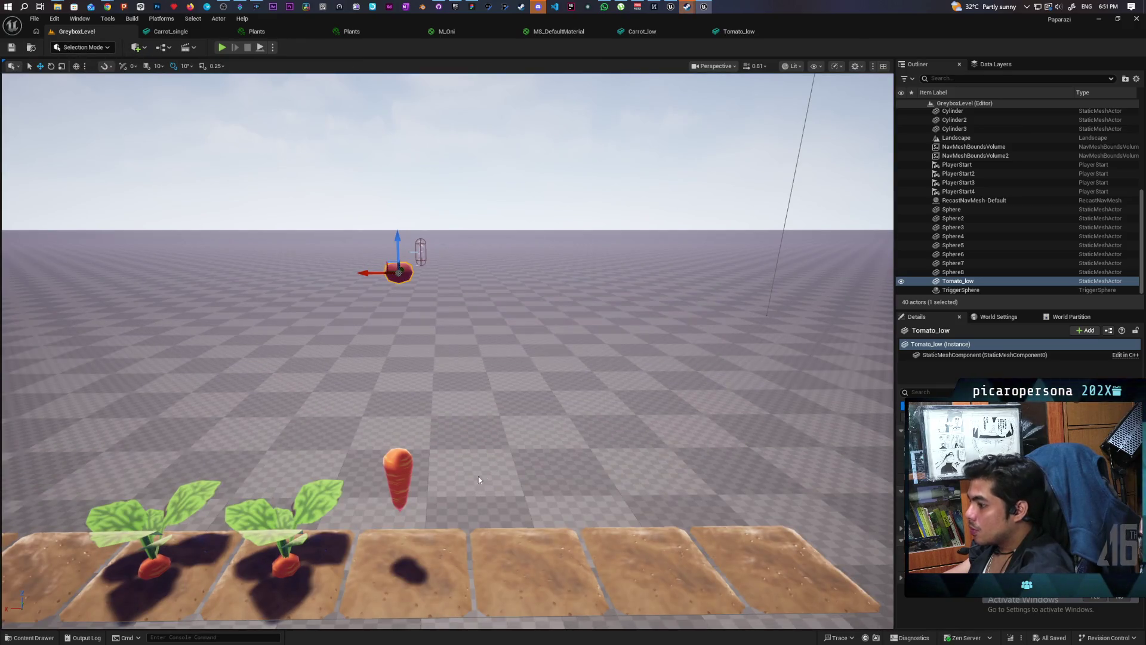
pyautogui.click(401, 459)
pyautogui.moveTo(377, 481); pyautogui.dragTo(509, 494)
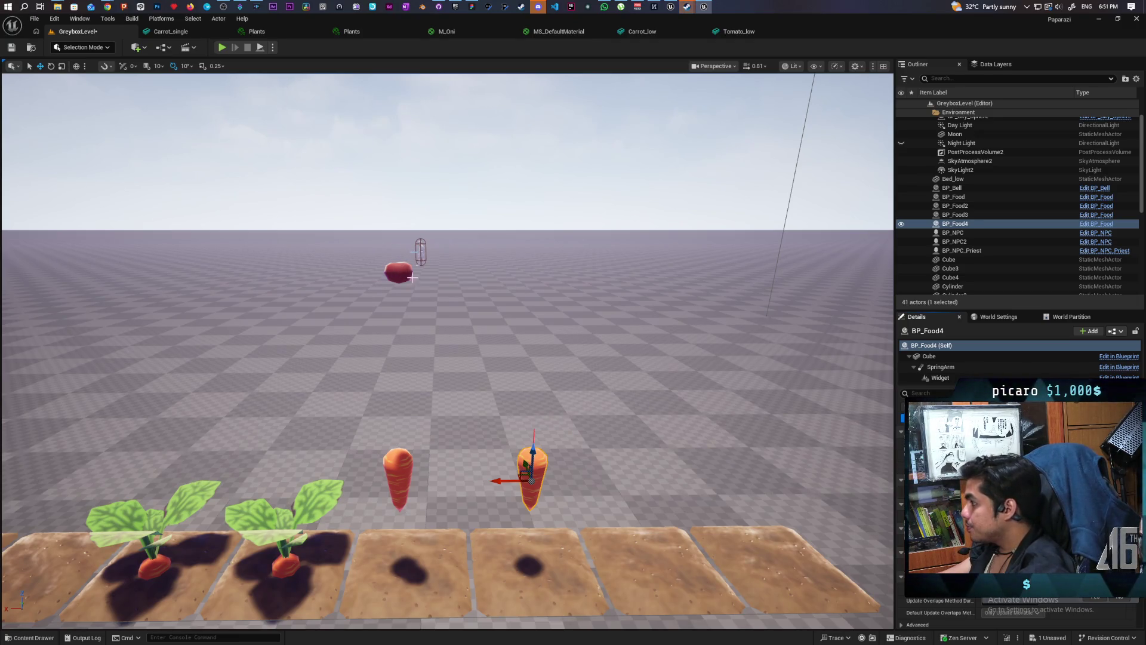
# Set the copied pickup's Static Mesh to Tomato_low and move the view close to it.
pyautogui.click(929, 356)
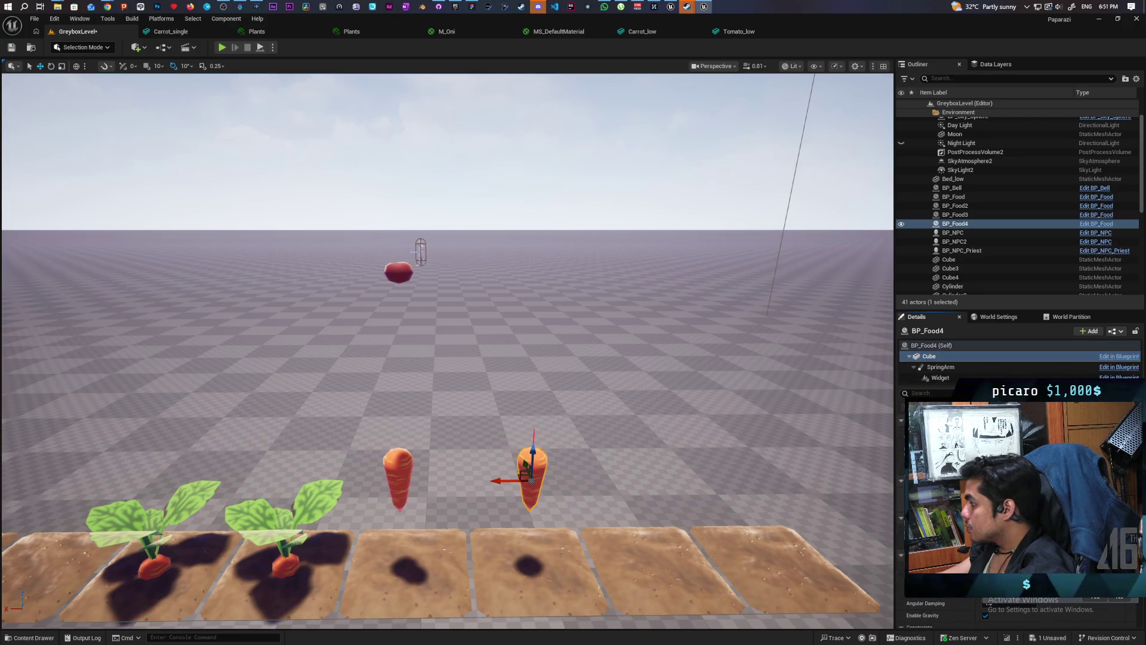
pyautogui.moveTo(584, 468)
pyautogui.mouseDown()
pyautogui.moveTo(584, 531)
pyautogui.moveTo(555, 508)
pyautogui.moveTo(555, 486)
pyautogui.mouseUp()
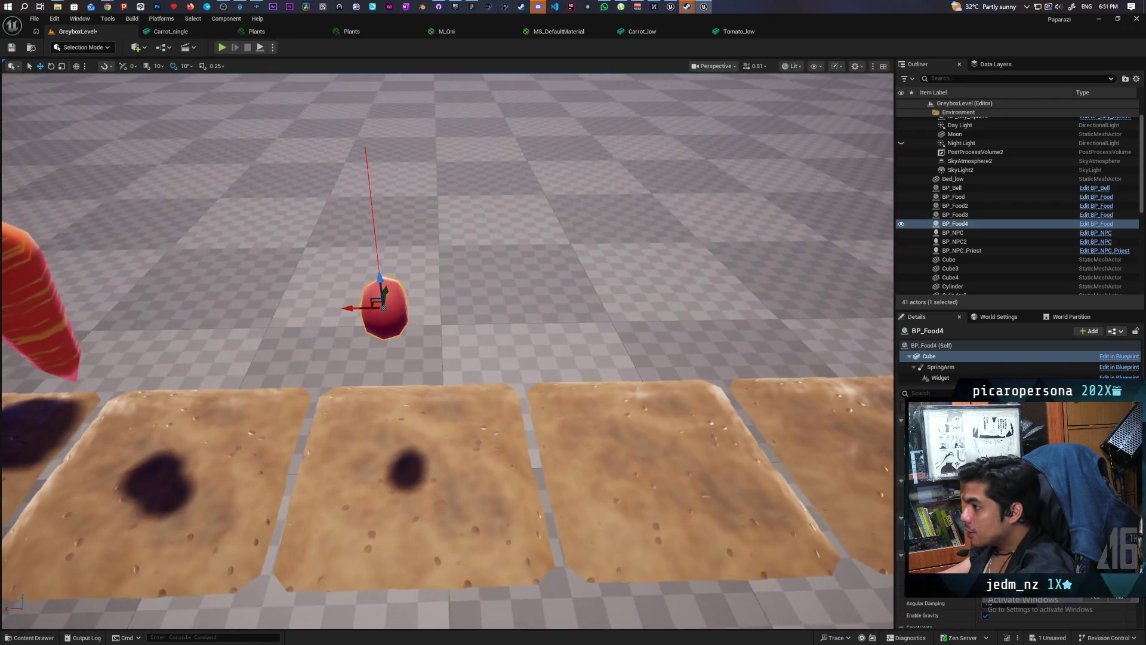
pyautogui.click(84, 47)
# Rotate the tomato mesh's pivot with Modeling Mode's Edit Pivot, accept it, and save the level.
pyautogui.click(90, 109)
pyautogui.click(81, 48)
pyautogui.click(90, 99)
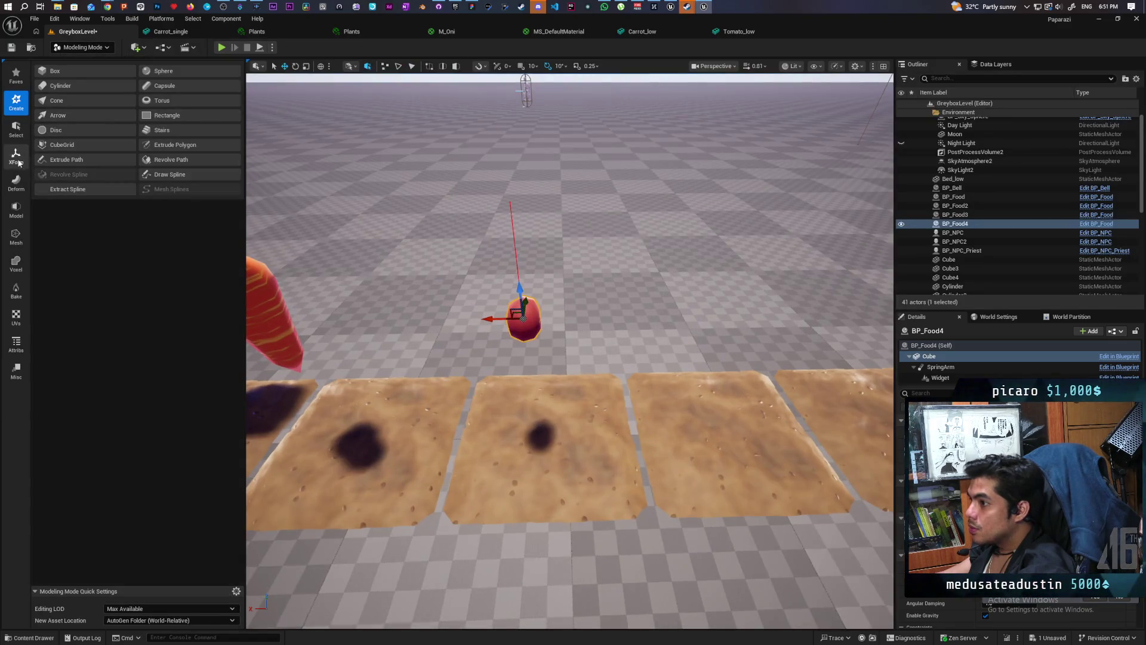
pyautogui.click(19, 162)
pyautogui.click(65, 145)
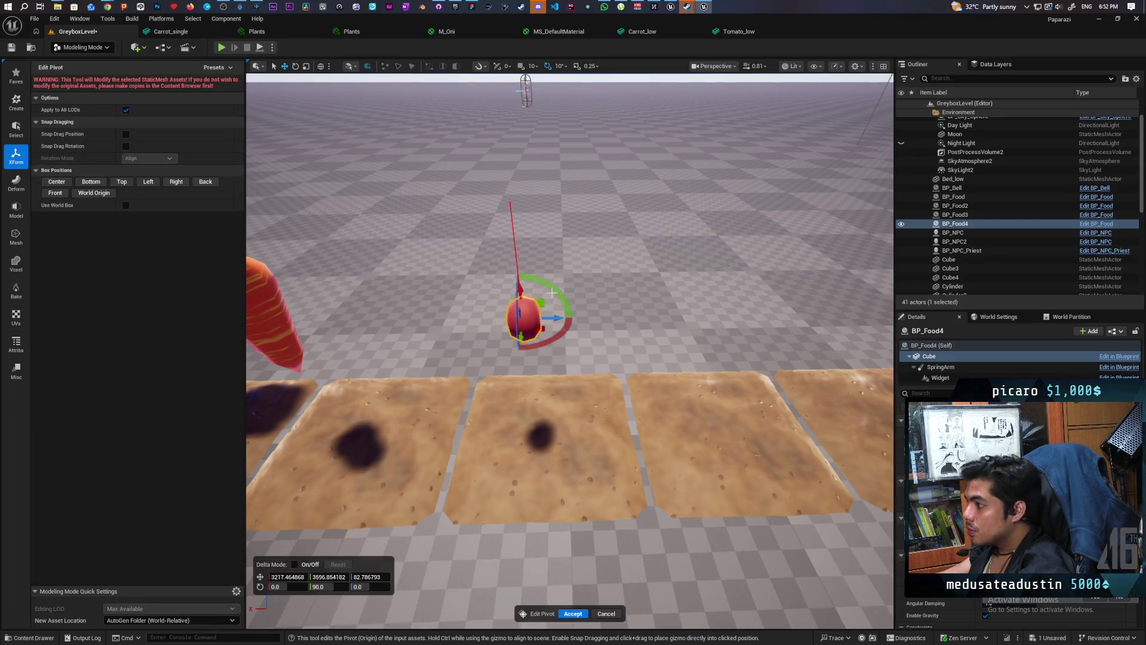
pyautogui.moveTo(552, 293); pyautogui.dragTo(583, 337)
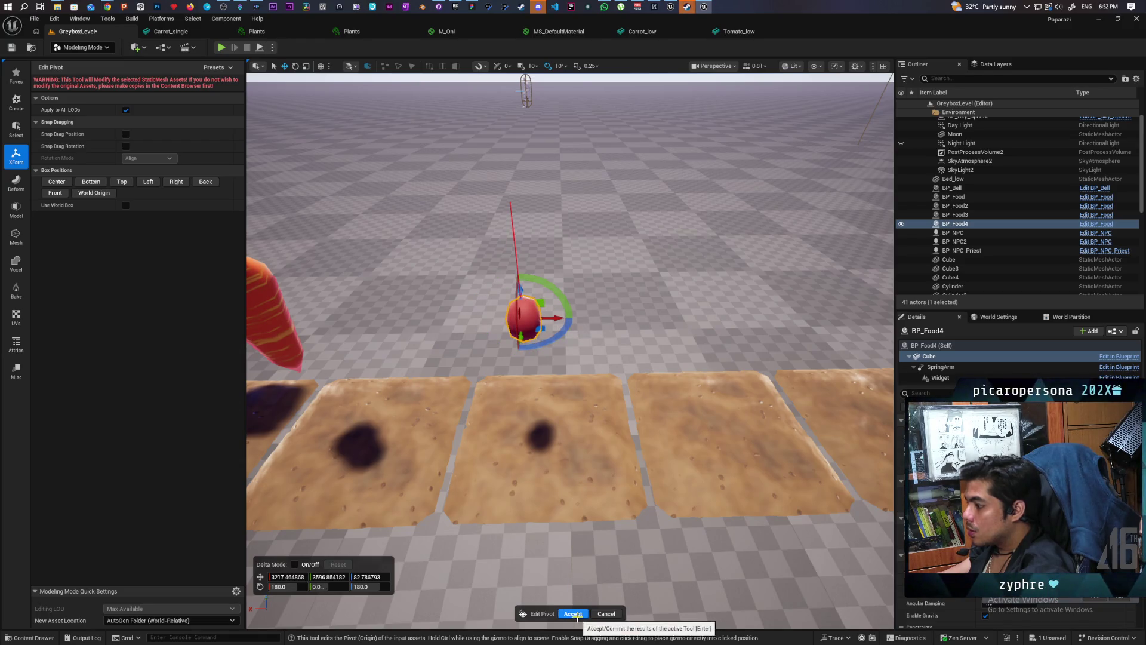
pyautogui.click(573, 613)
pyautogui.click(12, 47)
pyautogui.moveTo(339, 180)
pyautogui.mouseDown()
pyautogui.moveTo(305, 173)
pyautogui.moveTo(316, 233)
pyautogui.mouseUp()
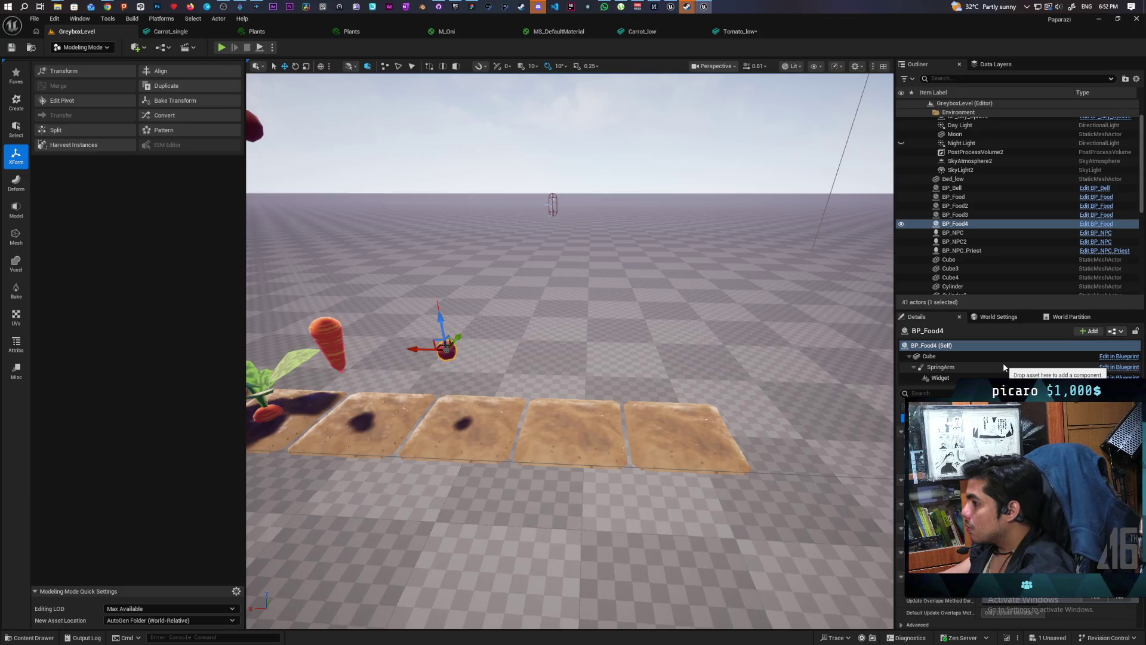
# Undo the tomato's rotated pivot edit with Ctrl+Z while flying around the plot.
pyautogui.moveTo(584, 362)
pyautogui.mouseDown()
pyautogui.moveTo(592, 347)
pyautogui.moveTo(598, 359)
pyautogui.moveTo(577, 380)
pyautogui.mouseUp()
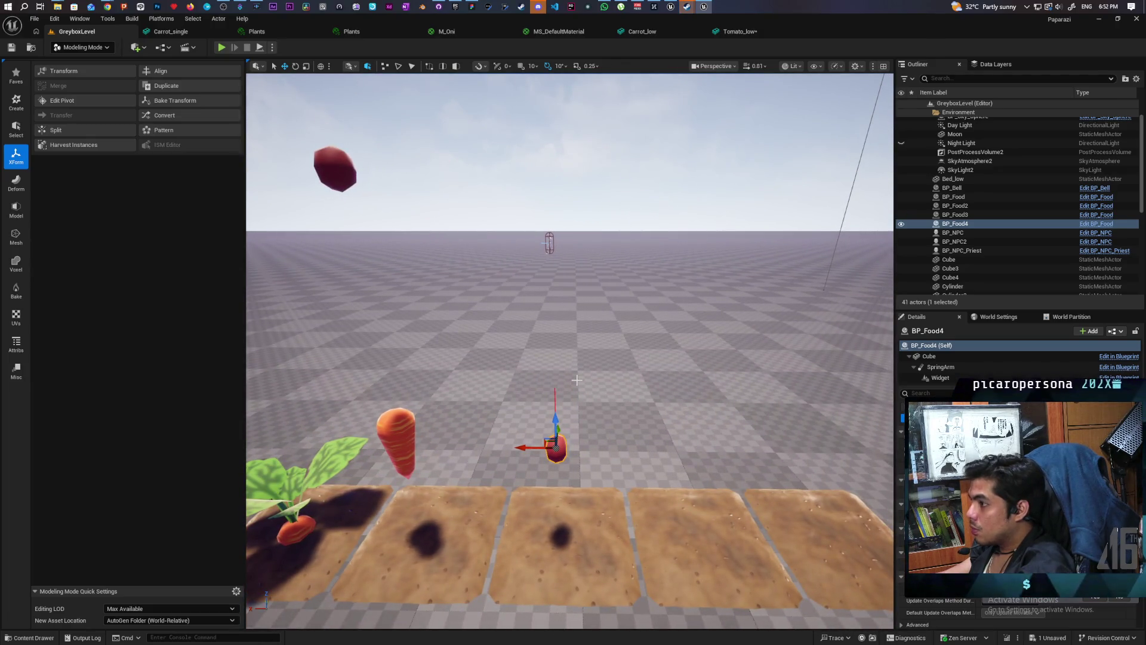
pyautogui.hotkey('ctrl', 'z')
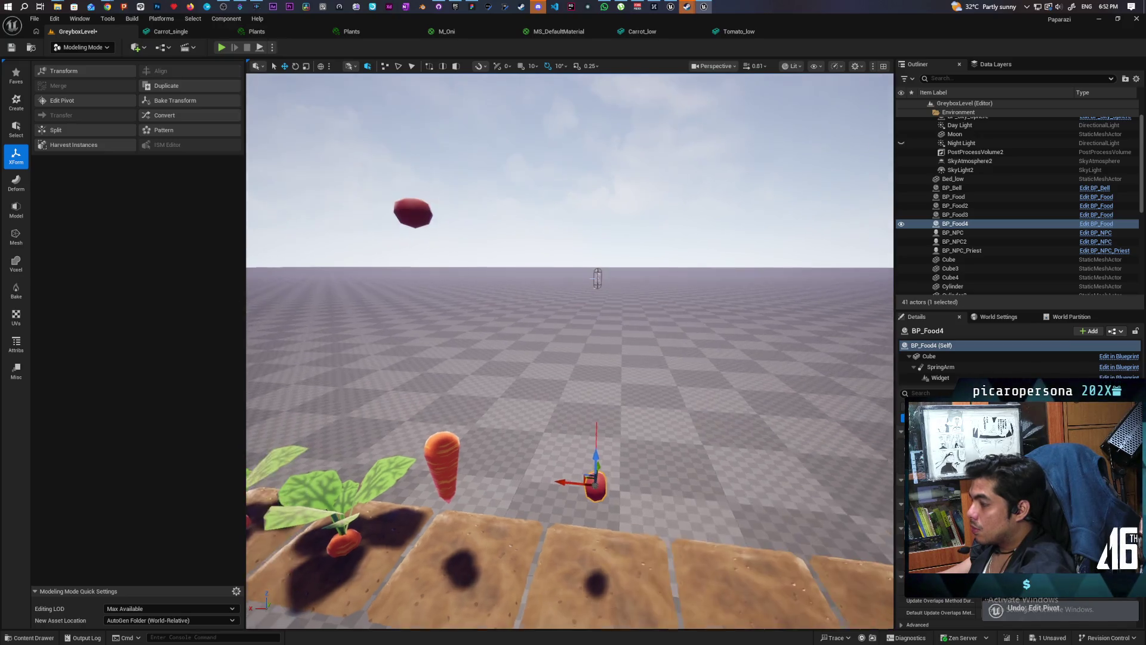
pyautogui.moveTo(577, 380)
pyautogui.mouseDown()
pyautogui.moveTo(577, 358)
pyautogui.moveTo(577, 382)
pyautogui.mouseUp()
pyautogui.moveTo(615, 423)
pyautogui.mouseDown()
pyautogui.moveTo(603, 412)
pyautogui.moveTo(615, 422)
pyautogui.mouseUp()
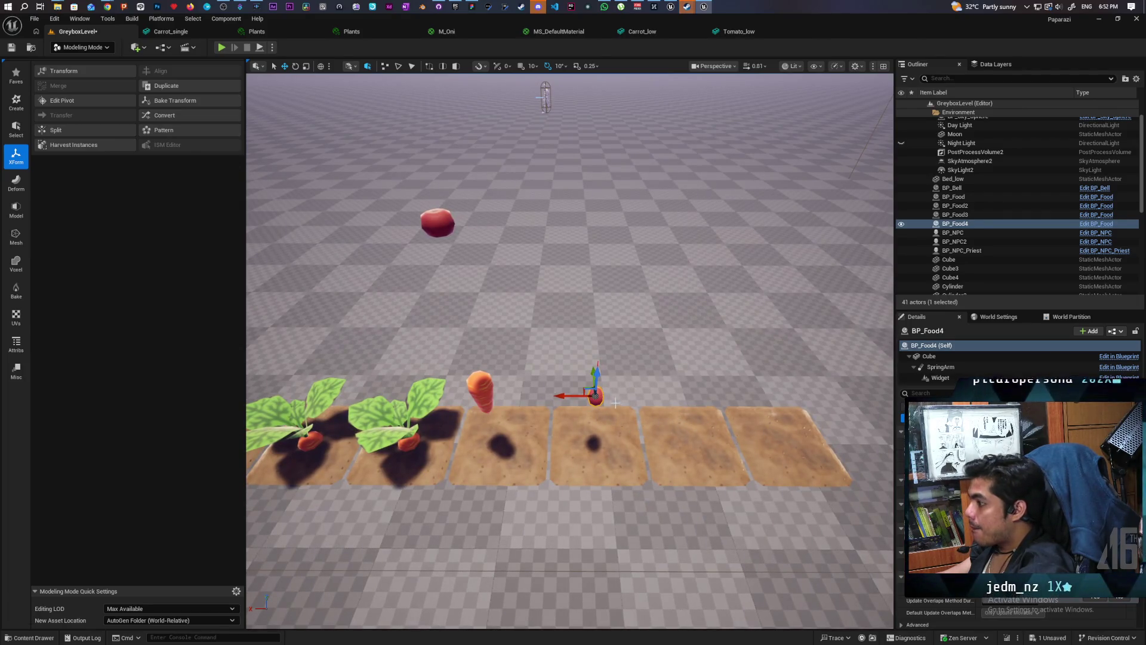
# Select and focus on the tomato pickup BP_Food4, undoing an accidental move.
pyautogui.click(429, 221)
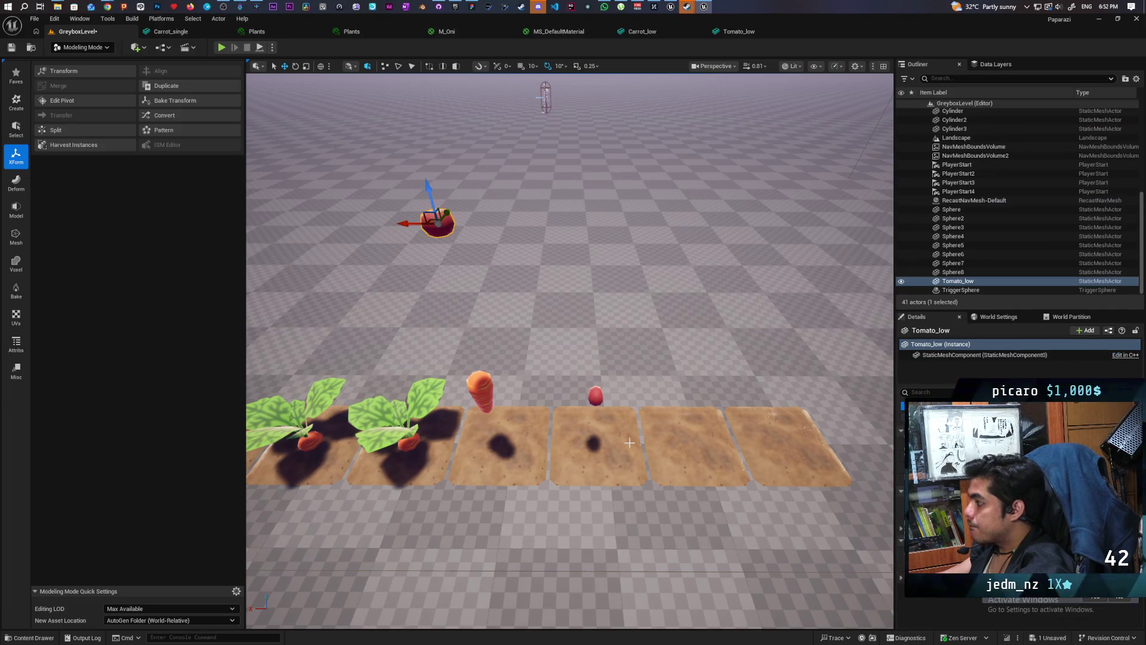
pyautogui.click(595, 395)
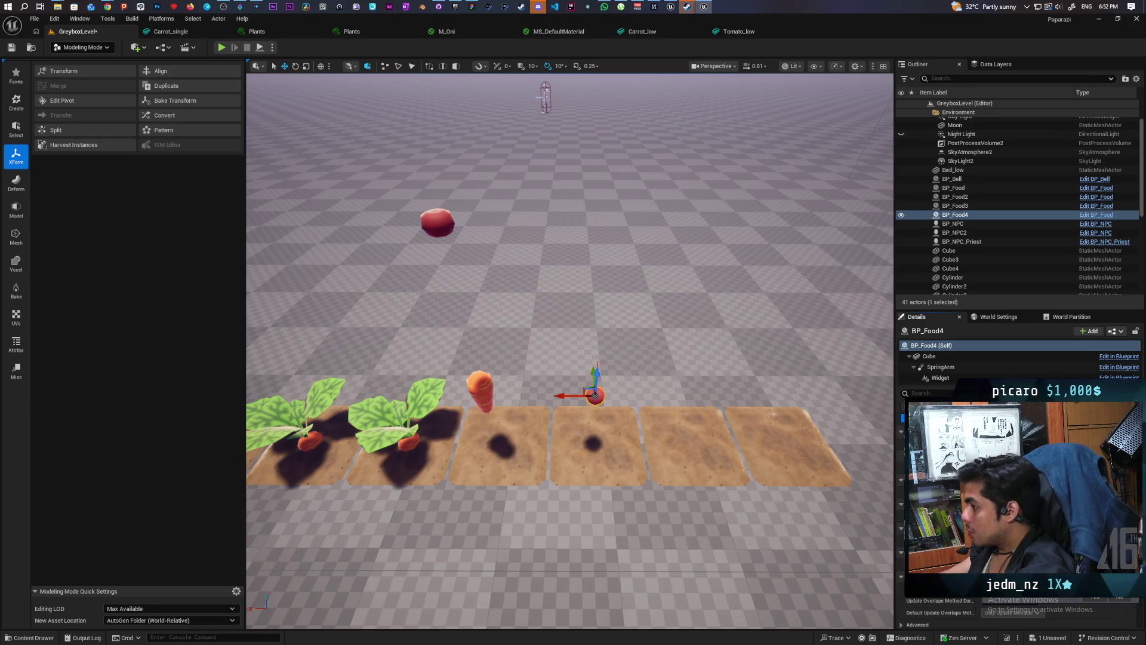
pyautogui.press('f')
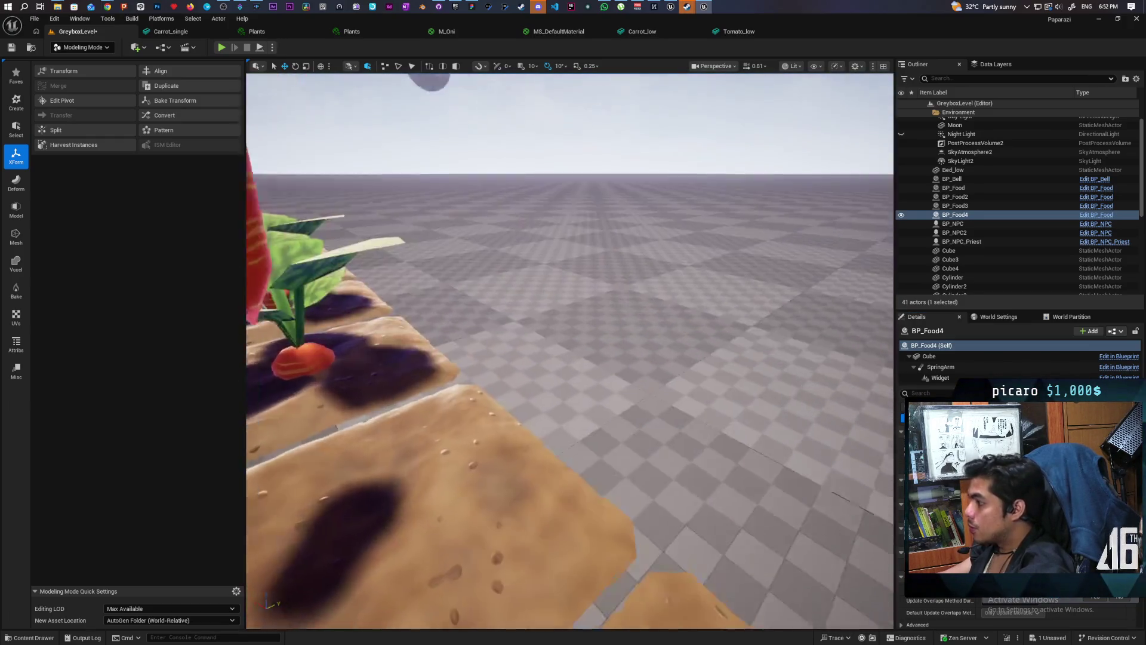
pyautogui.moveTo(661, 399); pyautogui.dragTo(661, 399)
pyautogui.hotkey('ctrl', 'z')
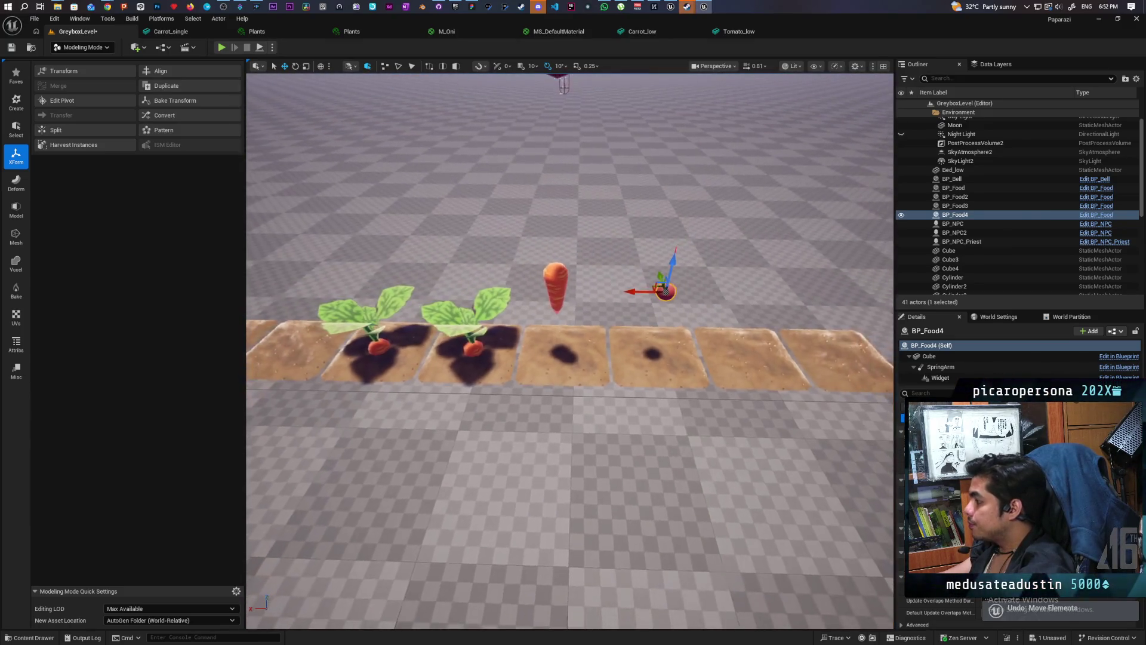
pyautogui.scroll(-3, 1014, 507)
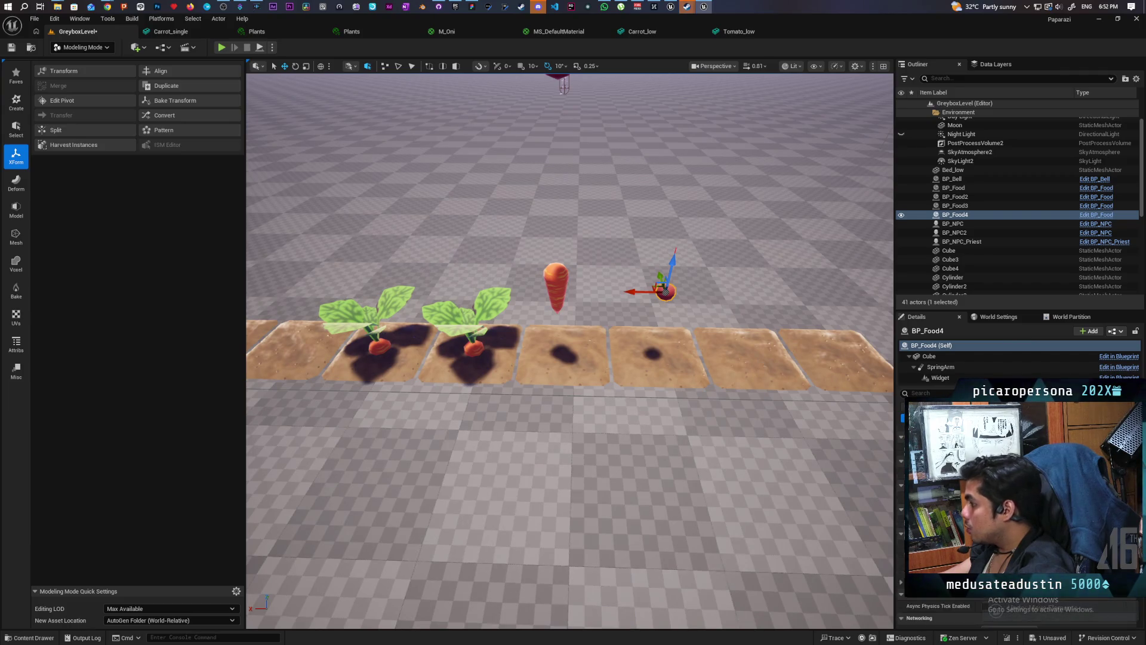
pyautogui.scroll(3, 1015, 508)
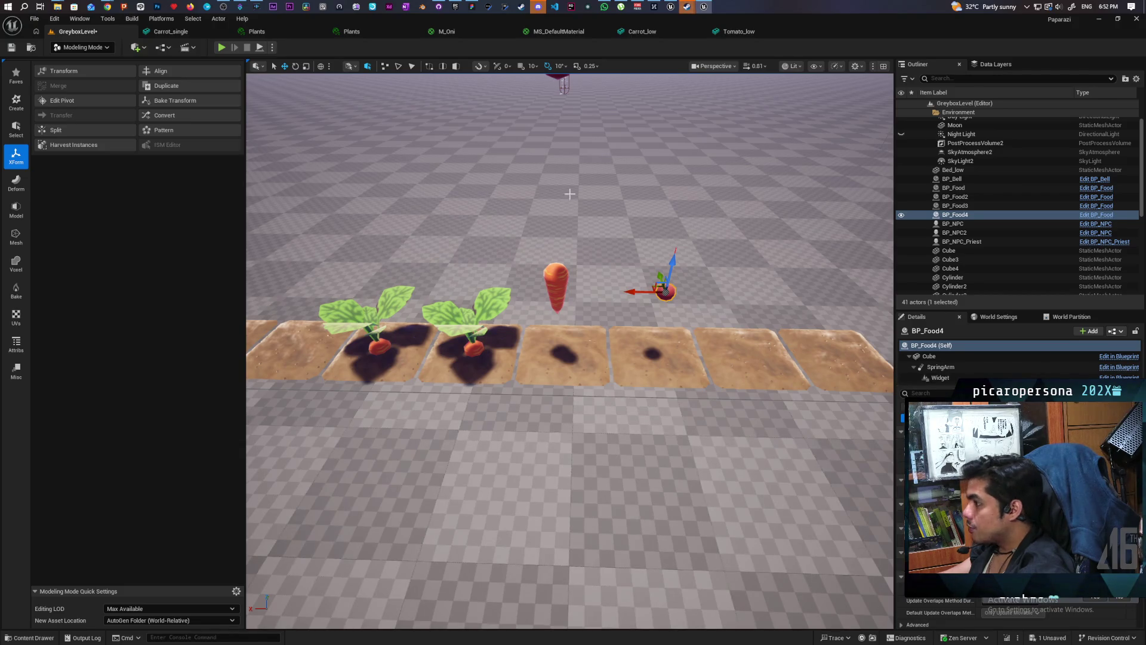
# Delete the stray Tomato_low mesh floating above the plots, leaving 40 actors.
pyautogui.click(934, 357)
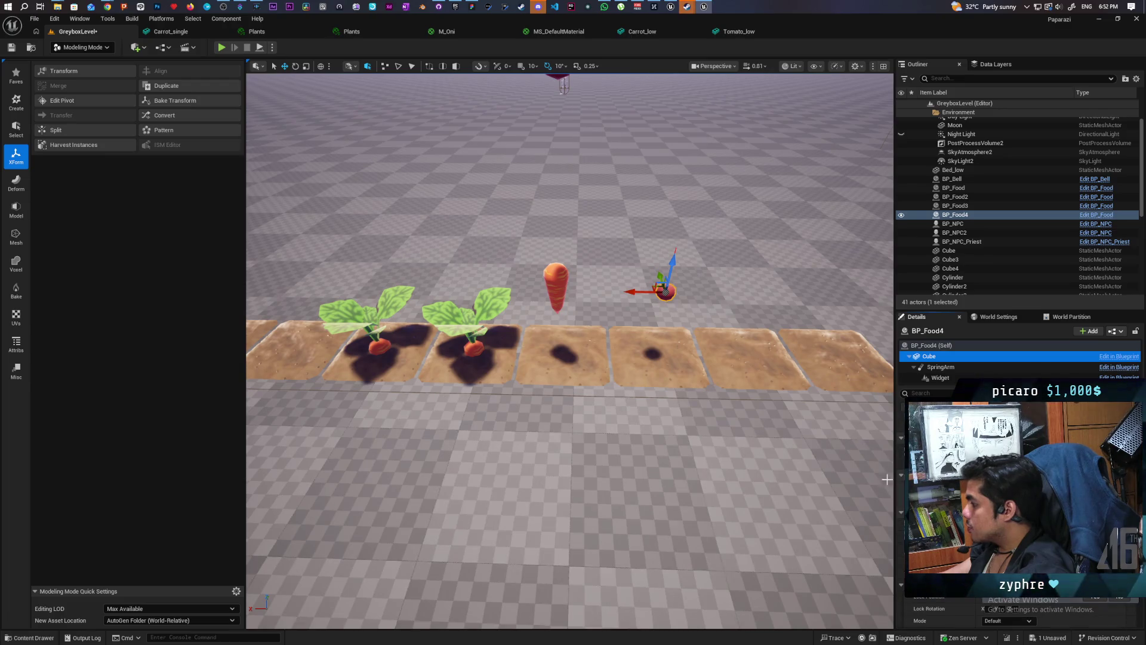
pyautogui.moveTo(516, 259); pyautogui.dragTo(515, 233)
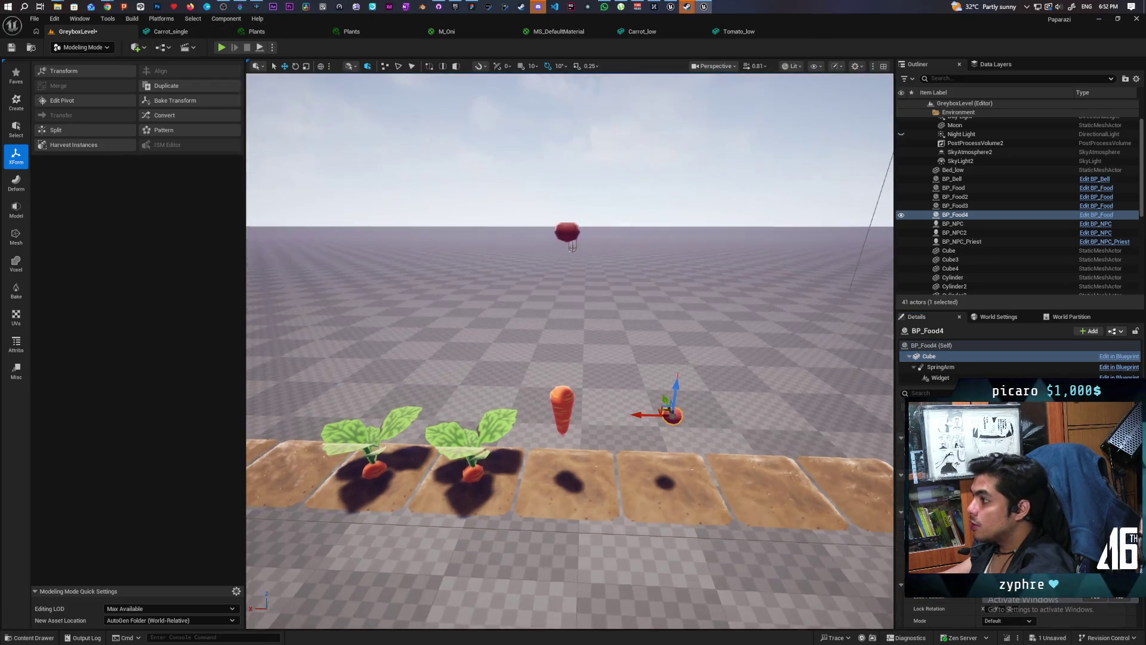
pyautogui.click(565, 229)
pyautogui.press('Delete')
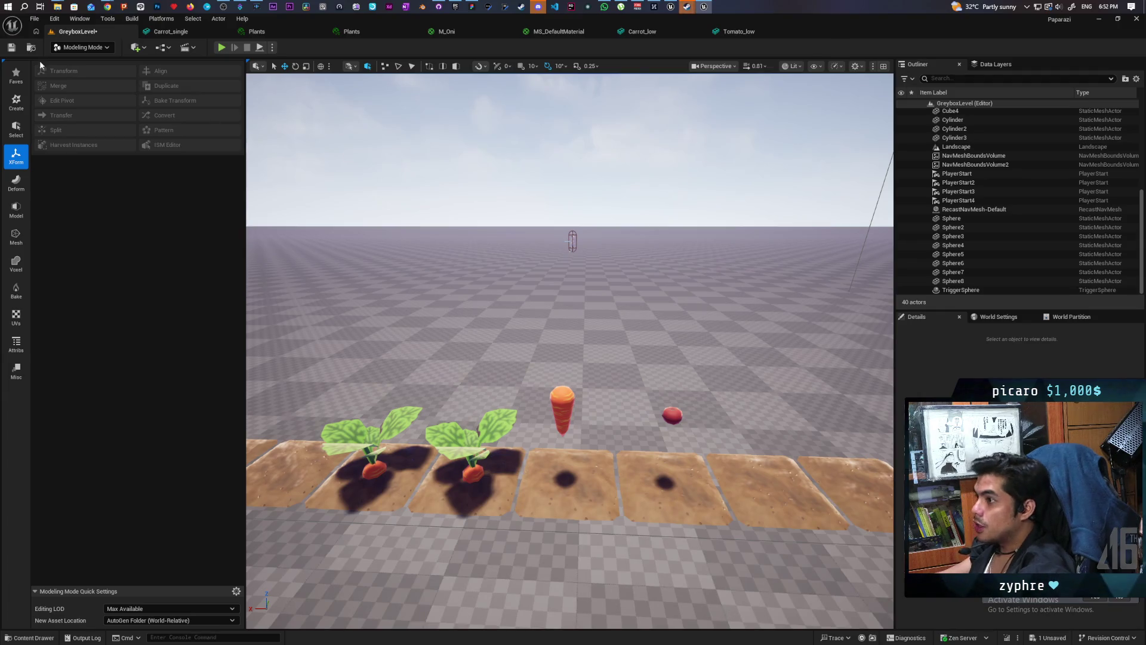
# Start Play and walk the character onto the crop plots to pick up the tomato.
pyautogui.click(220, 50)
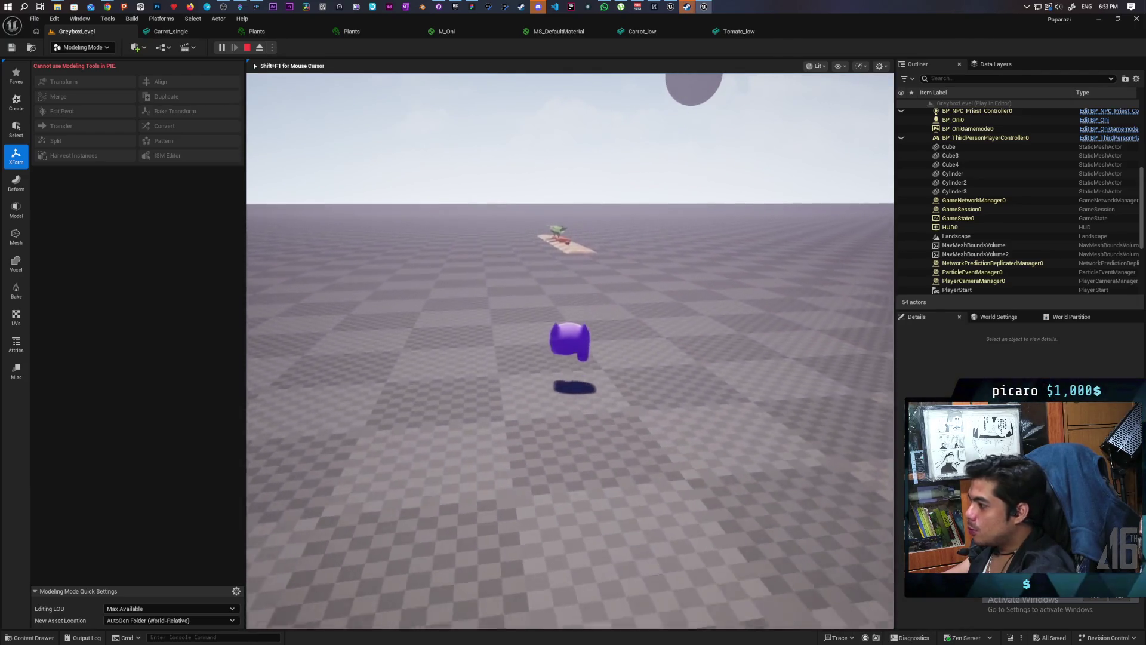
pyautogui.press('w')
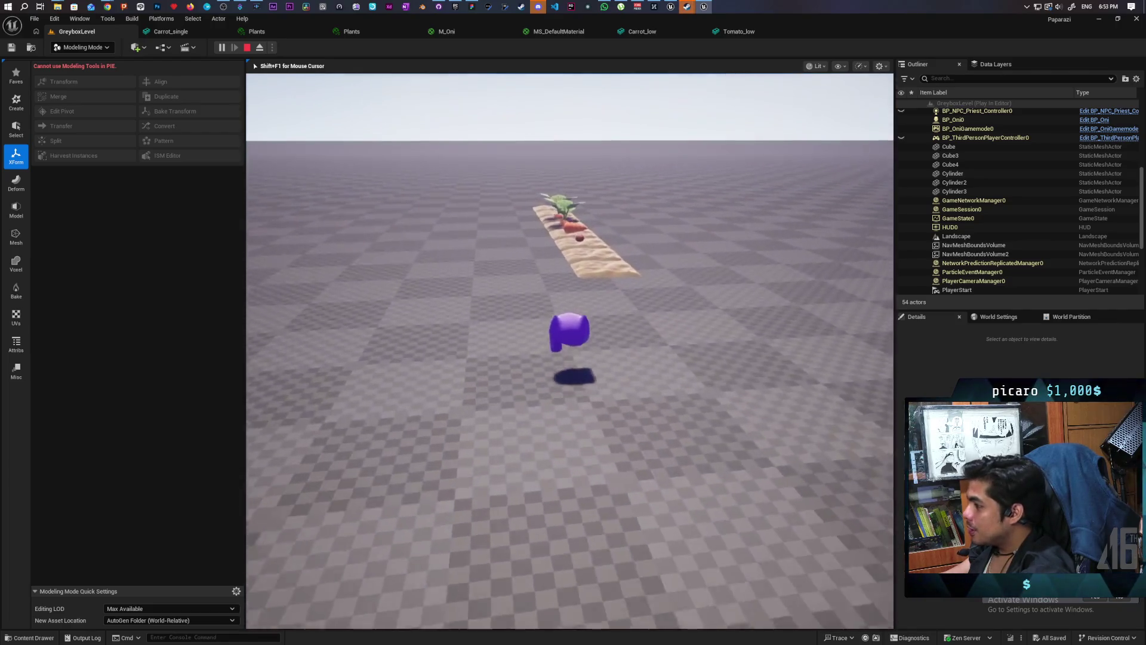
pyautogui.press('w')
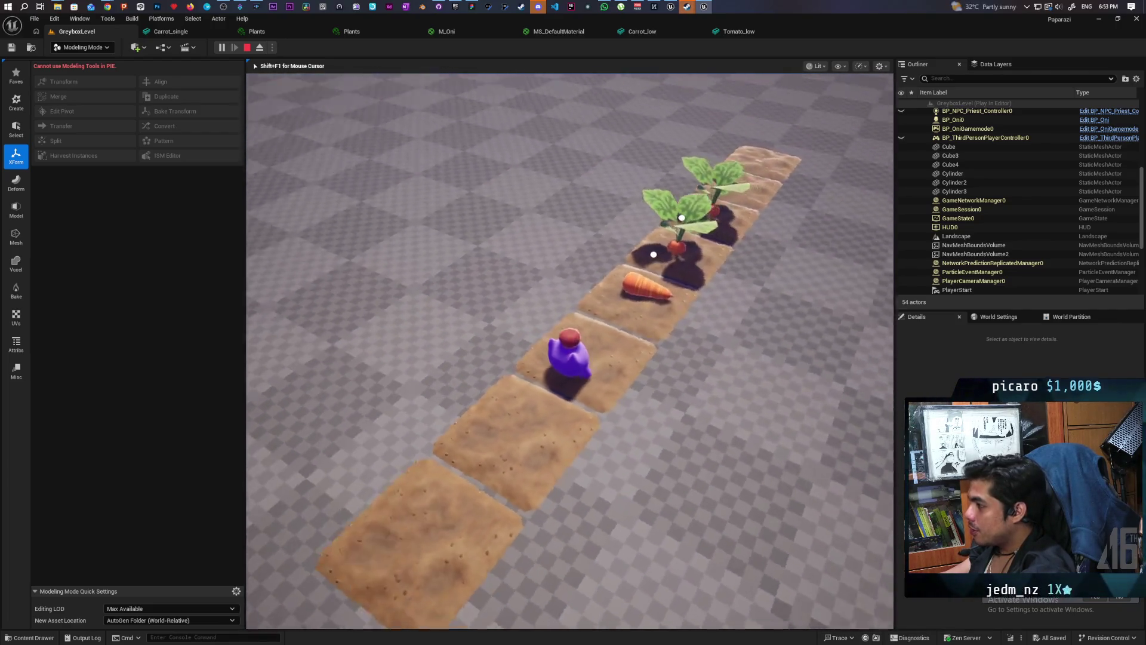
pyautogui.press('w')
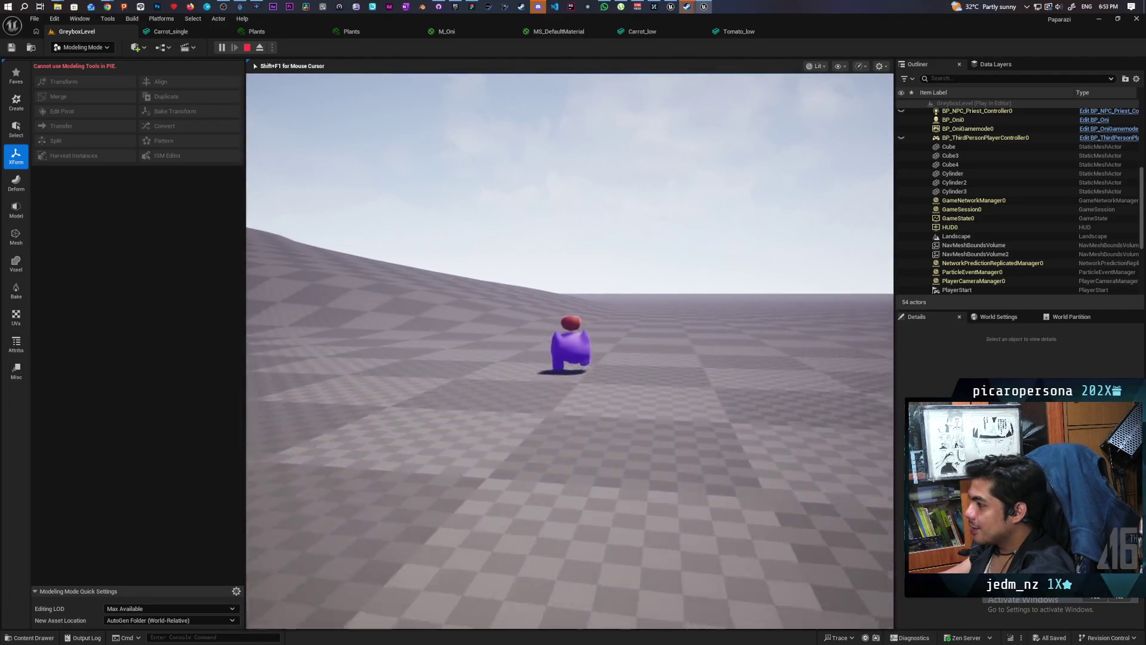
# Carry the tomato uphill past the dome toward the torii gate and blue pillar.
pyautogui.press('w')
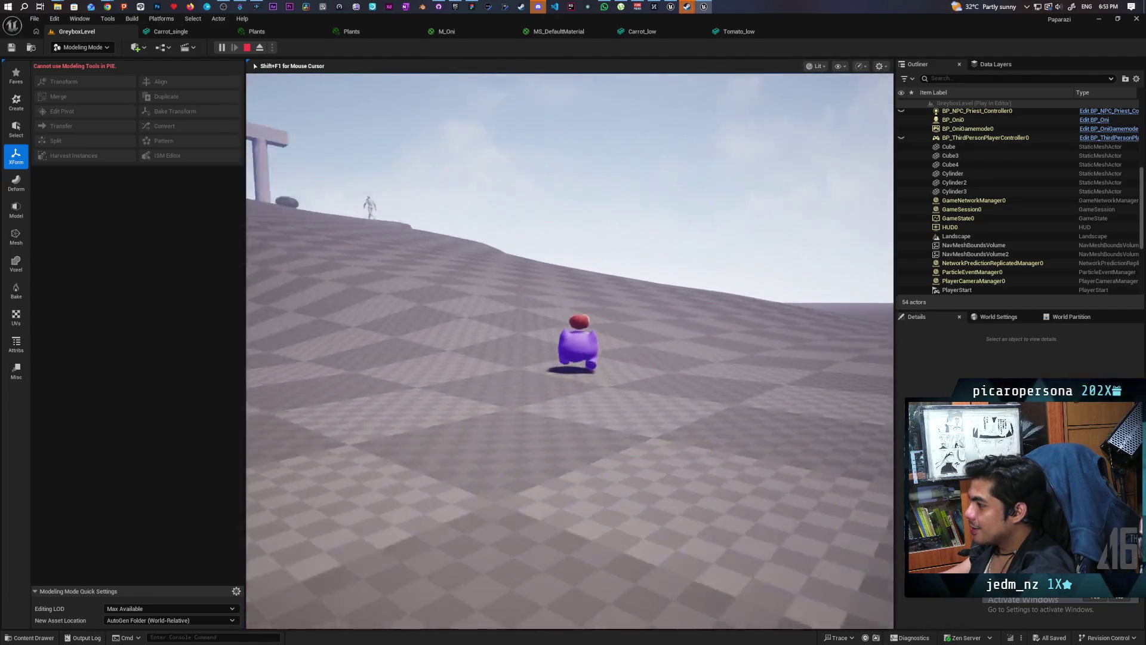
pyautogui.press('w')
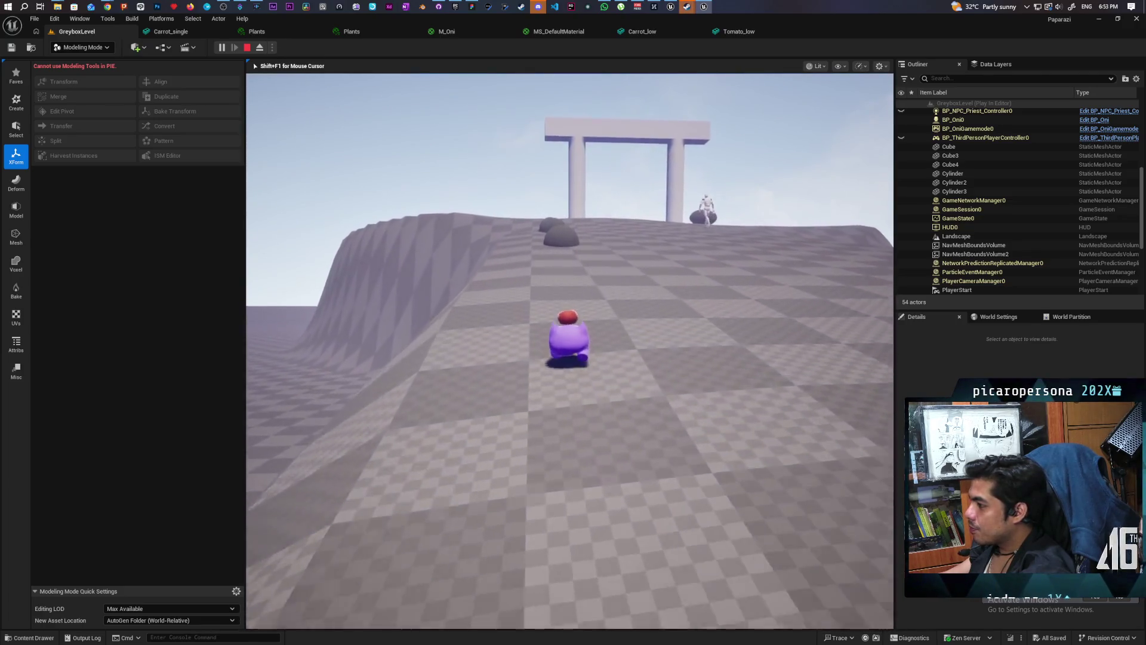
pyautogui.press('w')
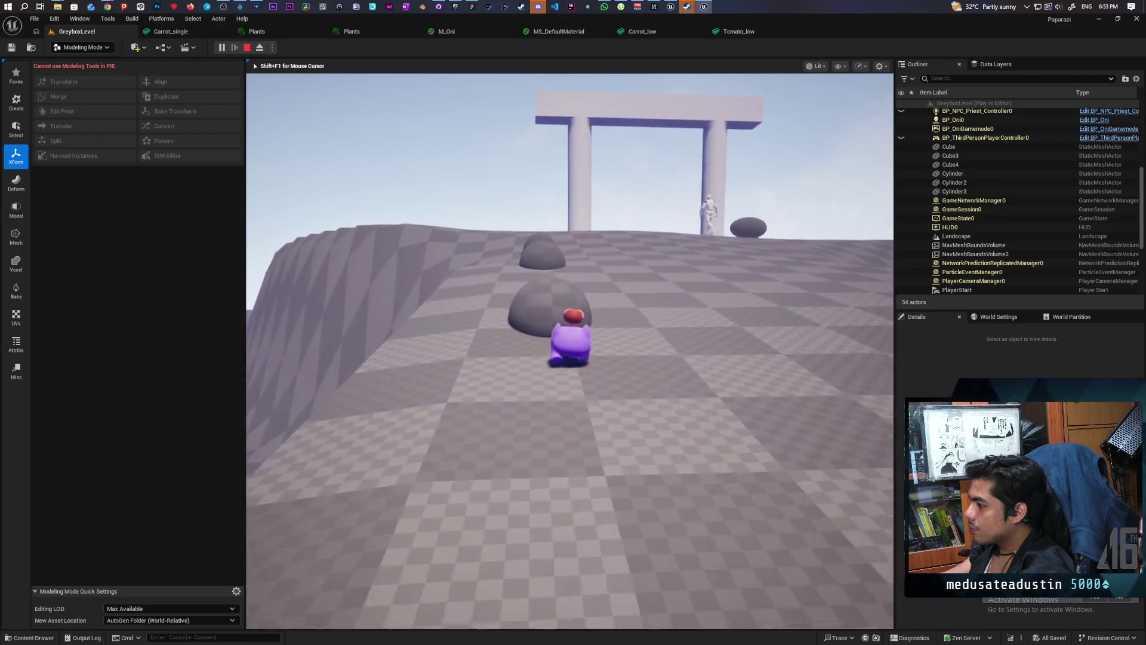
pyautogui.press('w')
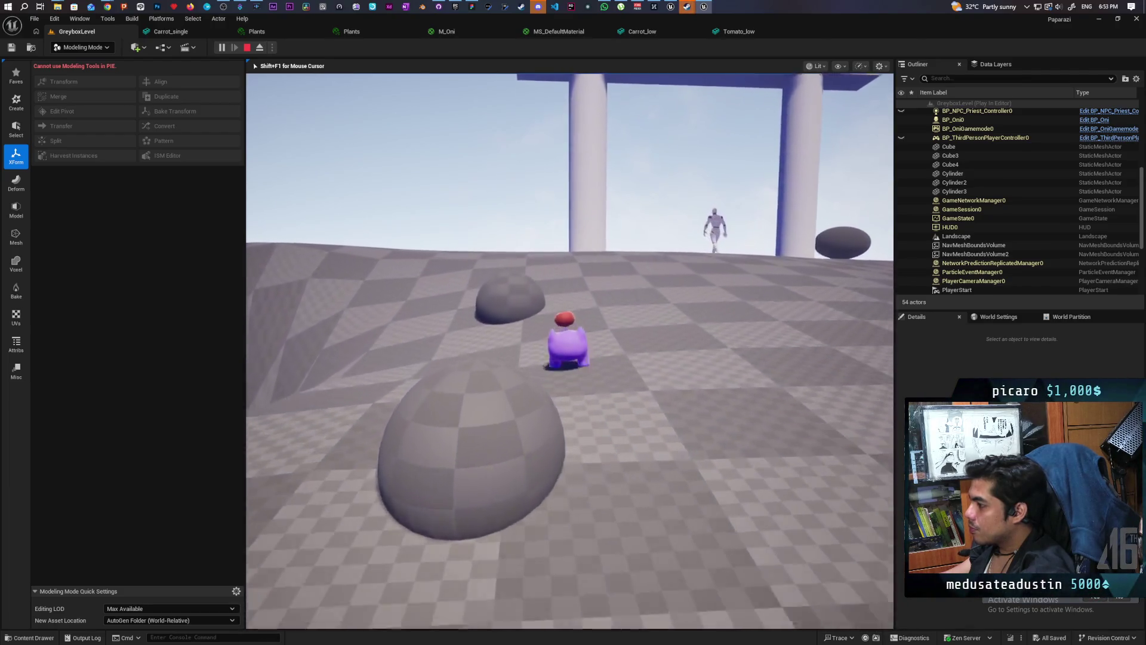
pyautogui.press('w')
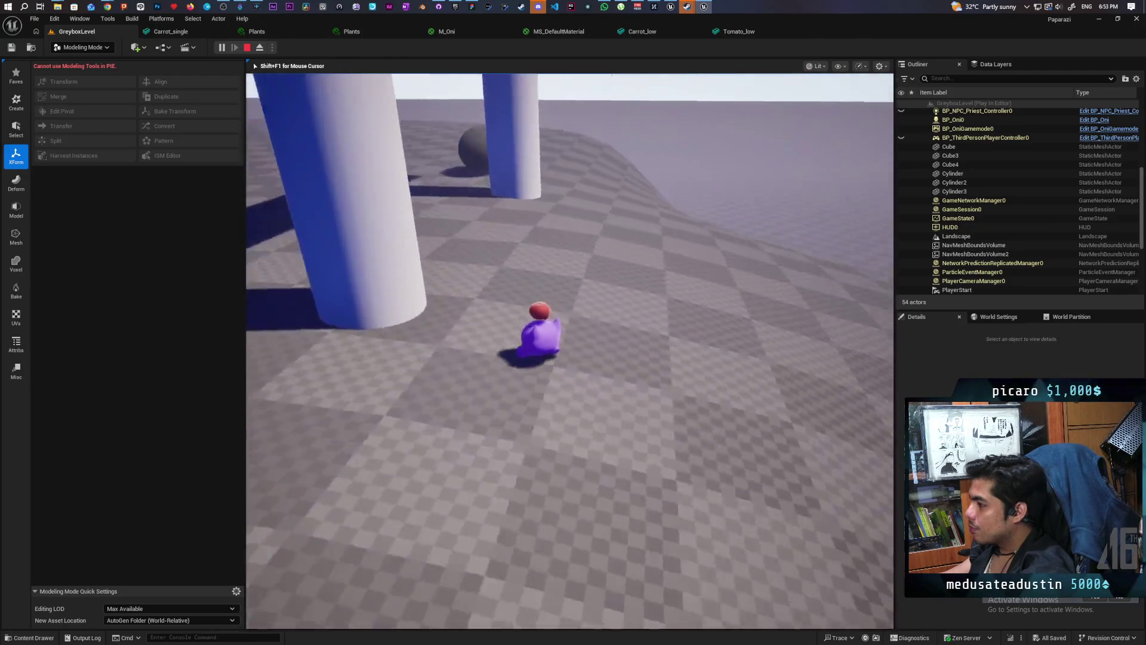
pyautogui.press('w')
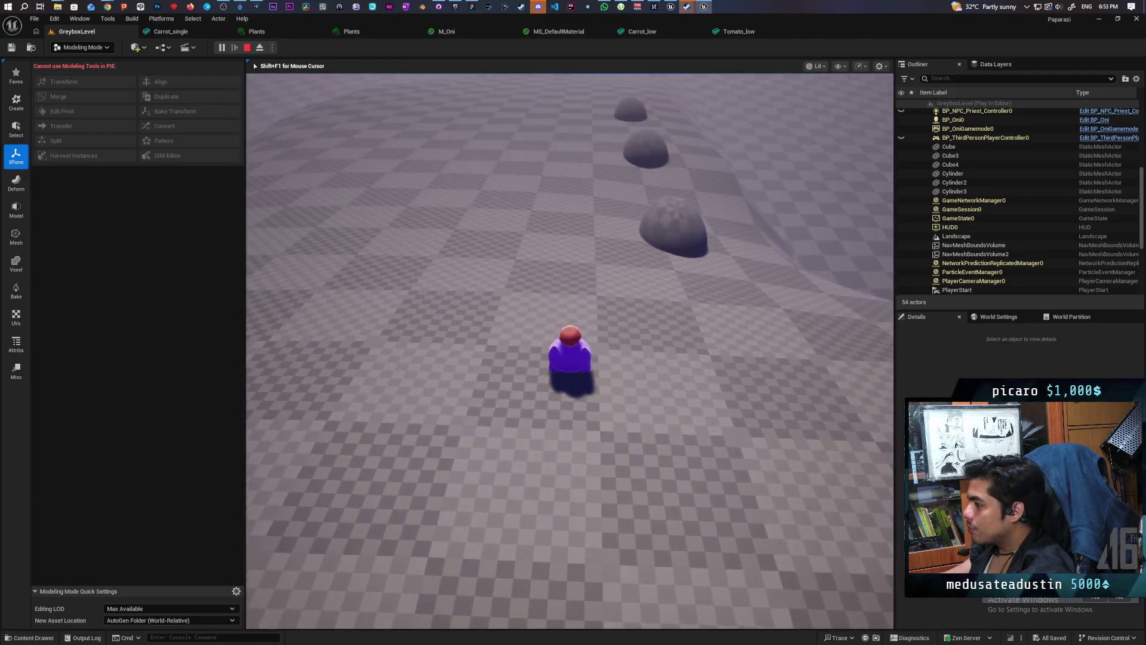
# Walk the character around the blue pillar and out onto the open floor by the mounds.
pyautogui.press('w')
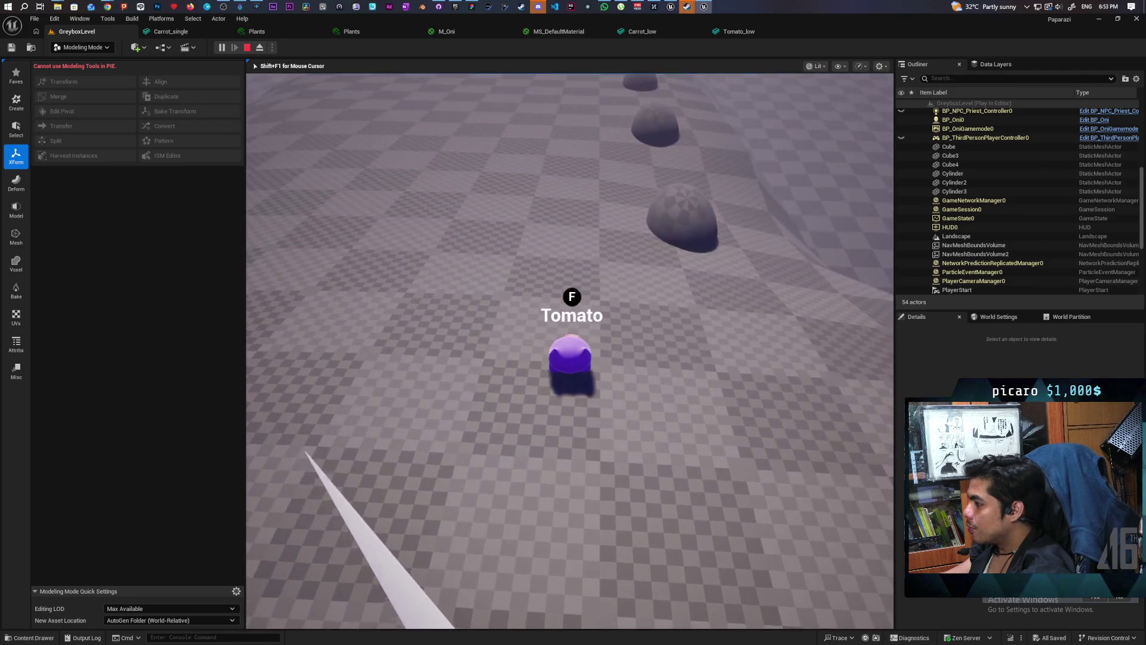
pyautogui.press('w')
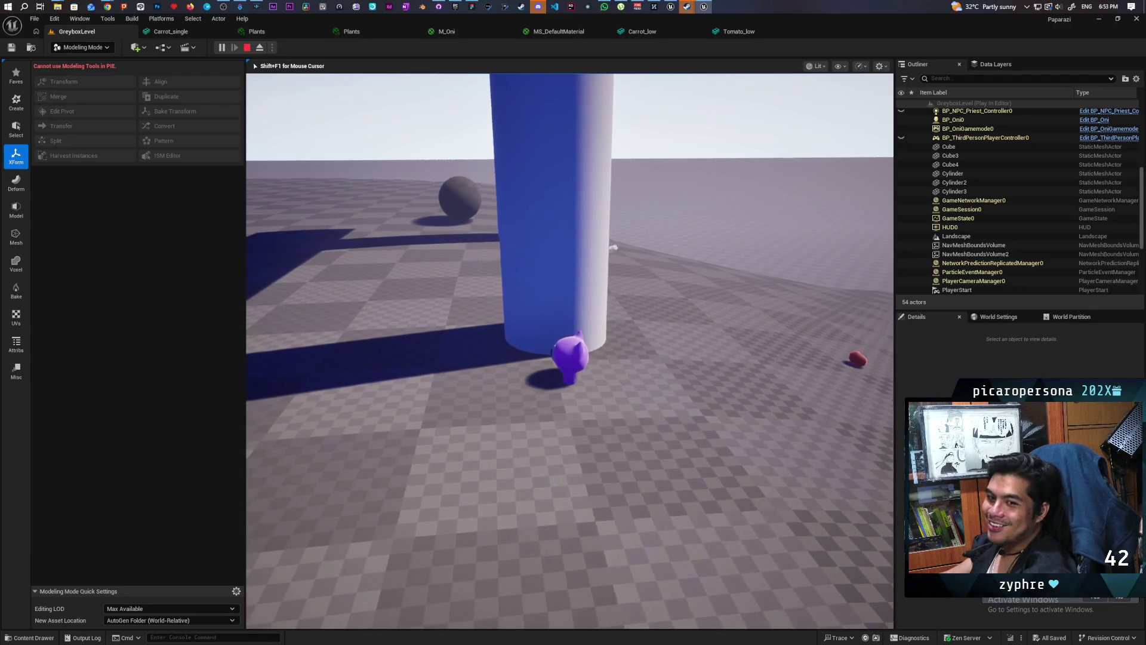
pyautogui.press('d')
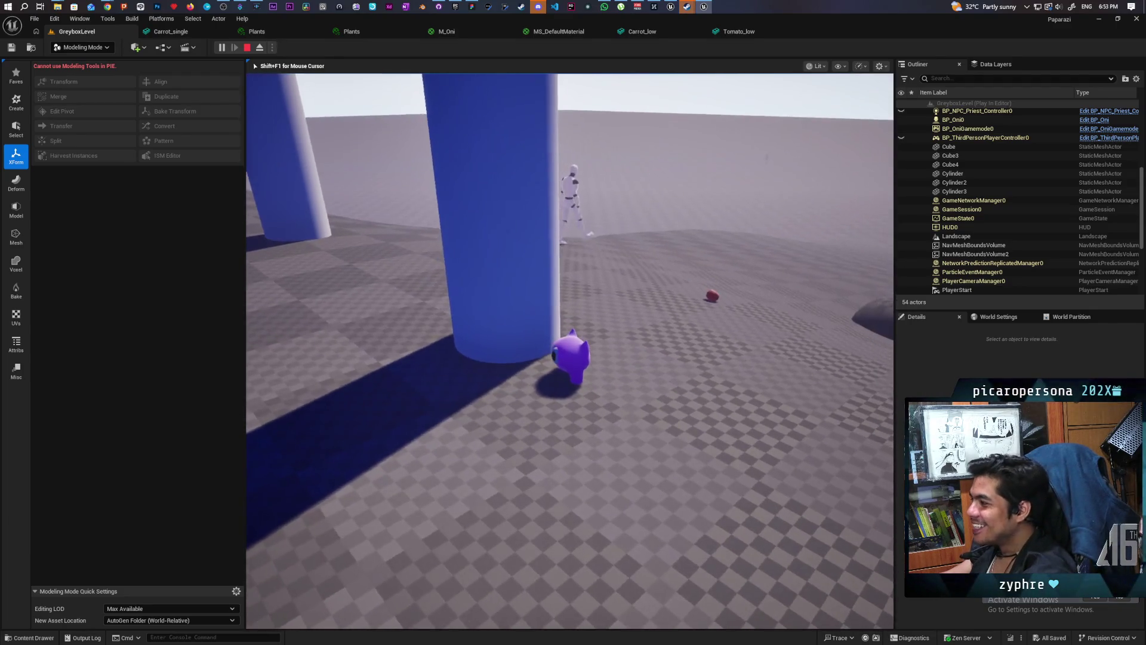
pyautogui.press('d')
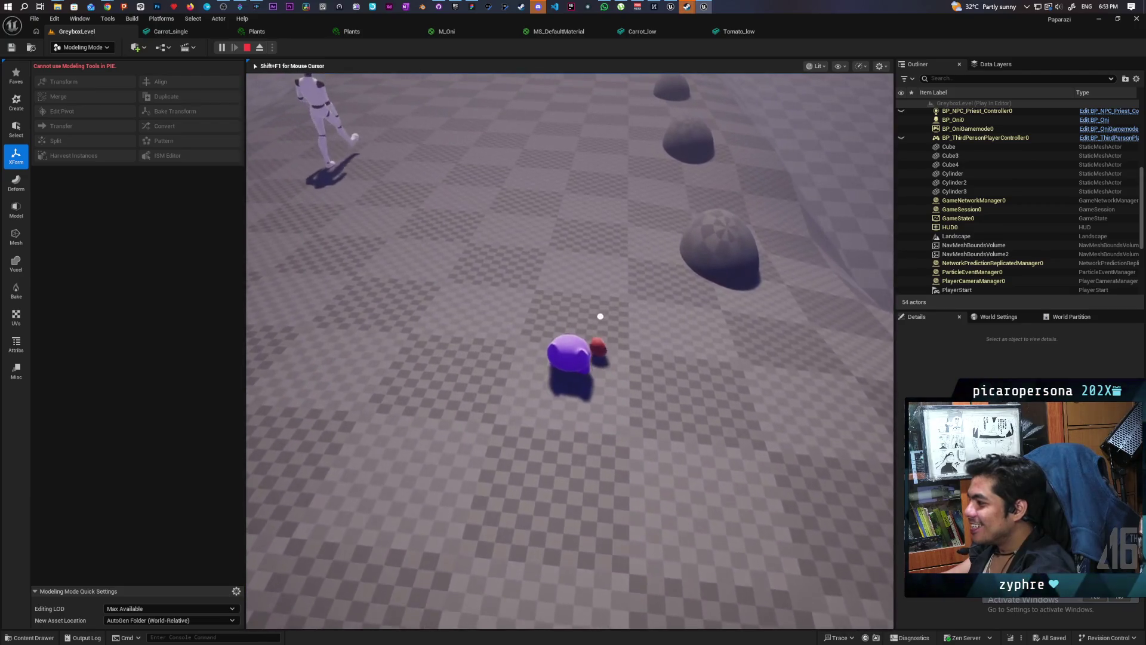
pyautogui.press('d')
# Walk and jump around the dropped tomato near the mounds, nudging it along.
pyautogui.press('w')
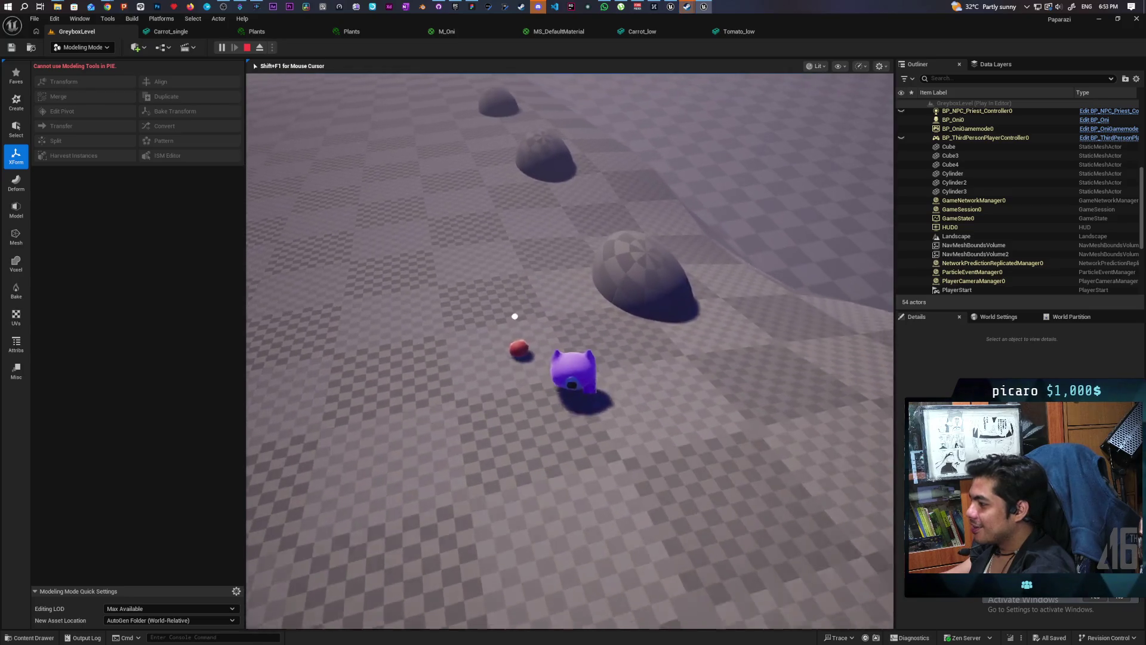
pyautogui.press('a')
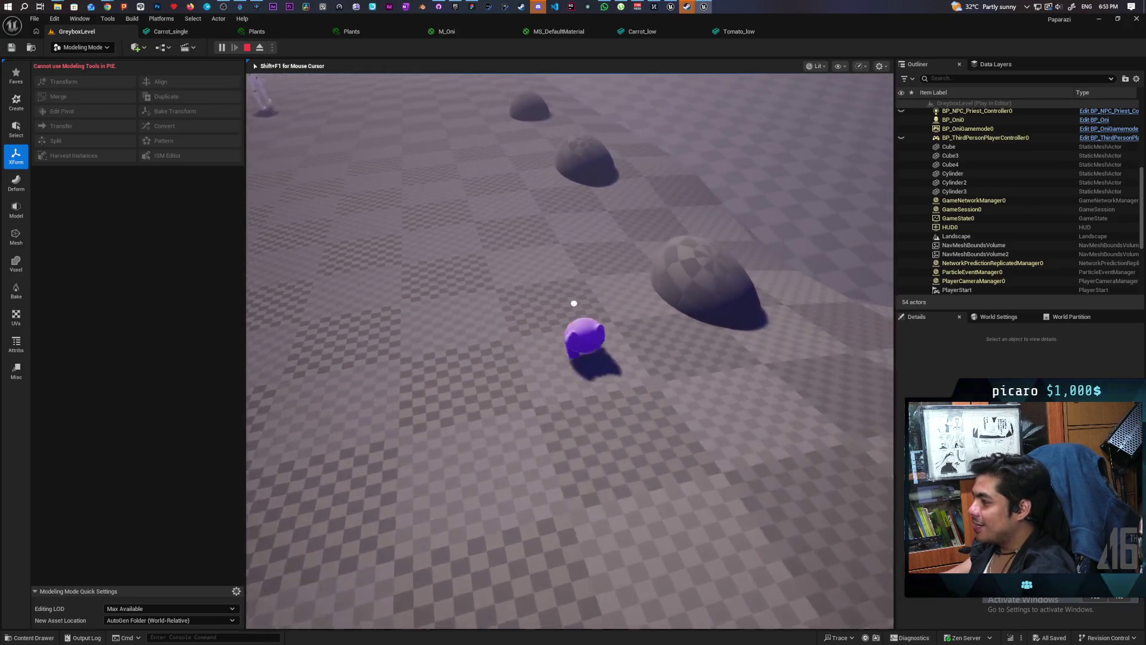
pyautogui.press('w')
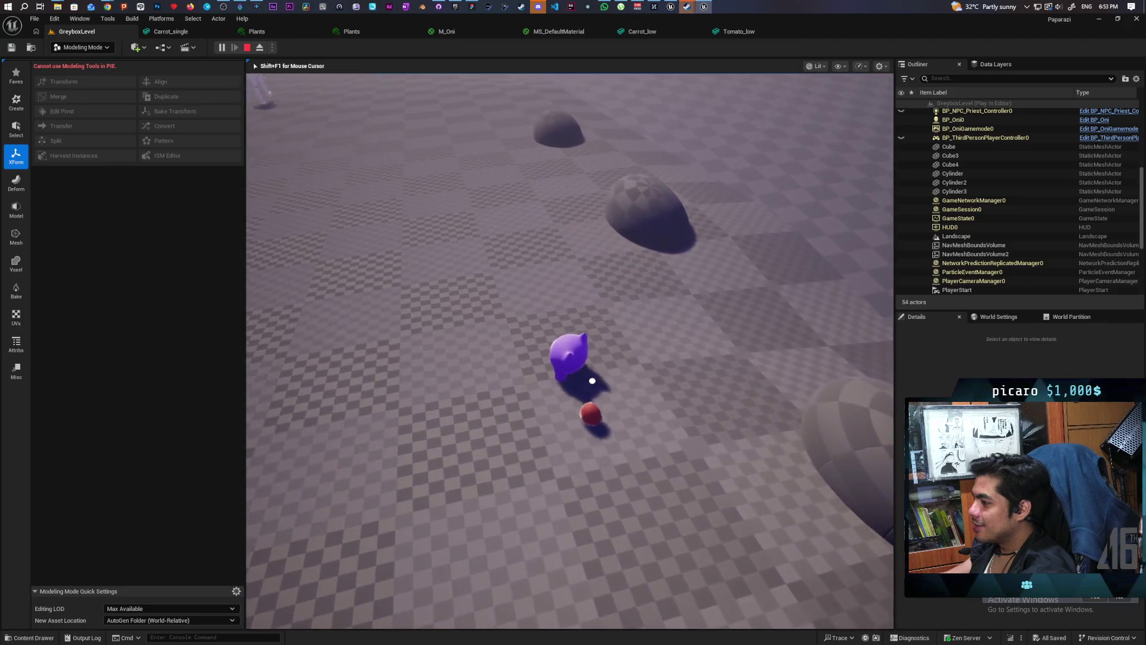
pyautogui.press('w')
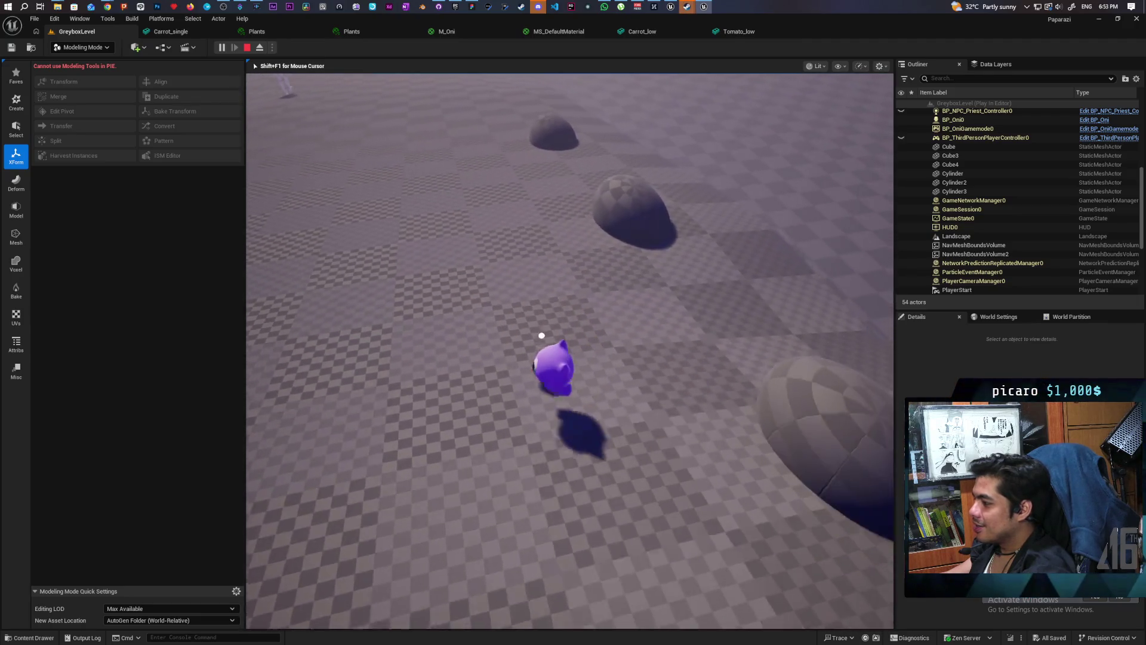
pyautogui.press('w')
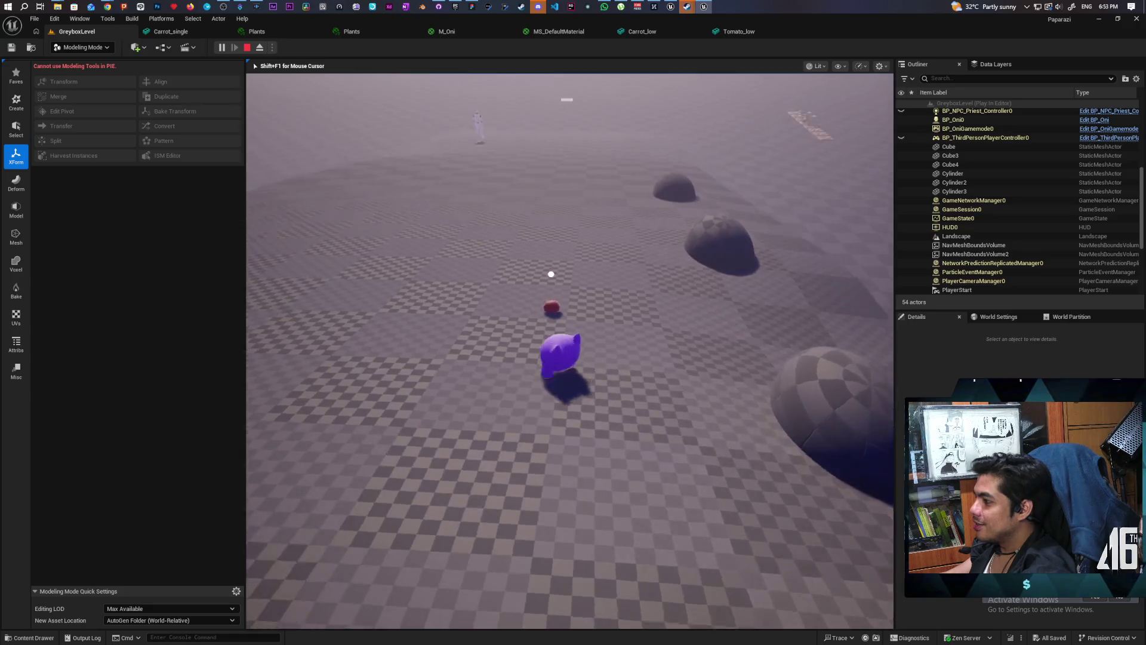
pyautogui.press('d')
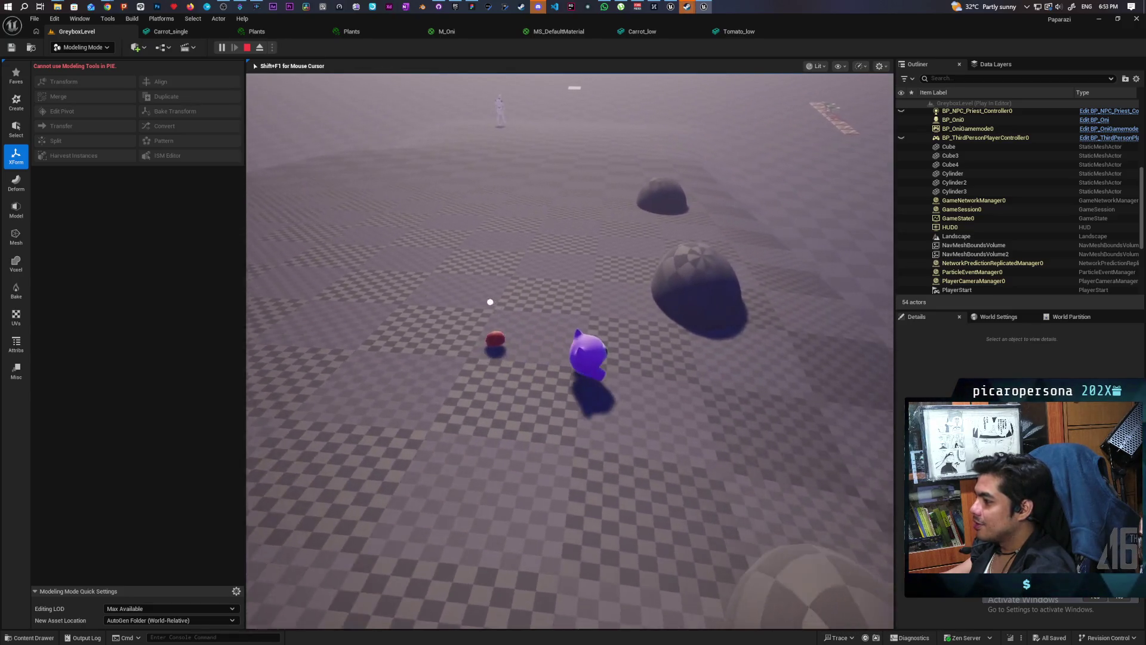
pyautogui.press('a')
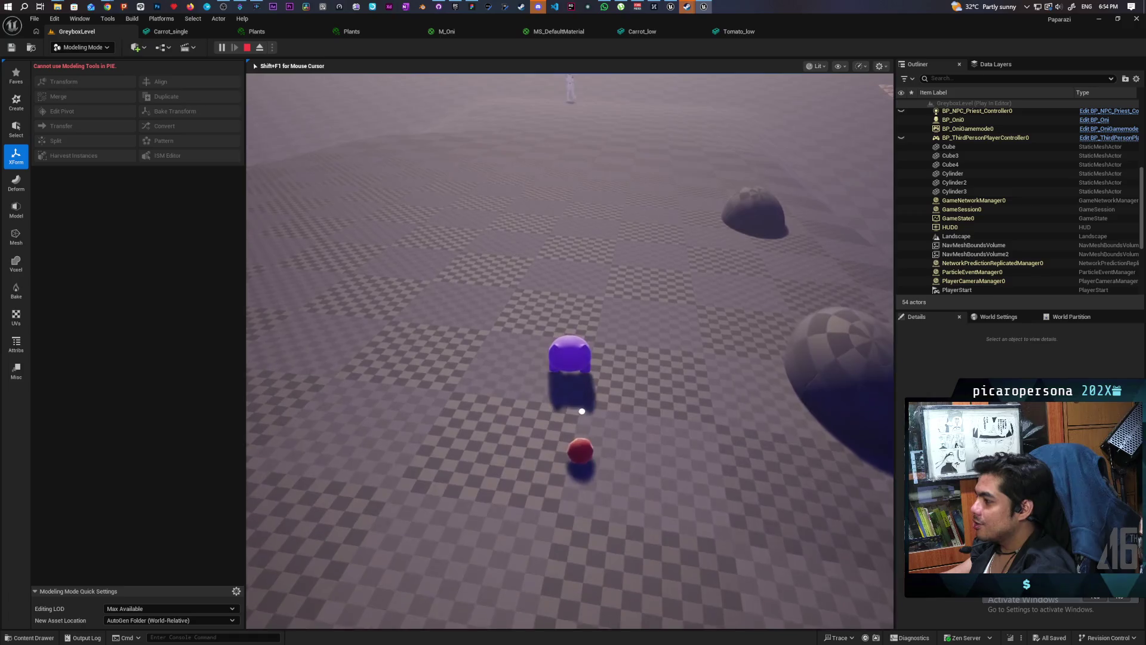
pyautogui.press('a')
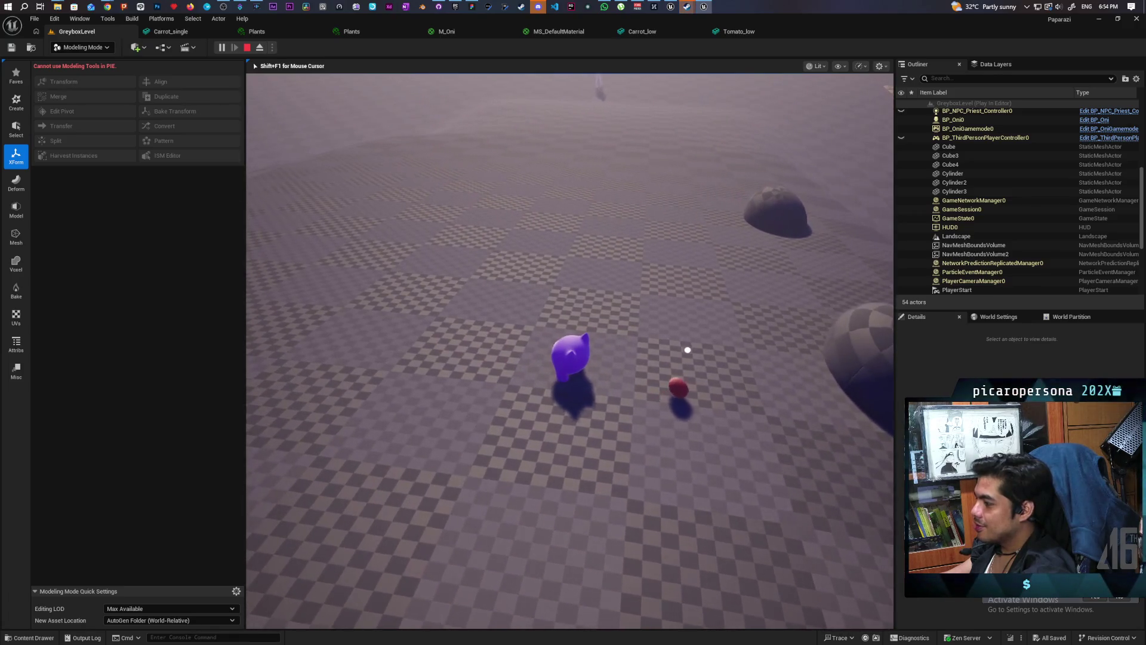
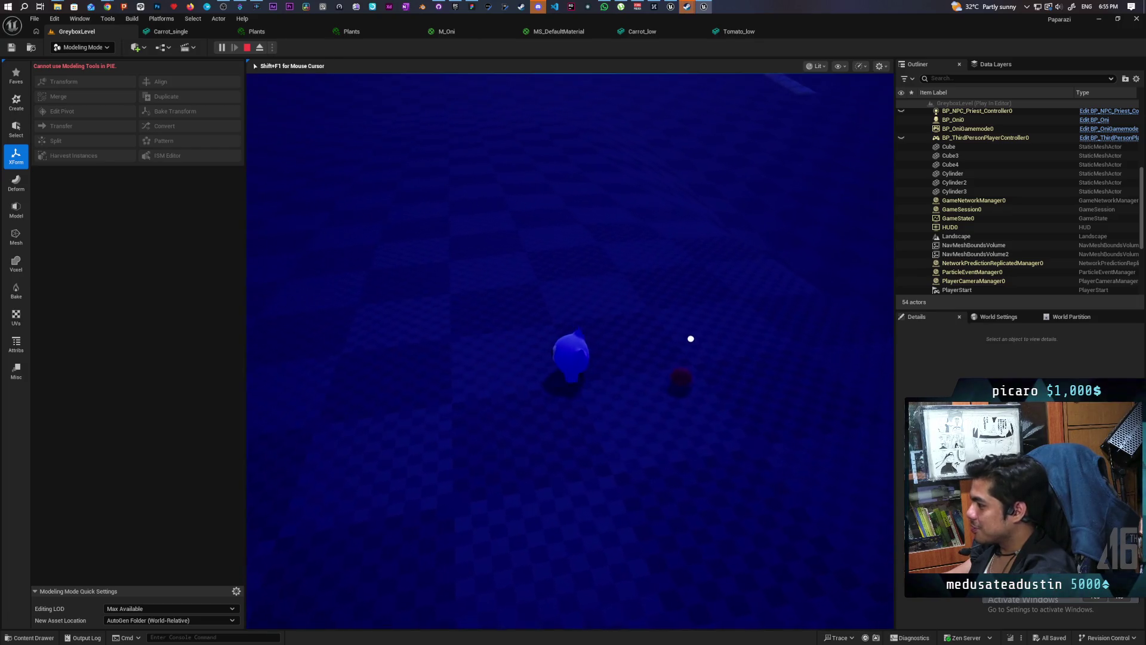
# End the Play In Editor session with Escape to get back to the GreyboxLevel editor.
pyautogui.press('Escape')
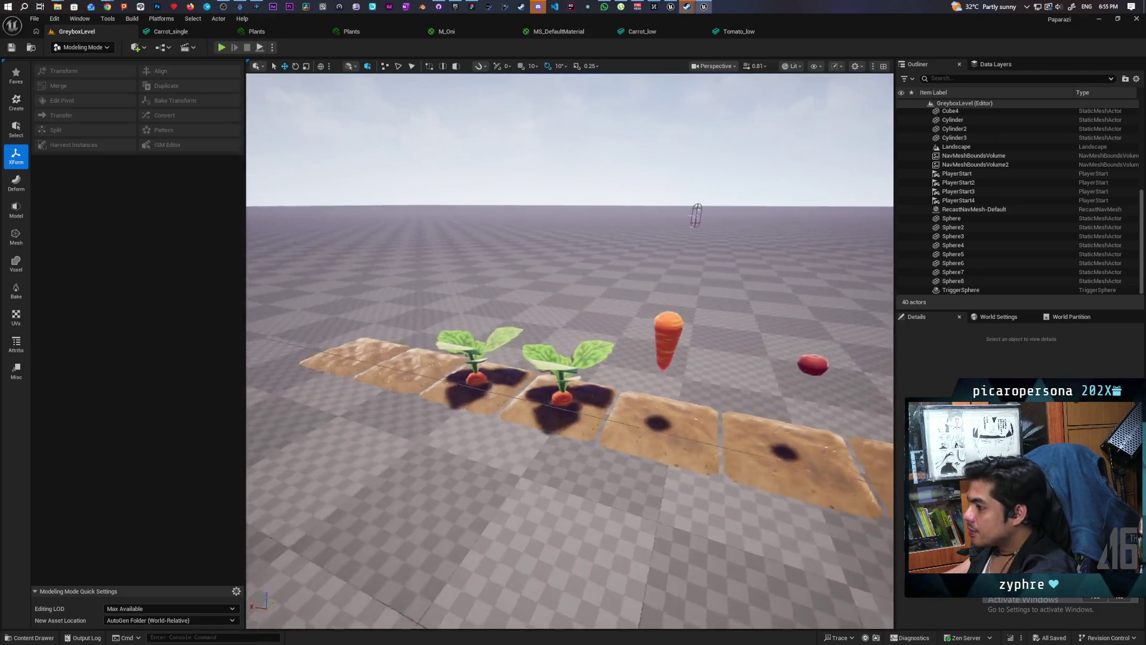
# Switch to Selection Mode and select the tomato pickup's Cube mesh component in the level.
pyautogui.click(70, 47)
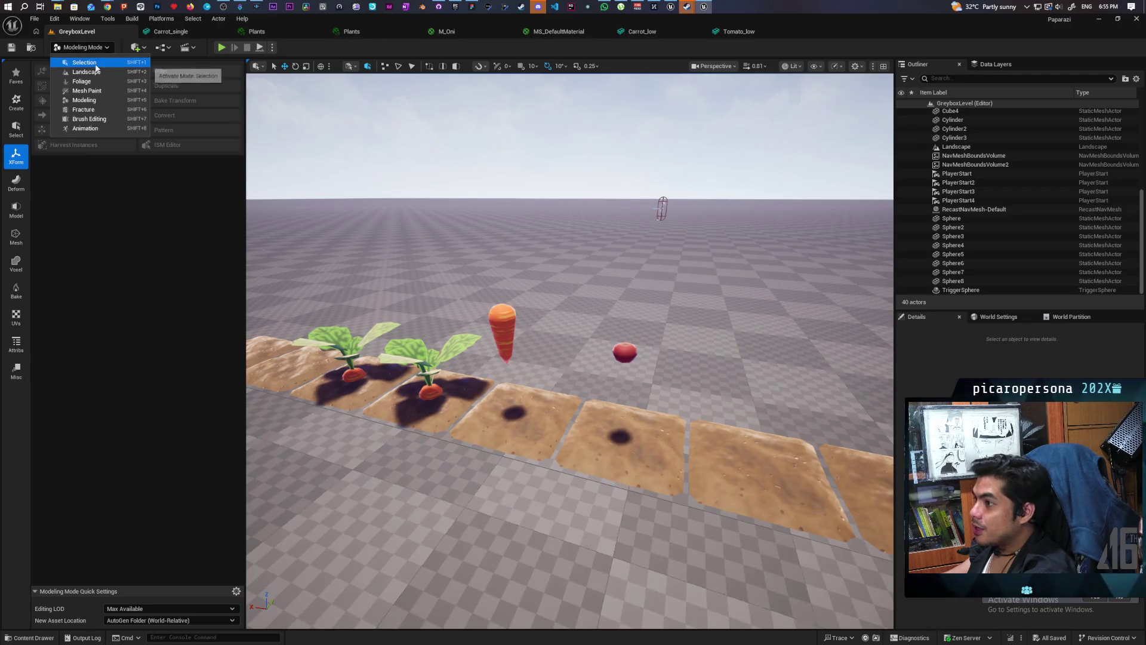
pyautogui.click(77, 63)
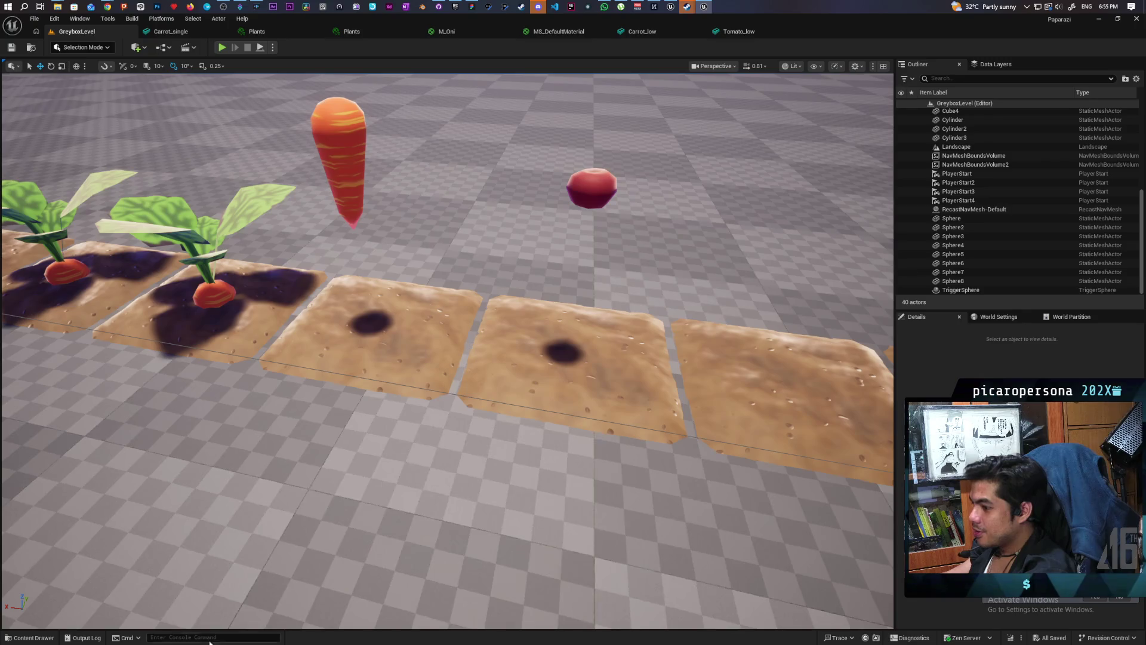
pyautogui.click(33, 637)
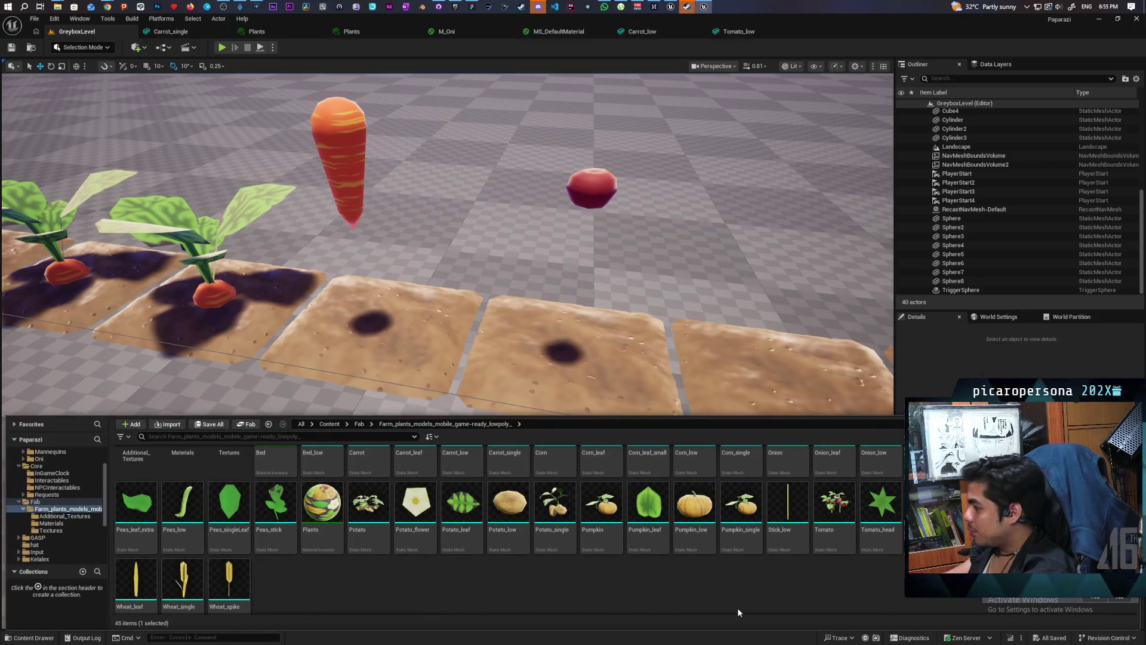
pyautogui.scroll(-1, 764, 594)
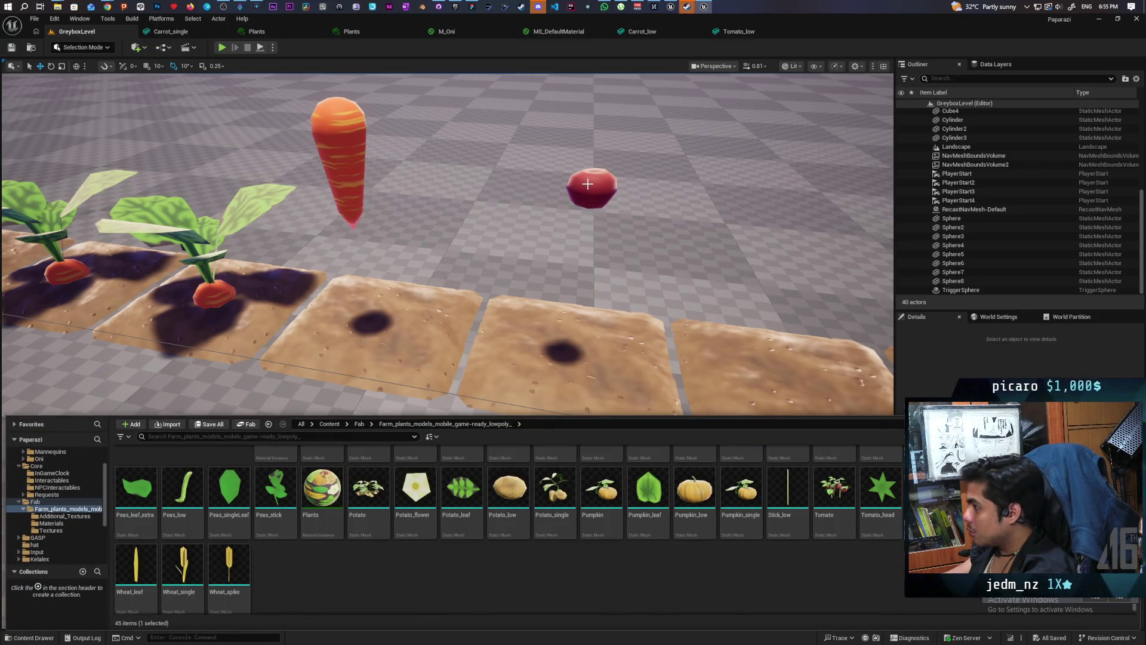
pyautogui.click(588, 184)
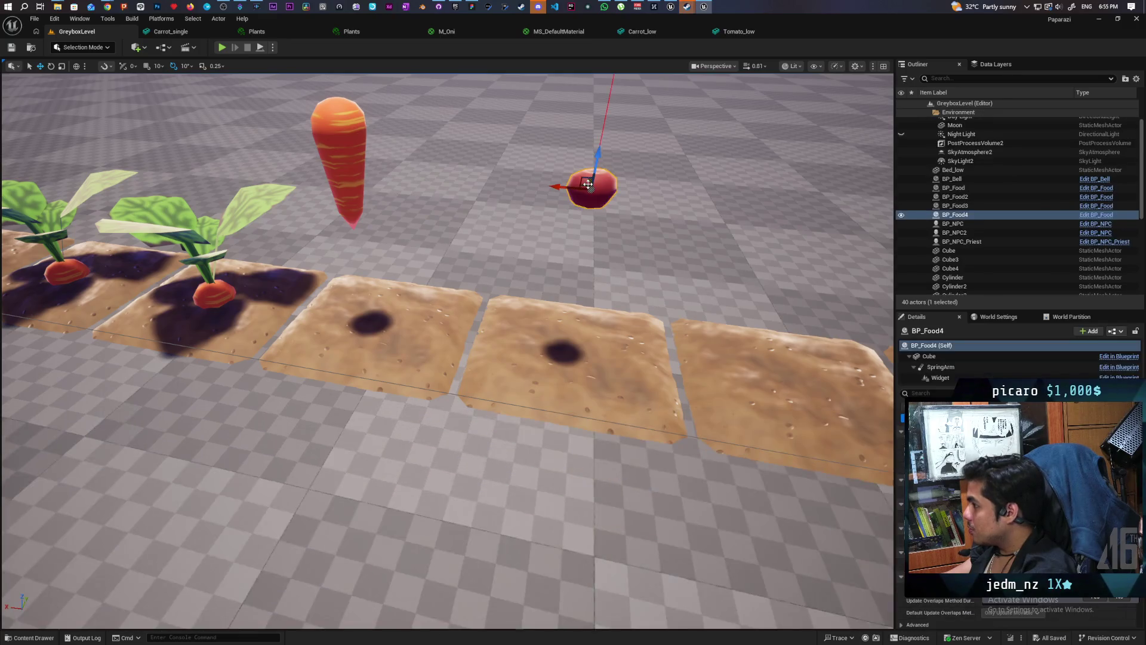
pyautogui.click(929, 356)
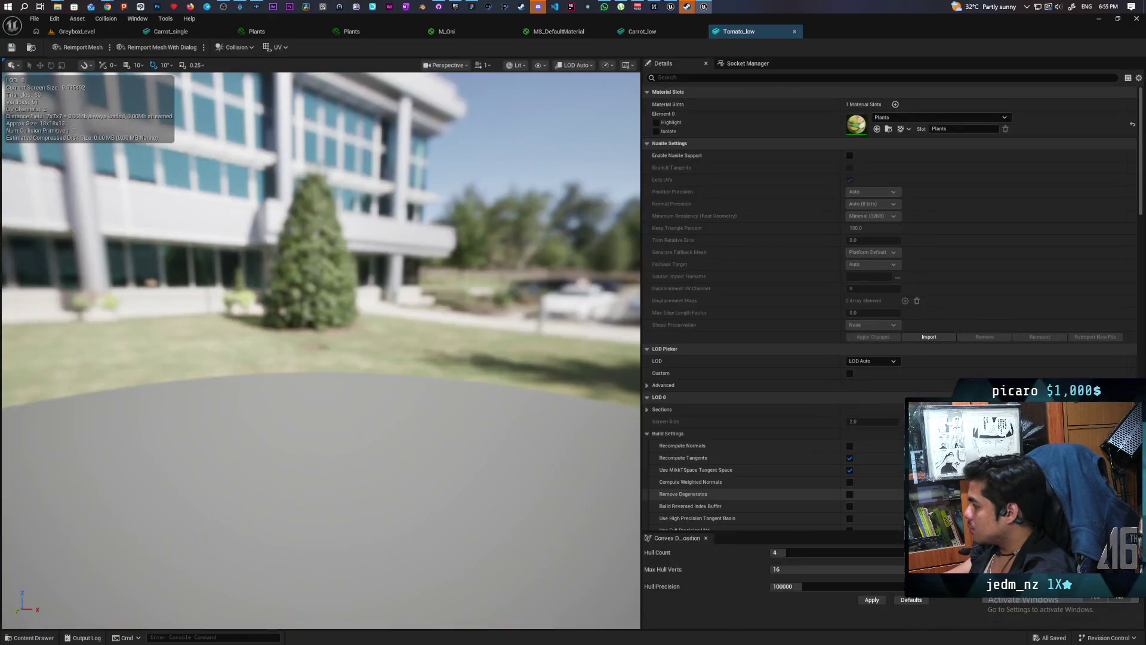
# In the Tomato_low mesh editor, add a simplified collision shape, then undo it.
pyautogui.click(739, 31)
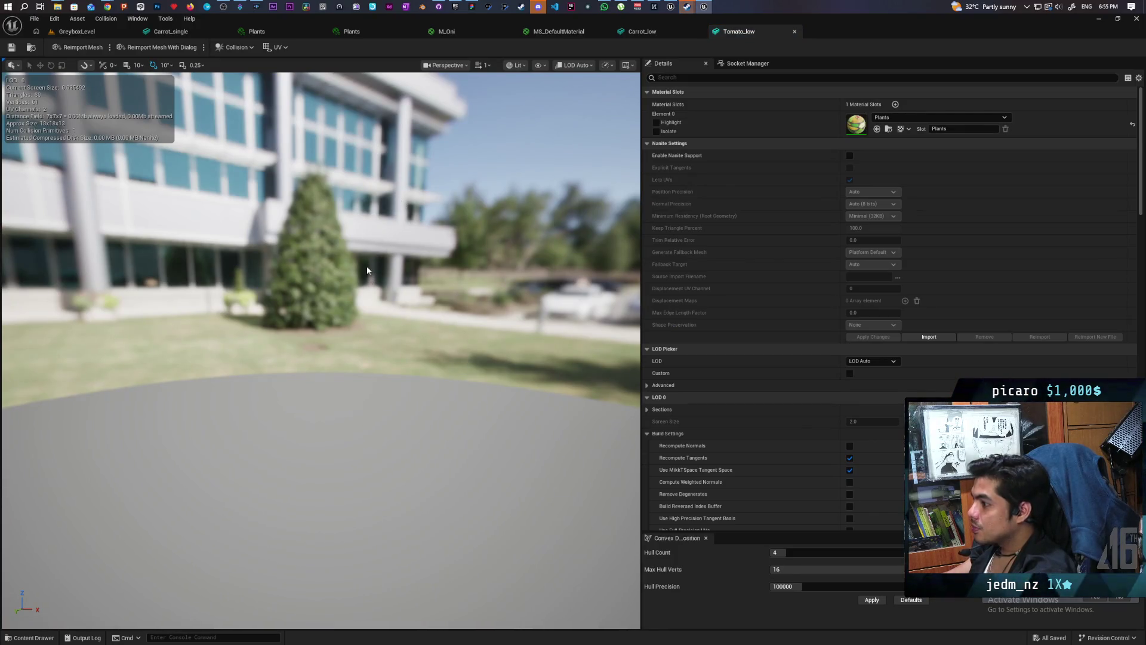
pyautogui.moveTo(355, 271)
pyautogui.mouseDown()
pyautogui.moveTo(340, 274)
pyautogui.moveTo(340, 322)
pyautogui.moveTo(340, 262)
pyautogui.mouseUp()
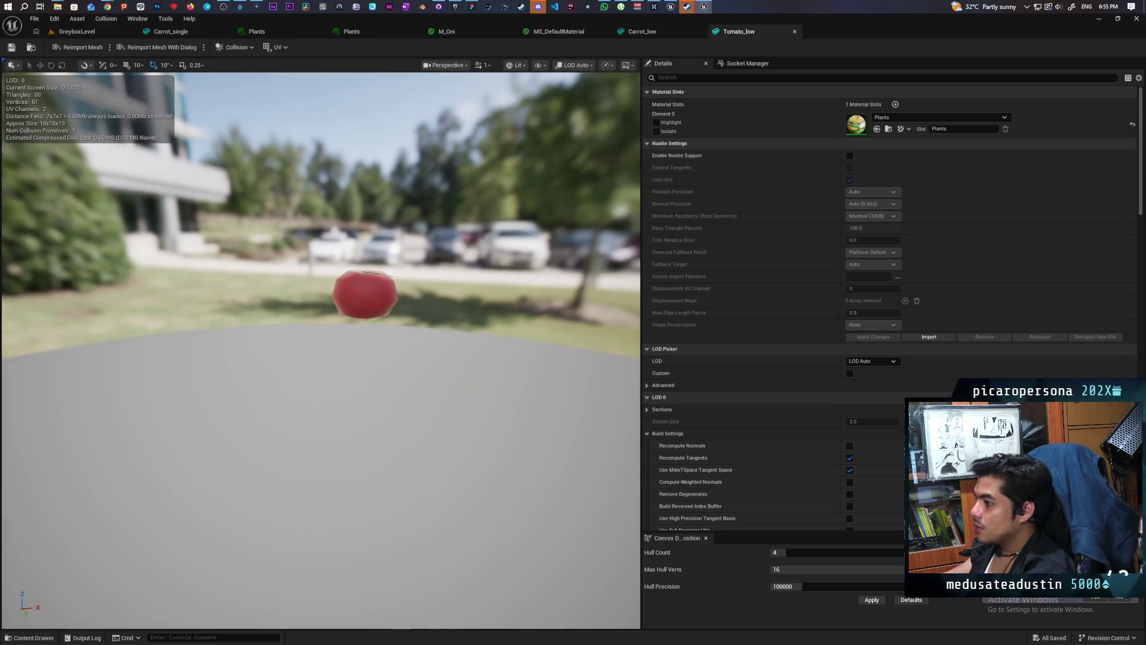
pyautogui.click(249, 48)
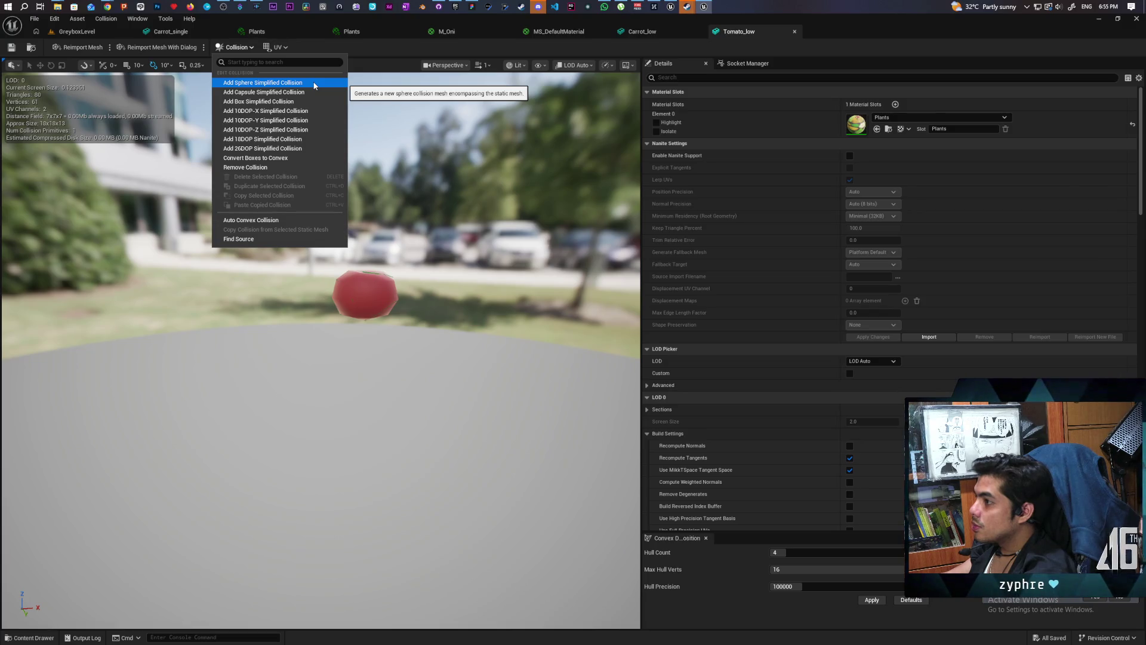
pyautogui.click(312, 83)
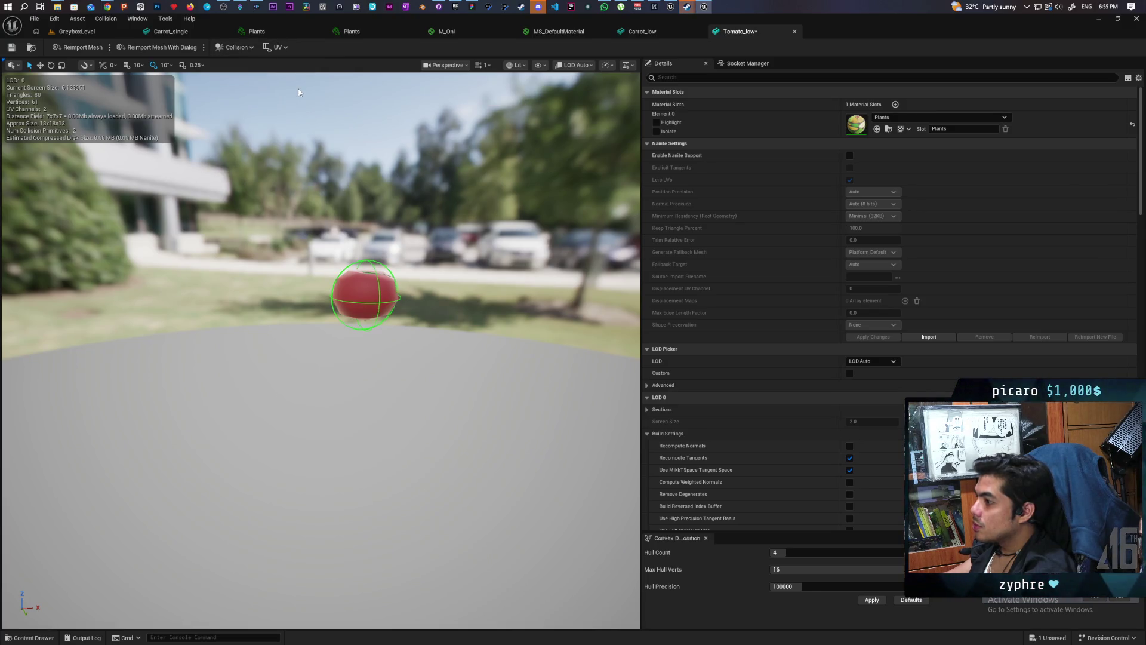
pyautogui.scroll(-3, 396, 252)
pyautogui.scroll(3, 396, 252)
pyautogui.scroll(-2, 396, 252)
pyautogui.scroll(-2, 395, 255)
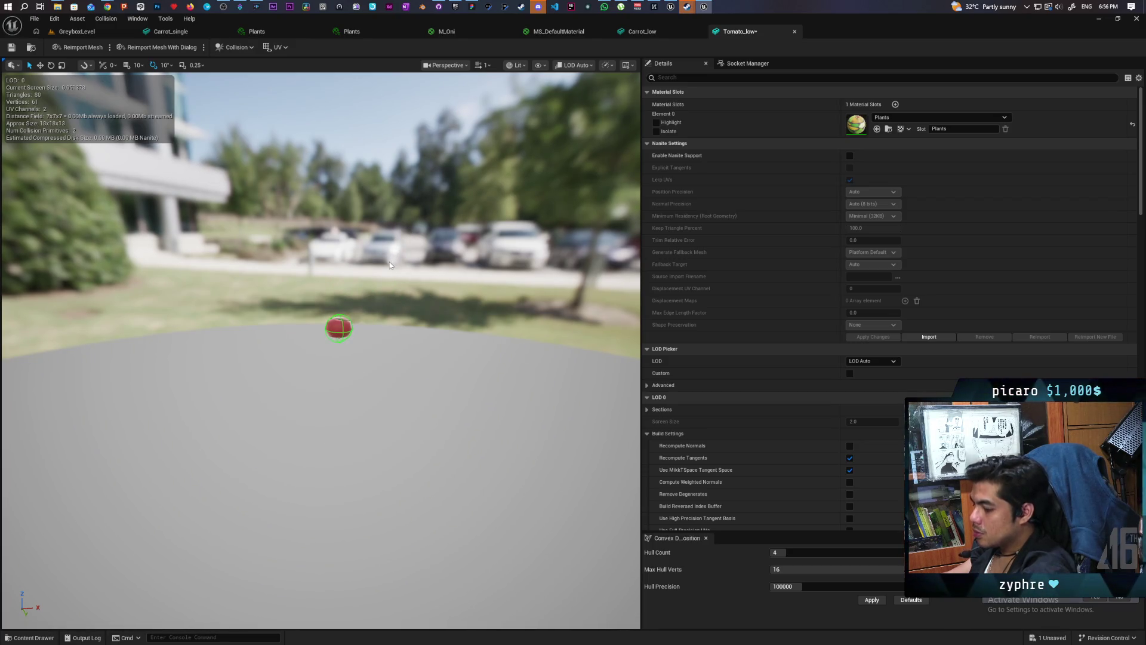
pyautogui.hotkey('ctrl', 'z')
# Add a sphere simplified collision around the tomato and go back to GreyboxLevel.
pyautogui.click(236, 47)
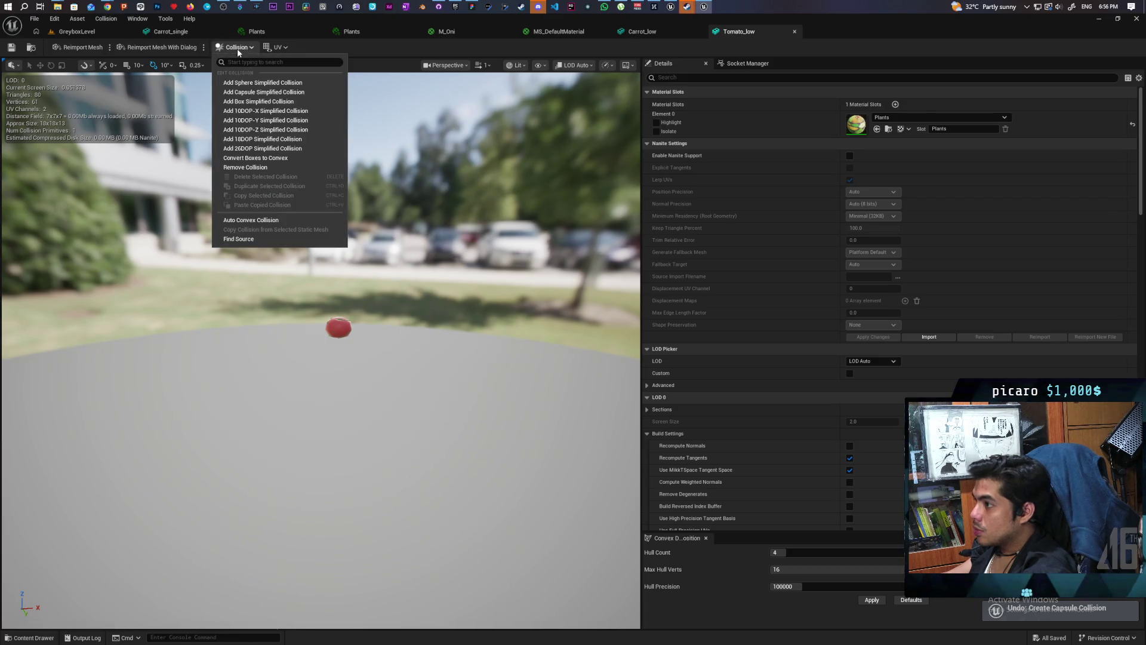
pyautogui.click(269, 84)
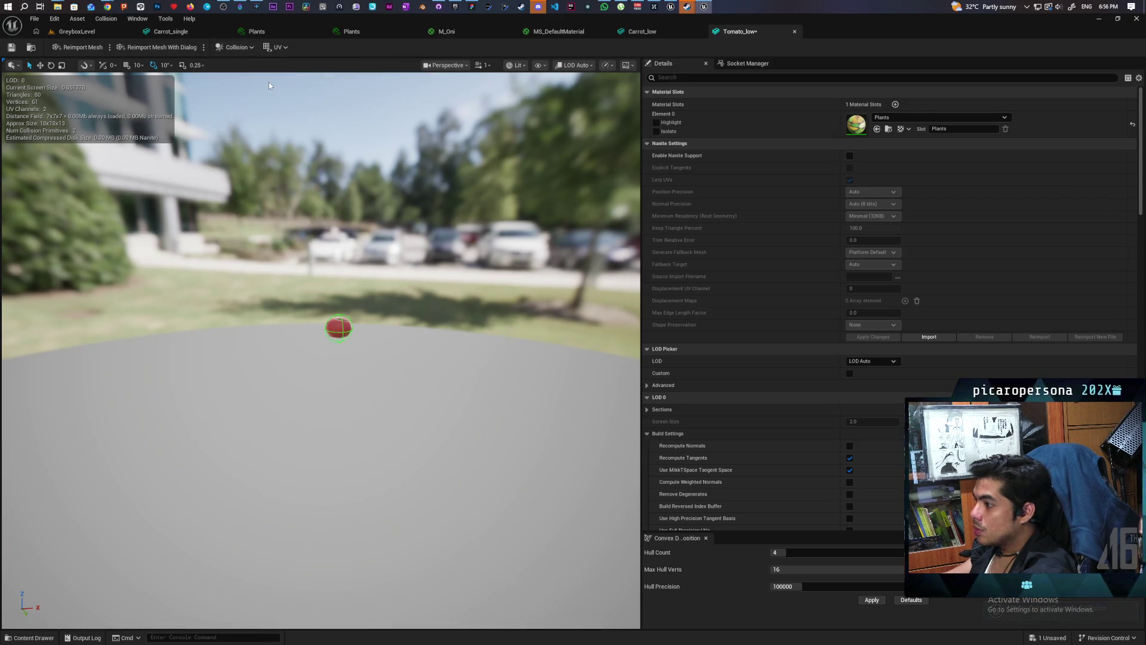
pyautogui.scroll(2, 336, 271)
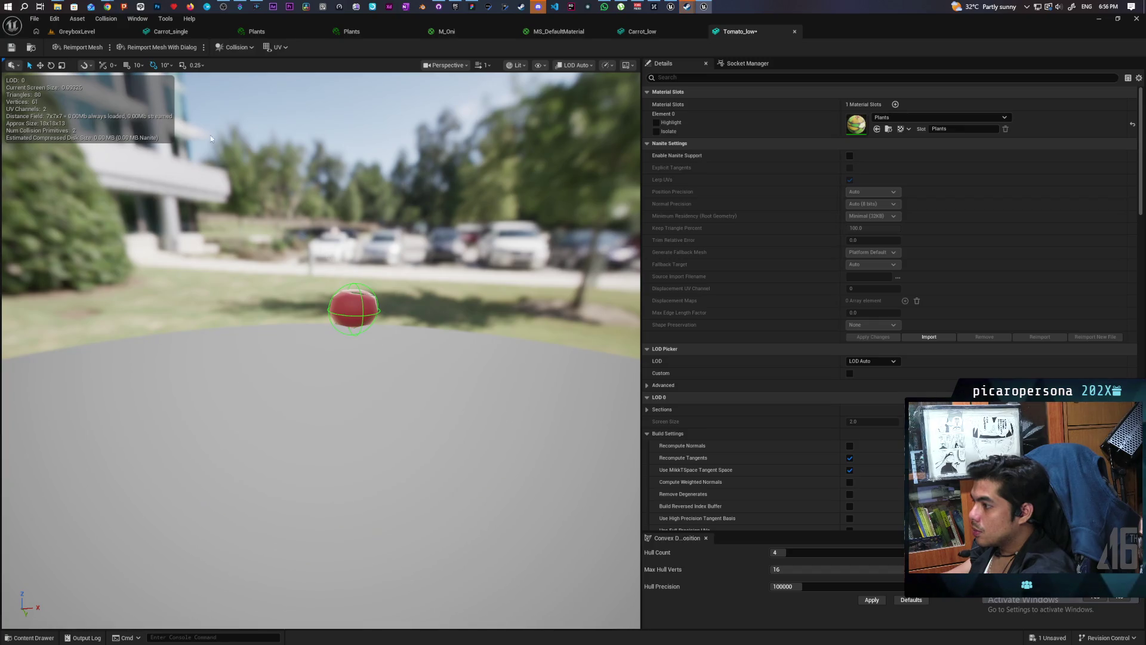
pyautogui.click(78, 34)
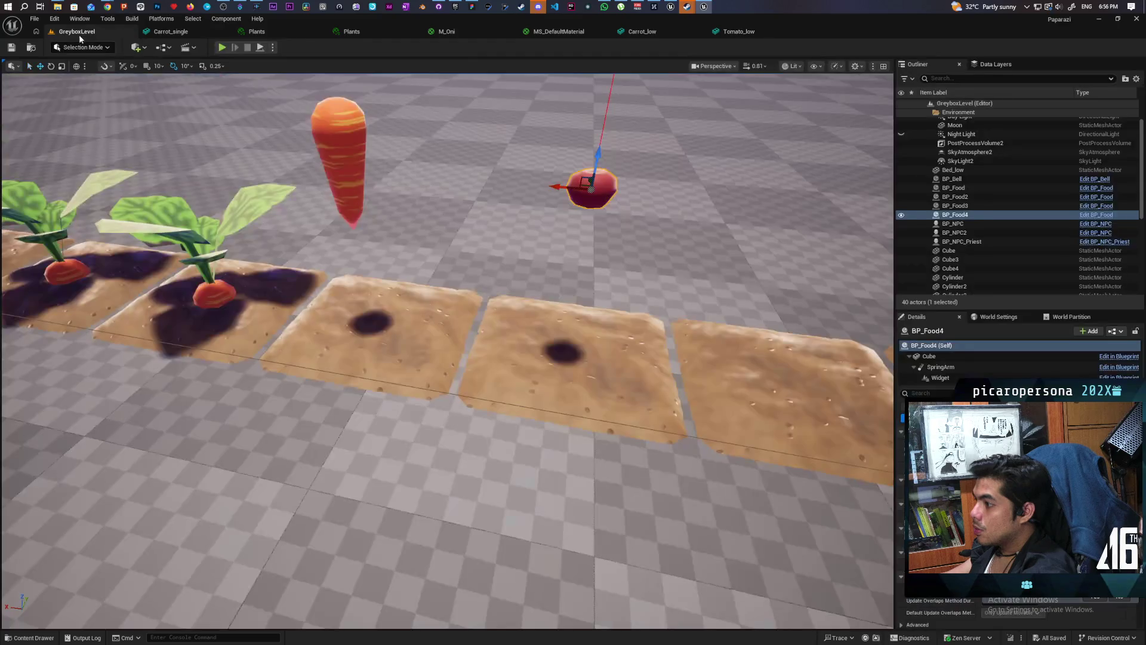
# Start a Play-in-Editor test, walk the character forward past the gate and jump twice.
pyautogui.click(221, 47)
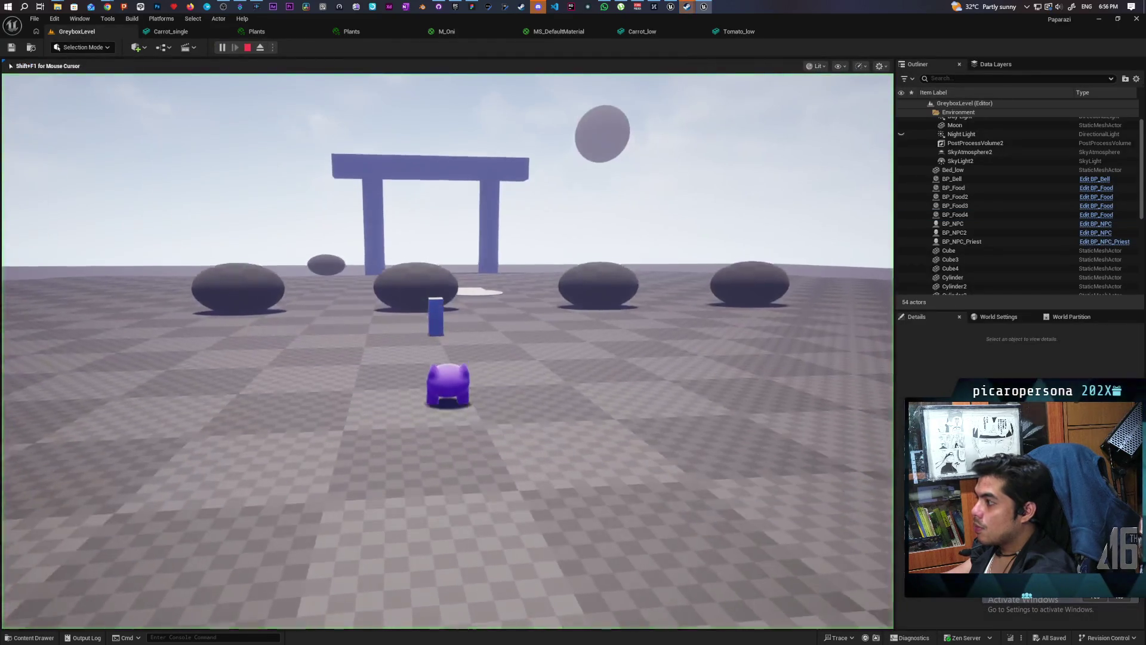
pyautogui.press('w')
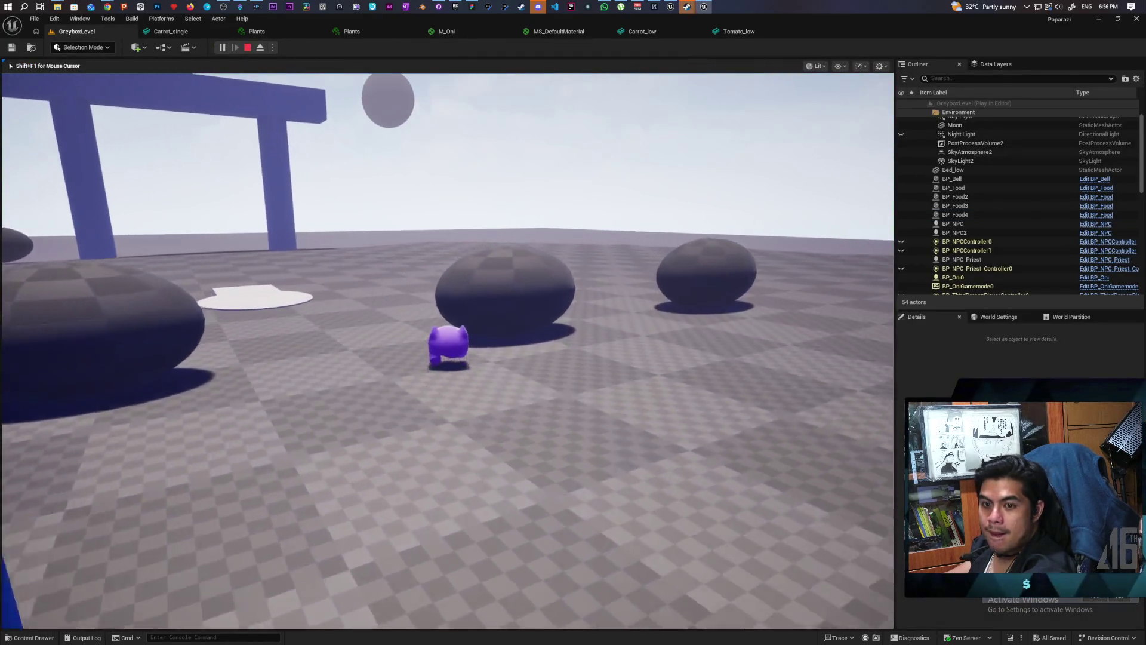
pyautogui.press('w')
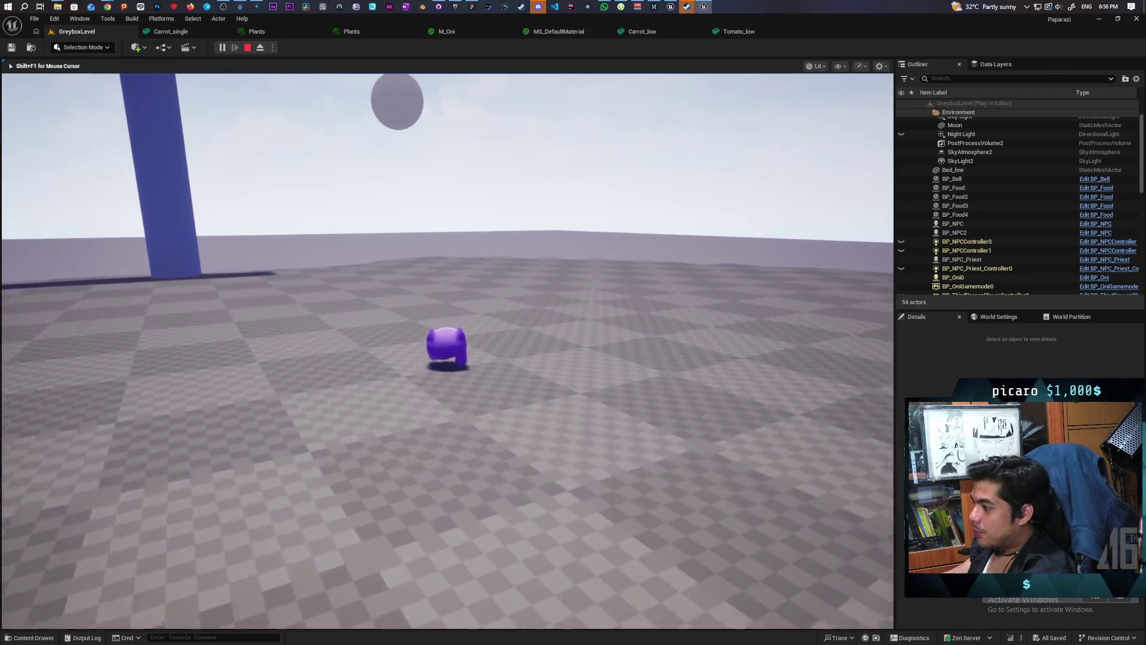
pyautogui.press('w')
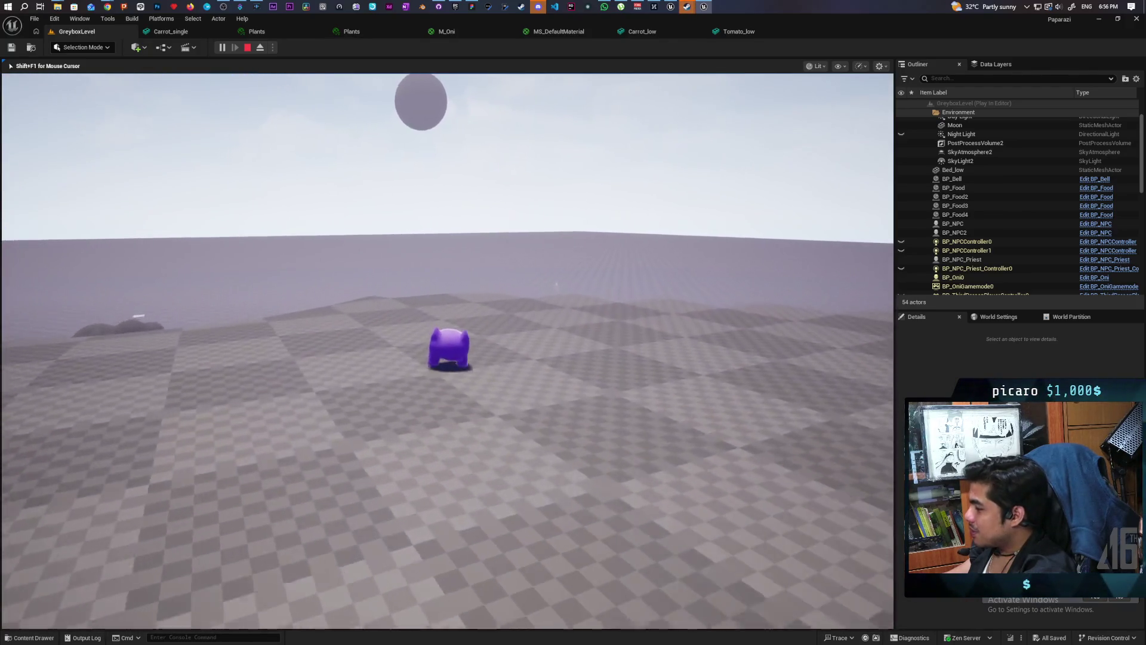
pyautogui.press('w')
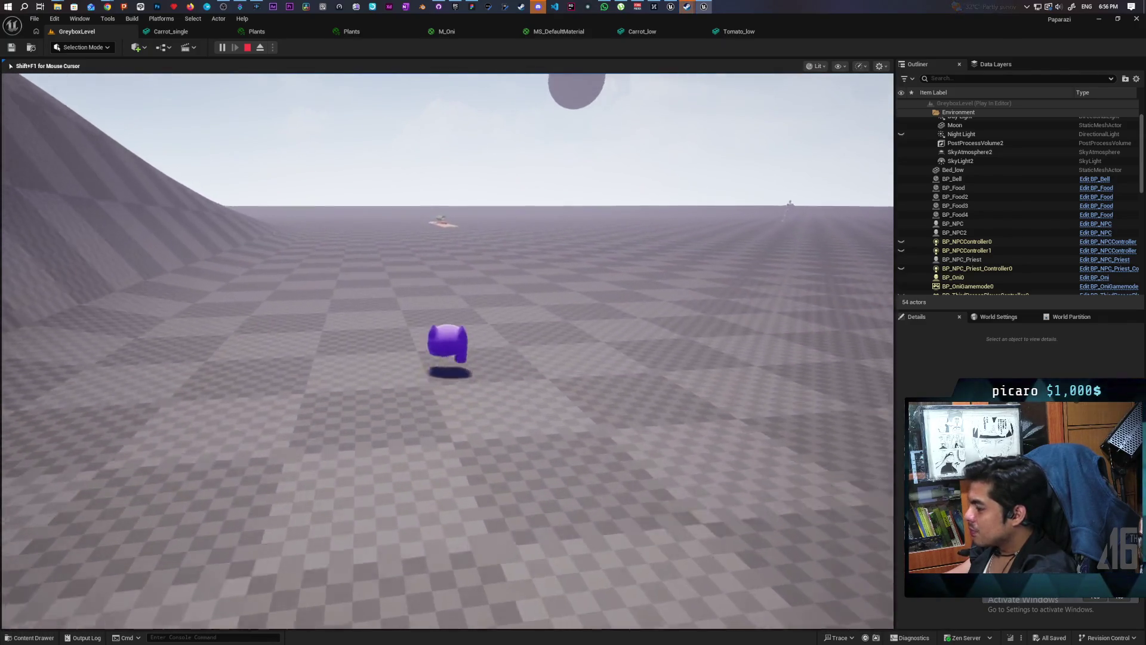
pyautogui.press('space')
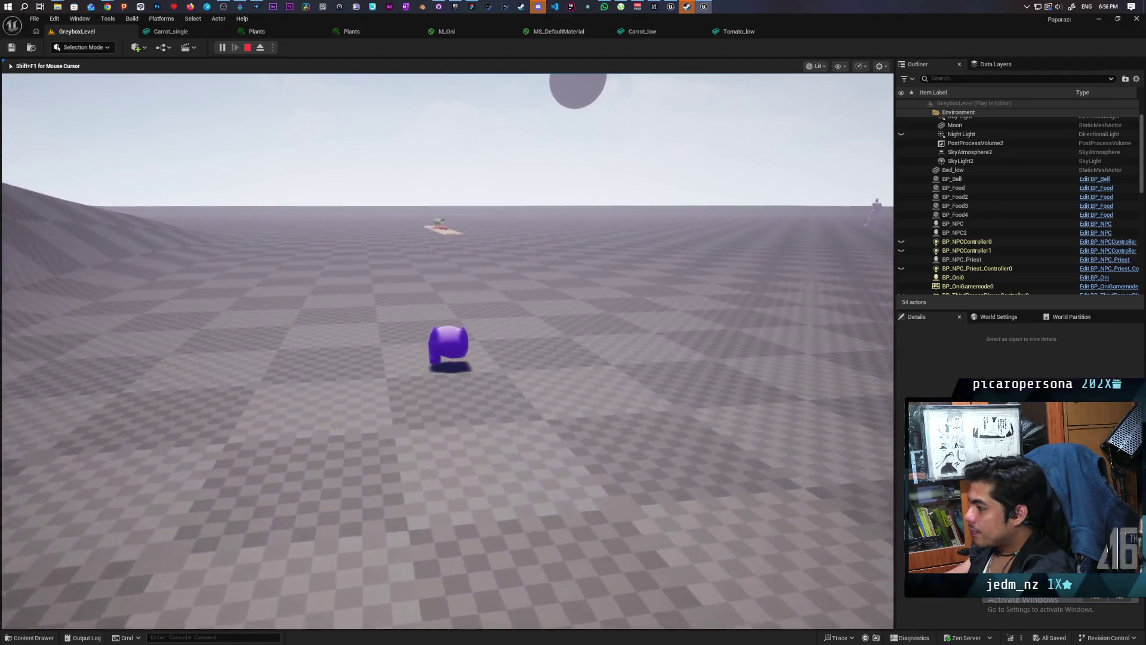
pyautogui.press('space')
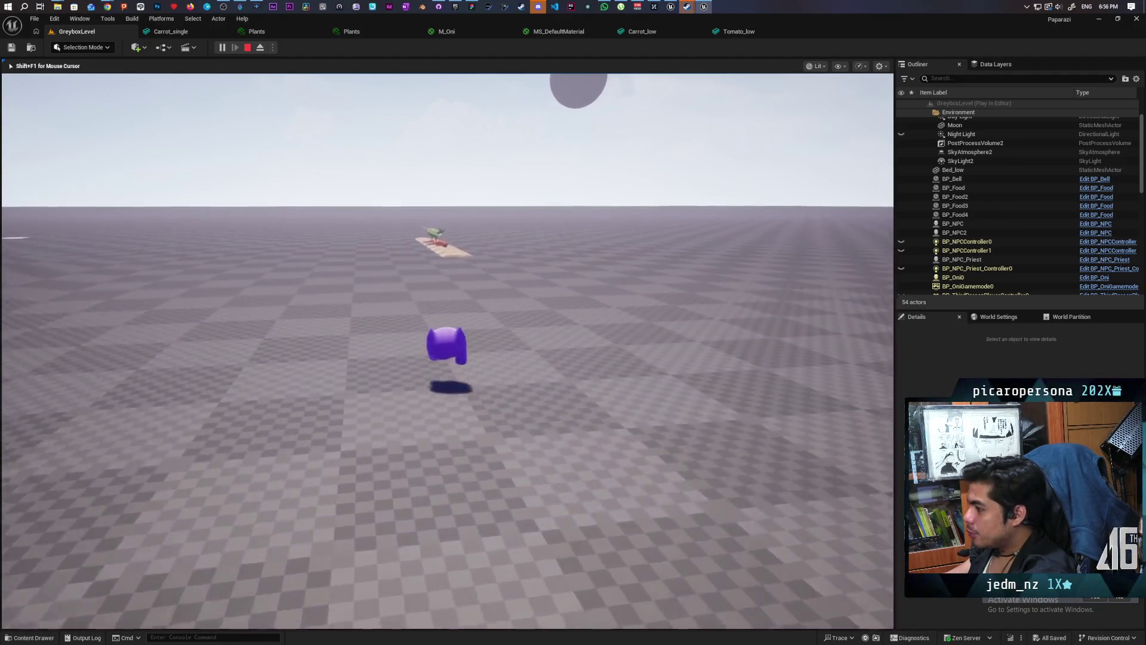
# Walk along the crop row past the tomato, up the slope and onto a mound.
pyautogui.press('w')
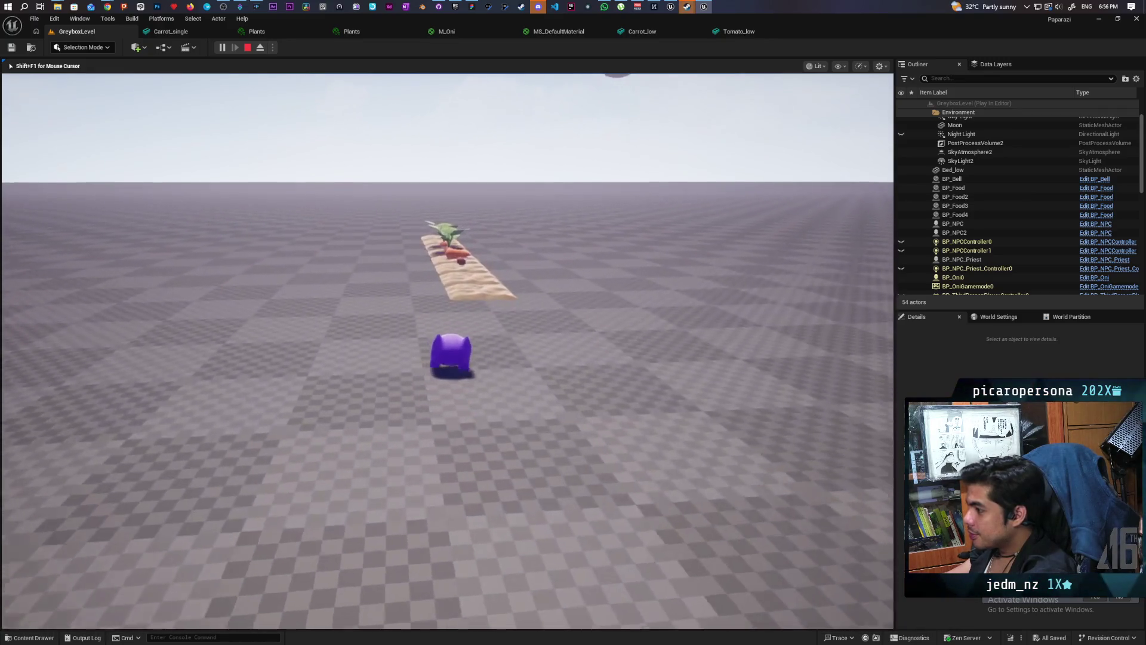
pyautogui.press('w')
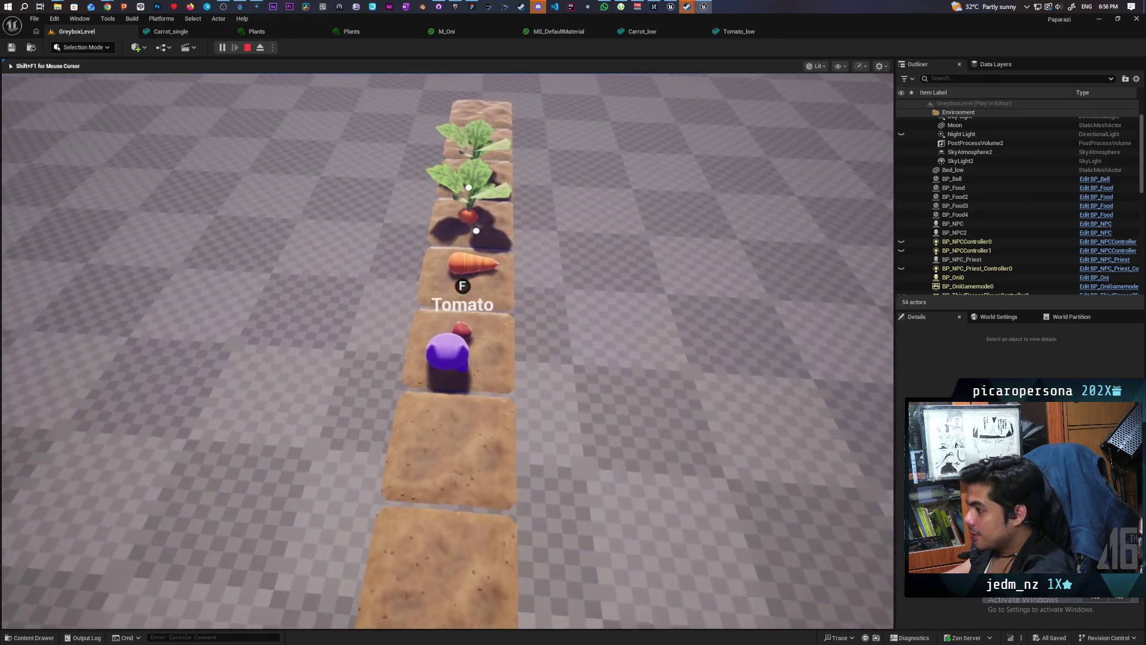
pyautogui.press('w')
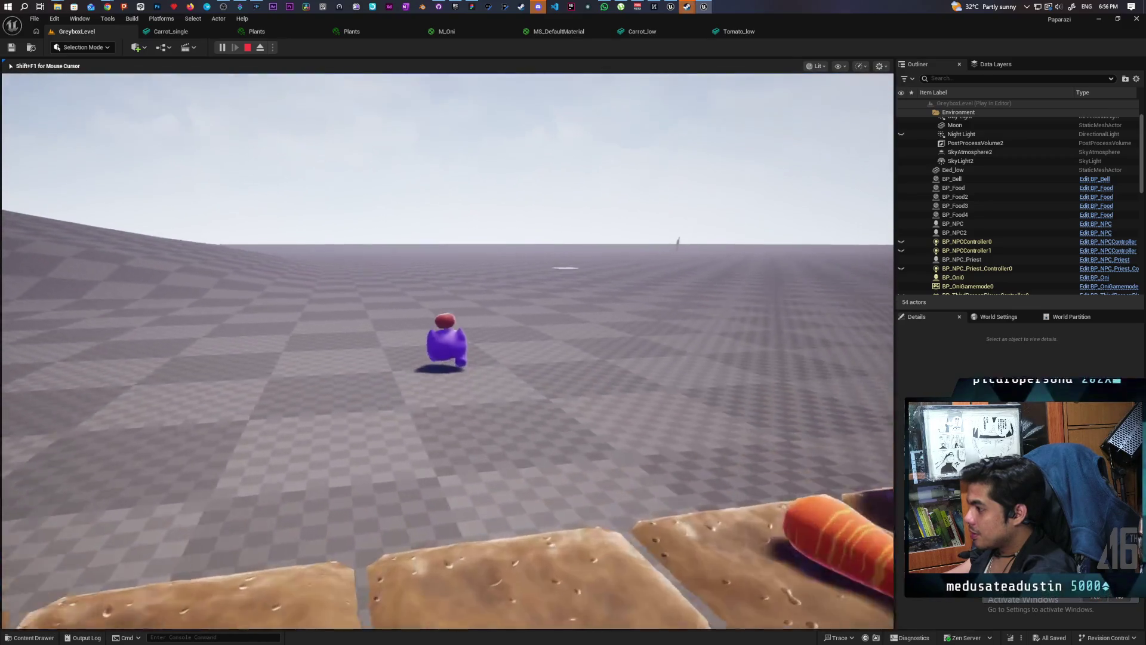
pyautogui.press('w')
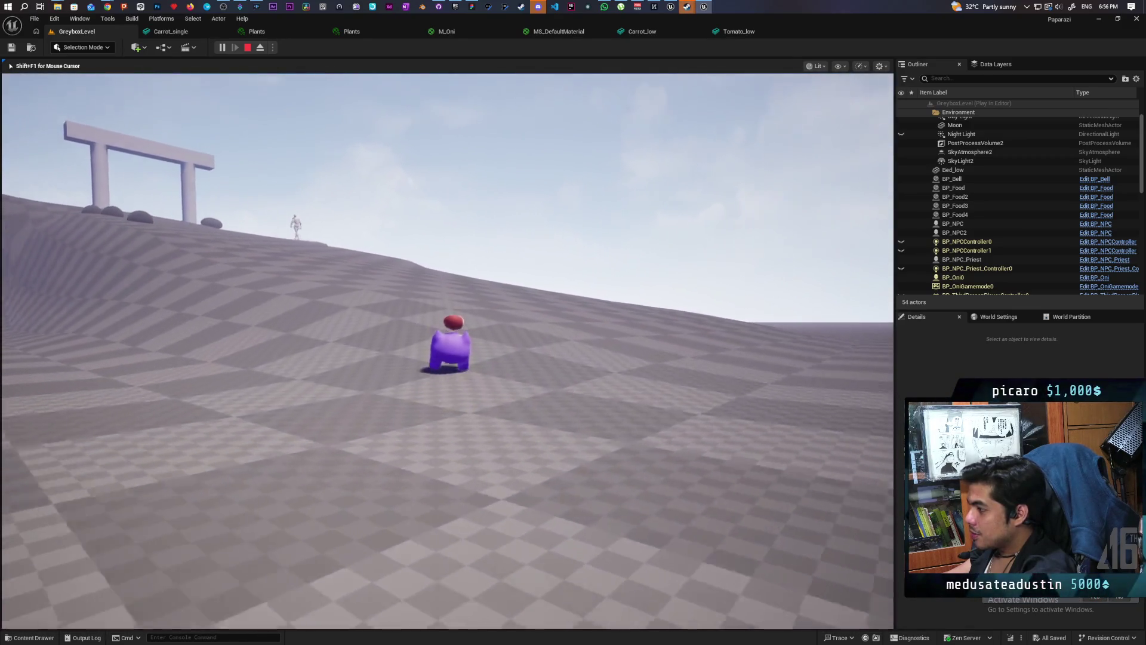
pyautogui.press('w')
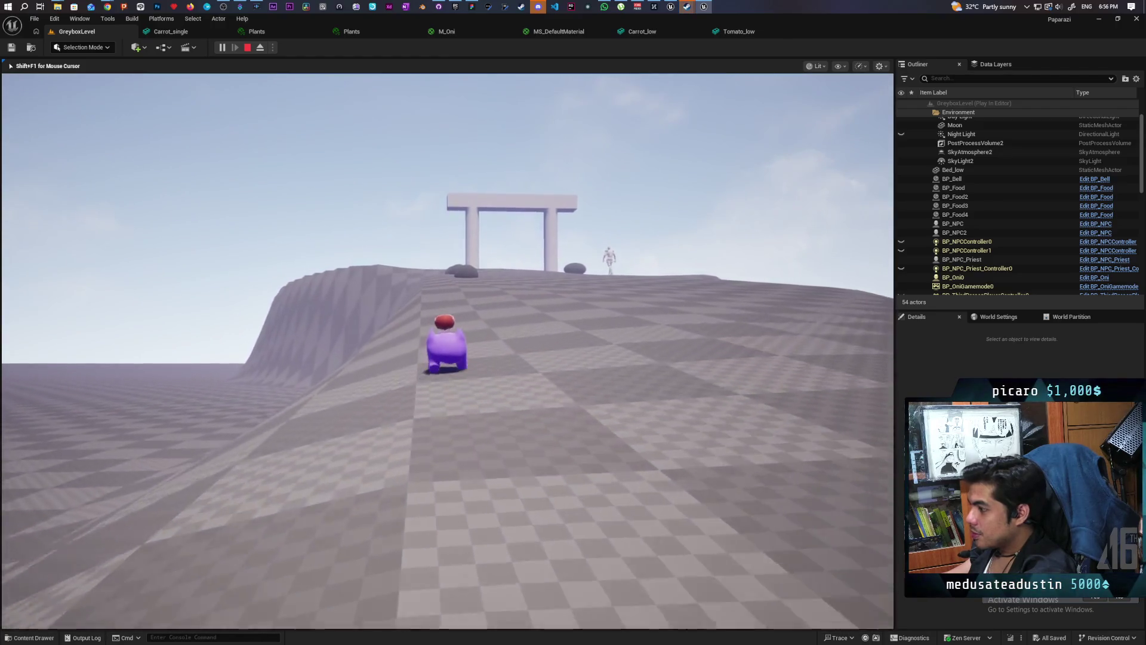
pyautogui.press('w')
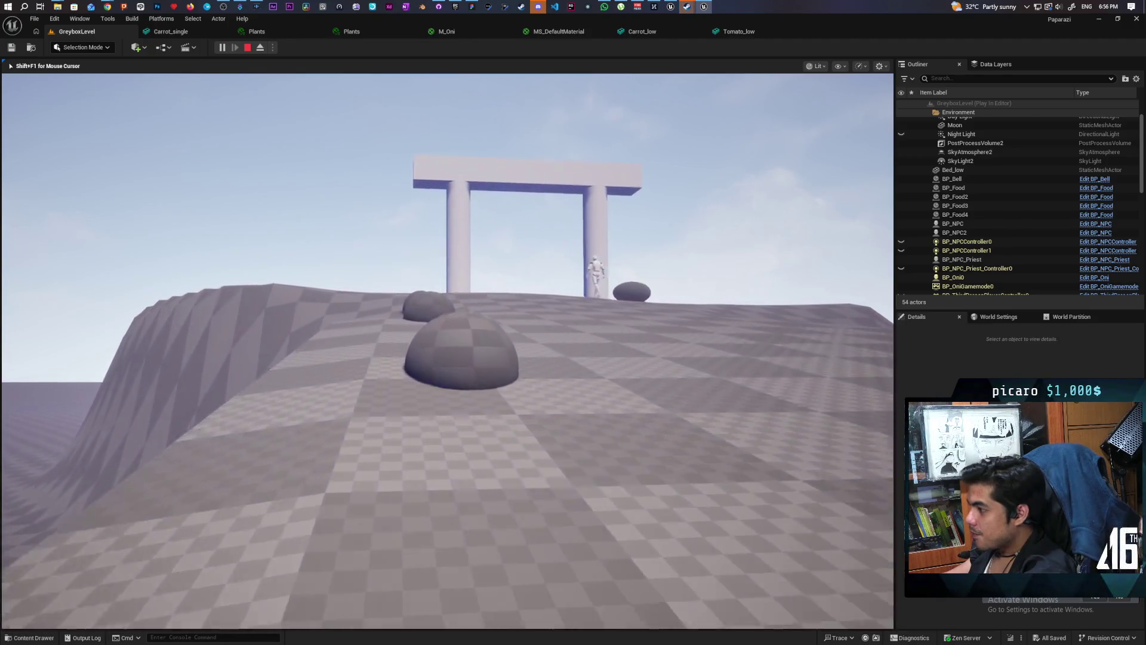
pyautogui.press('w')
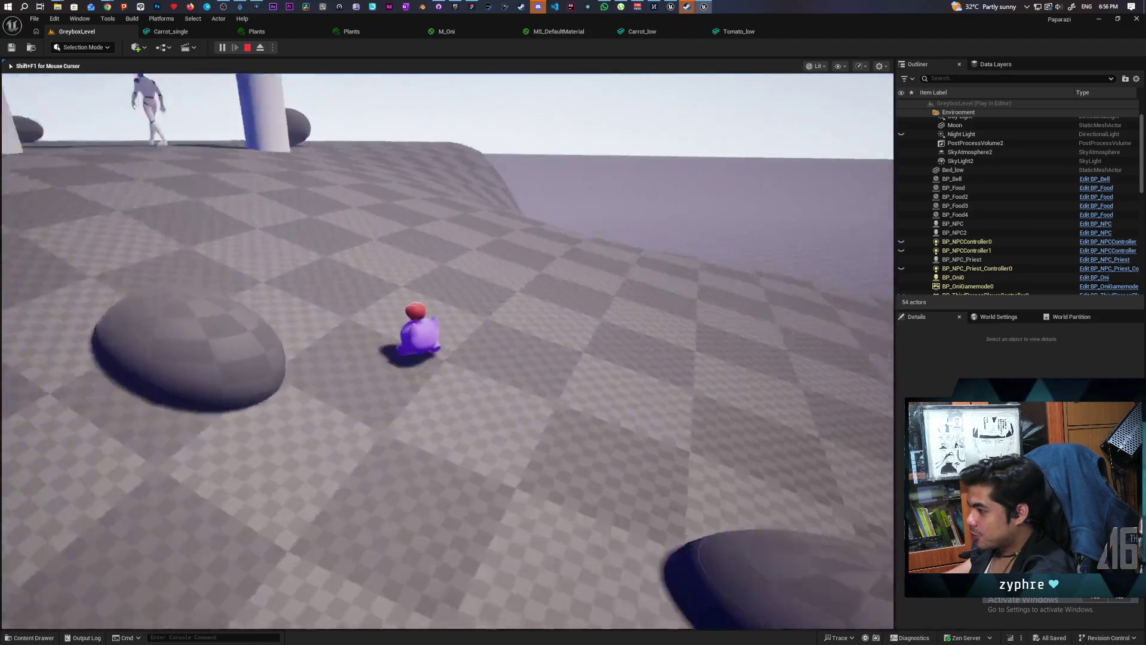
pyautogui.press('w')
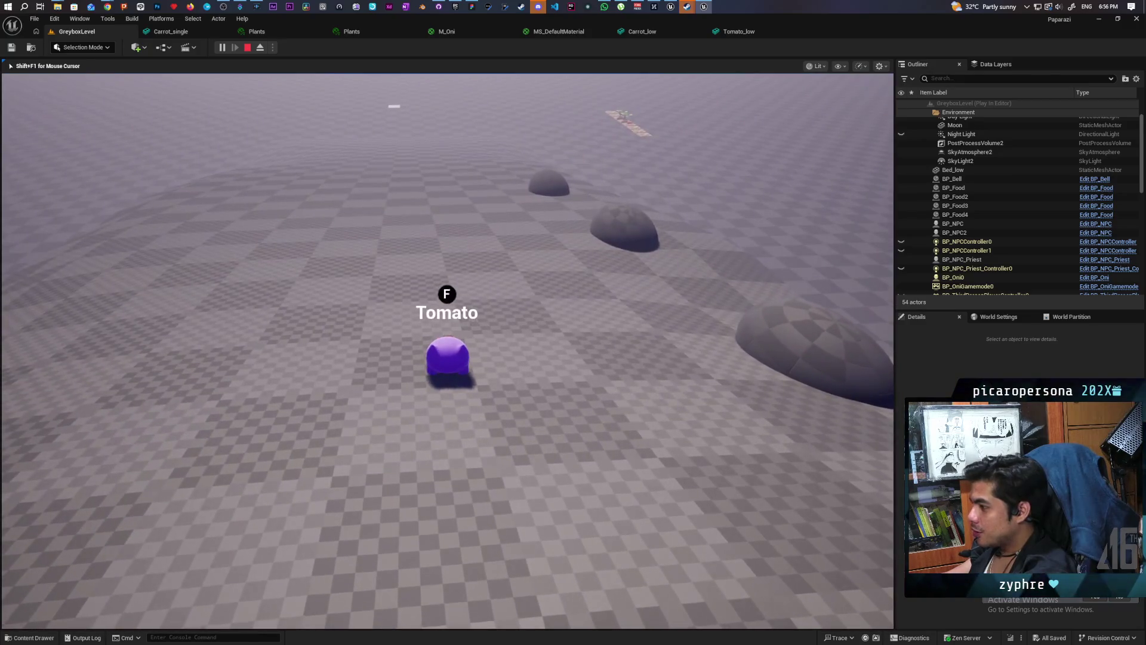
pyautogui.press('w')
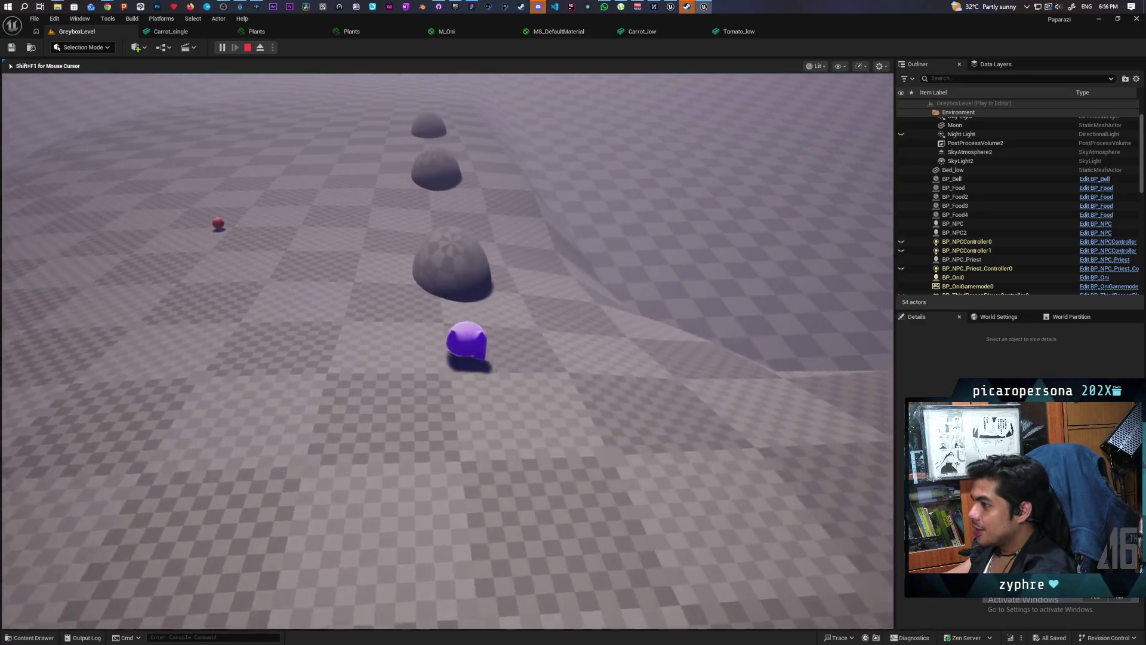
pyautogui.press('w')
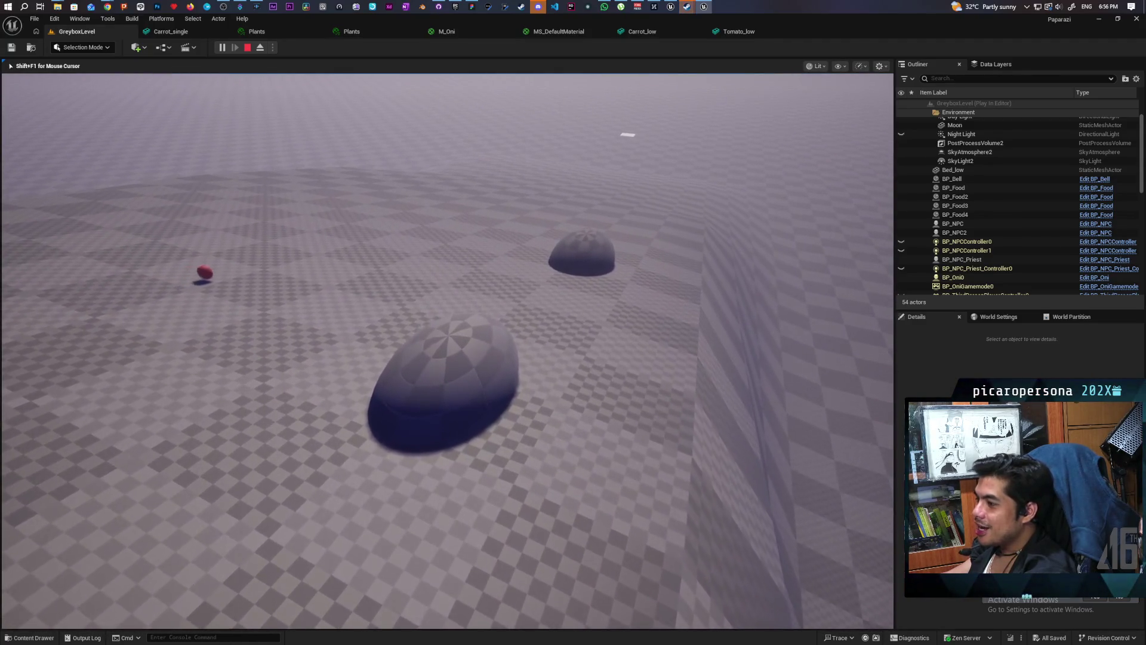
pyautogui.press('w')
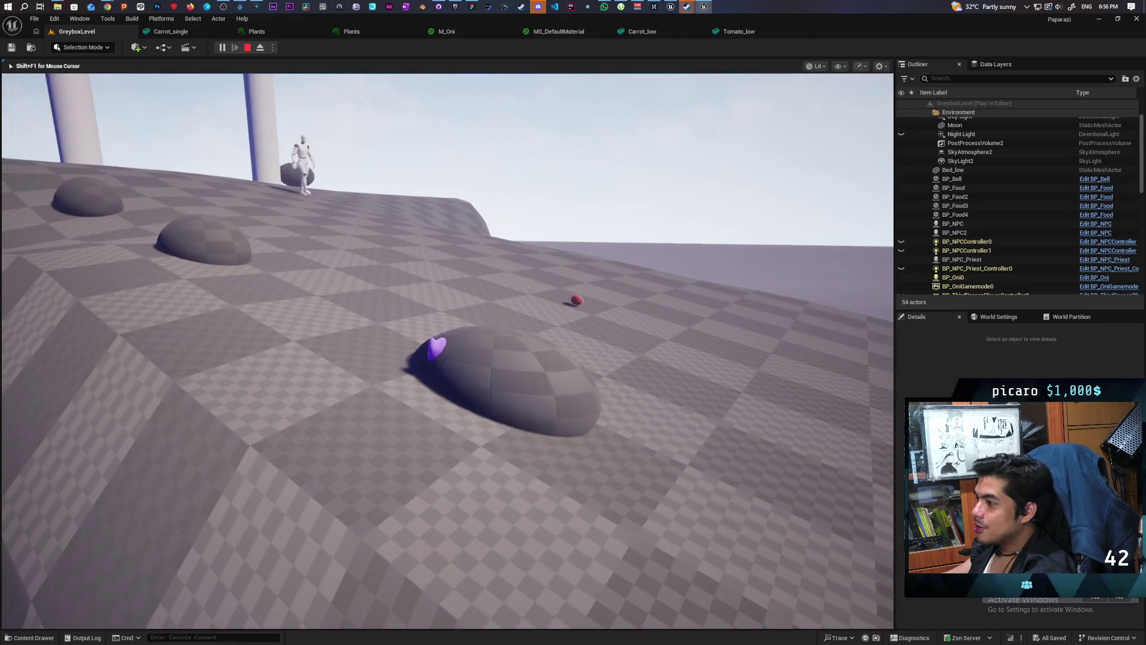
# Walk off the mound to the tomato pickup and pick it up with F.
pyautogui.press('w')
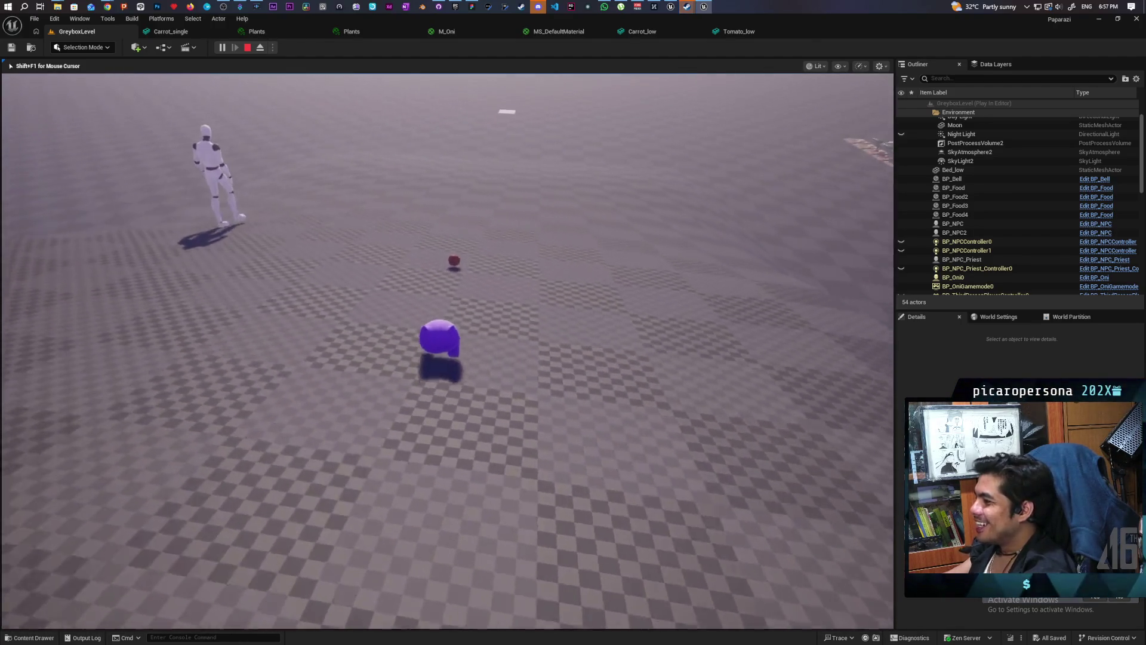
pyautogui.press('w')
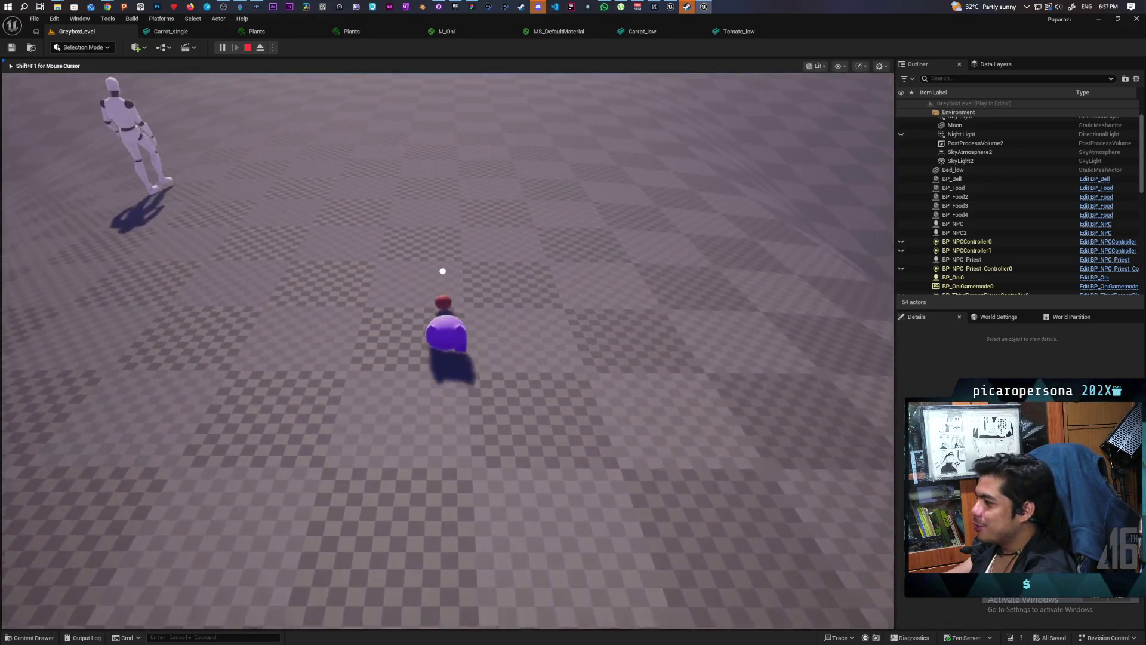
pyautogui.press('a')
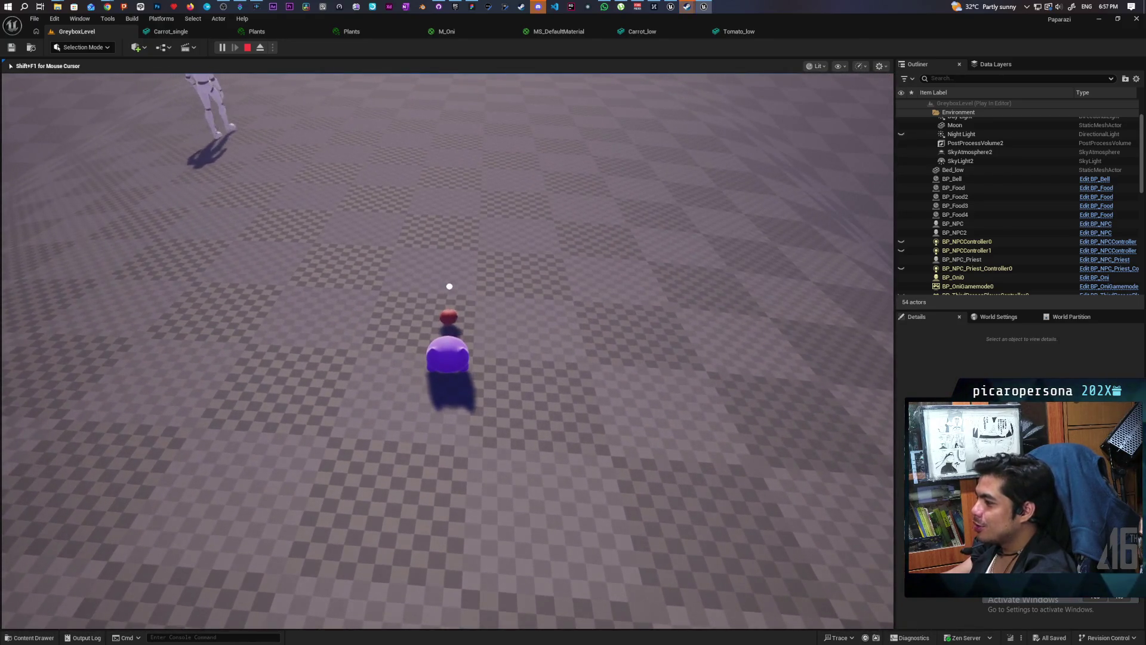
pyautogui.press('d')
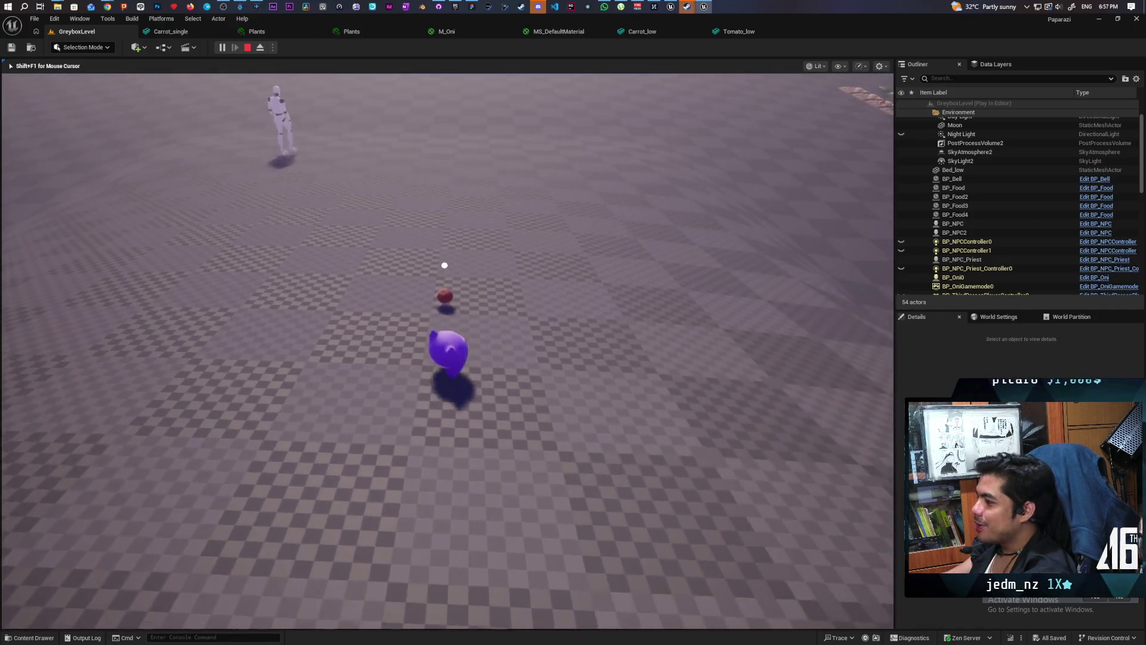
pyautogui.press('f')
pyautogui.press('w')
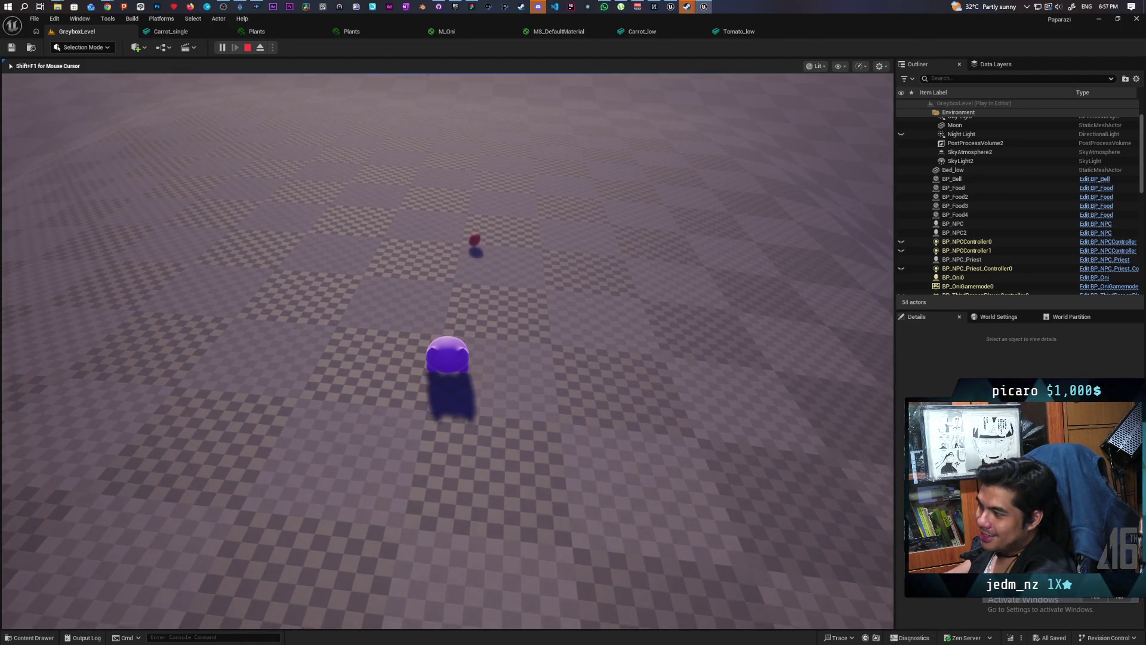
pyautogui.press('w')
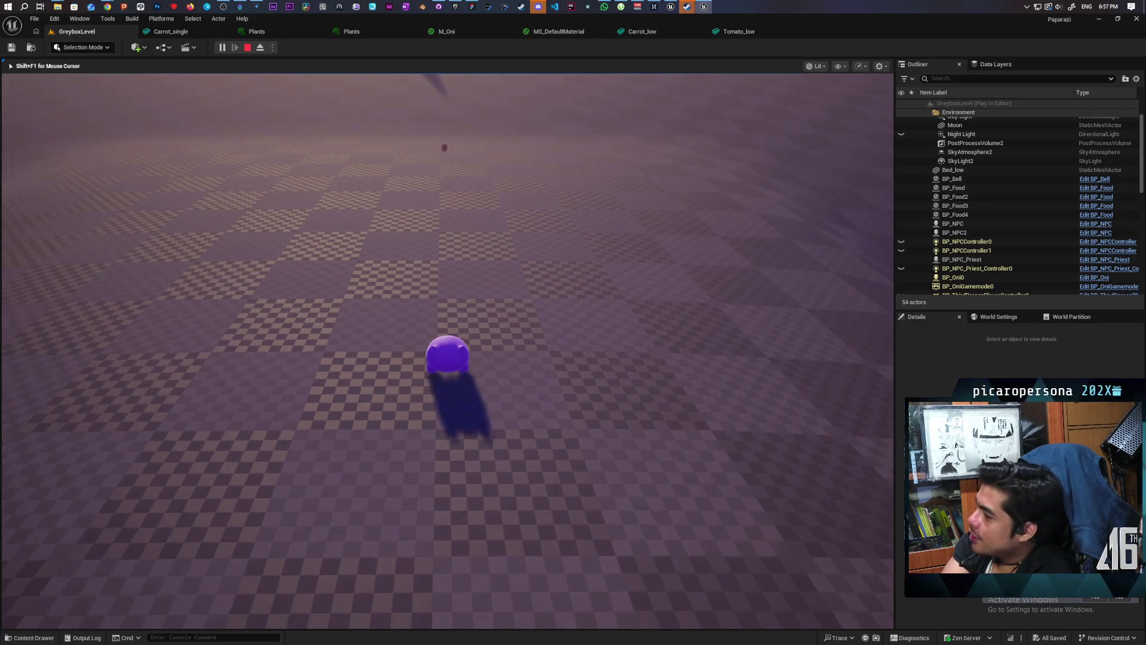
pyautogui.press('w')
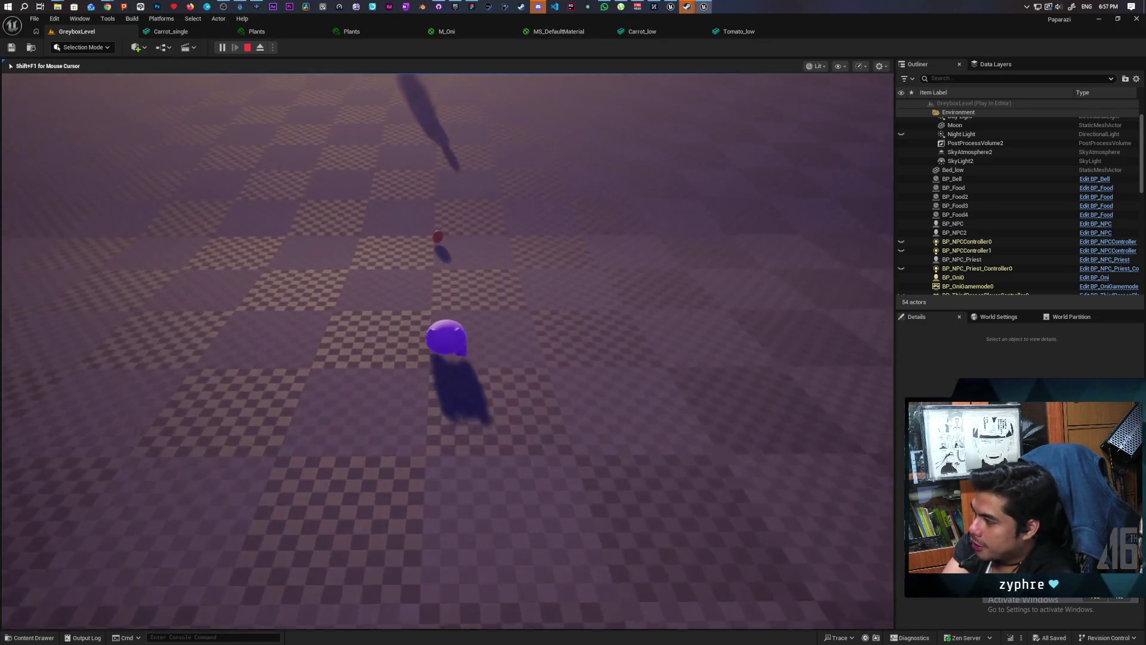
pyautogui.press('w')
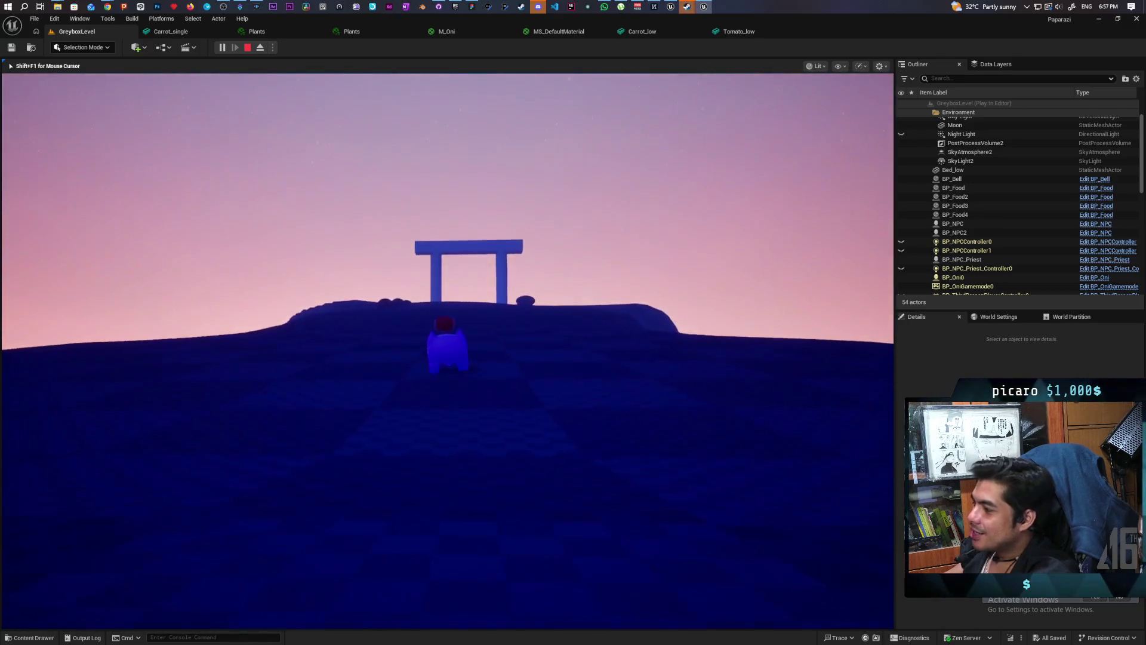
# Carry the tomato through the pillared gate and read the 'First week i need food' wish.
pyautogui.press('w')
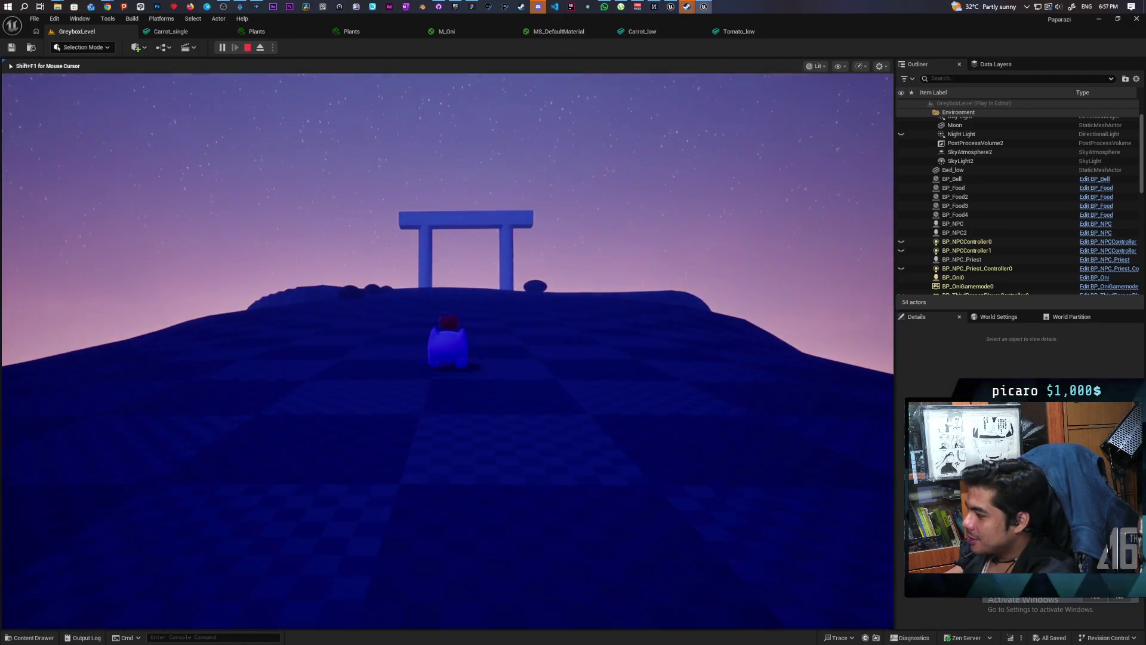
pyautogui.press('w')
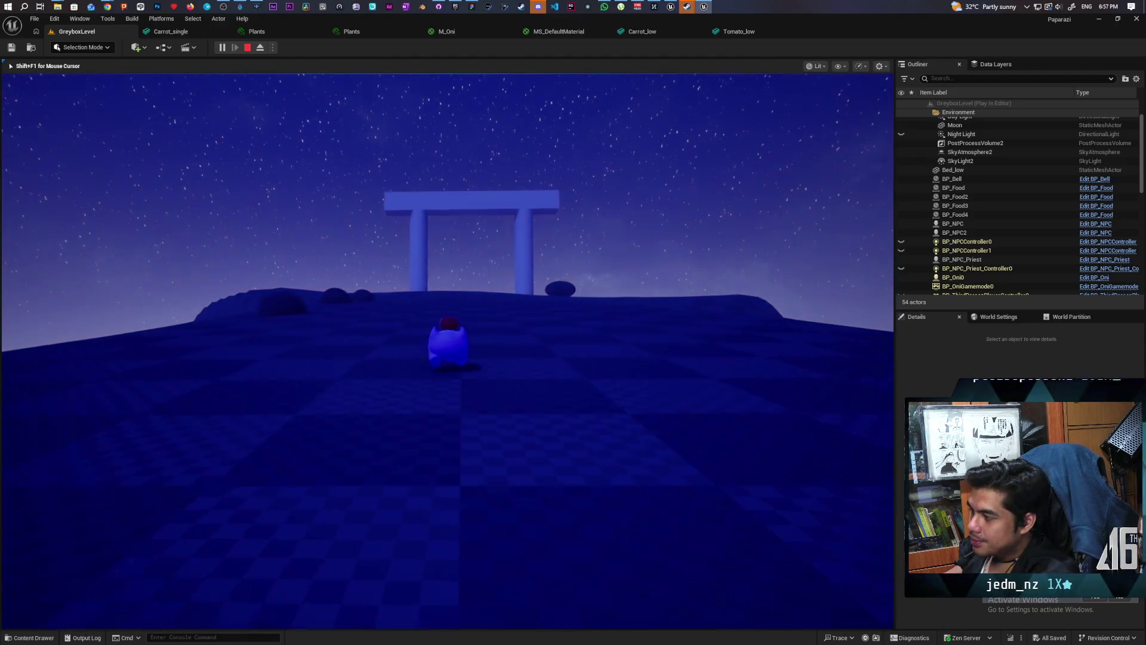
pyautogui.press('w')
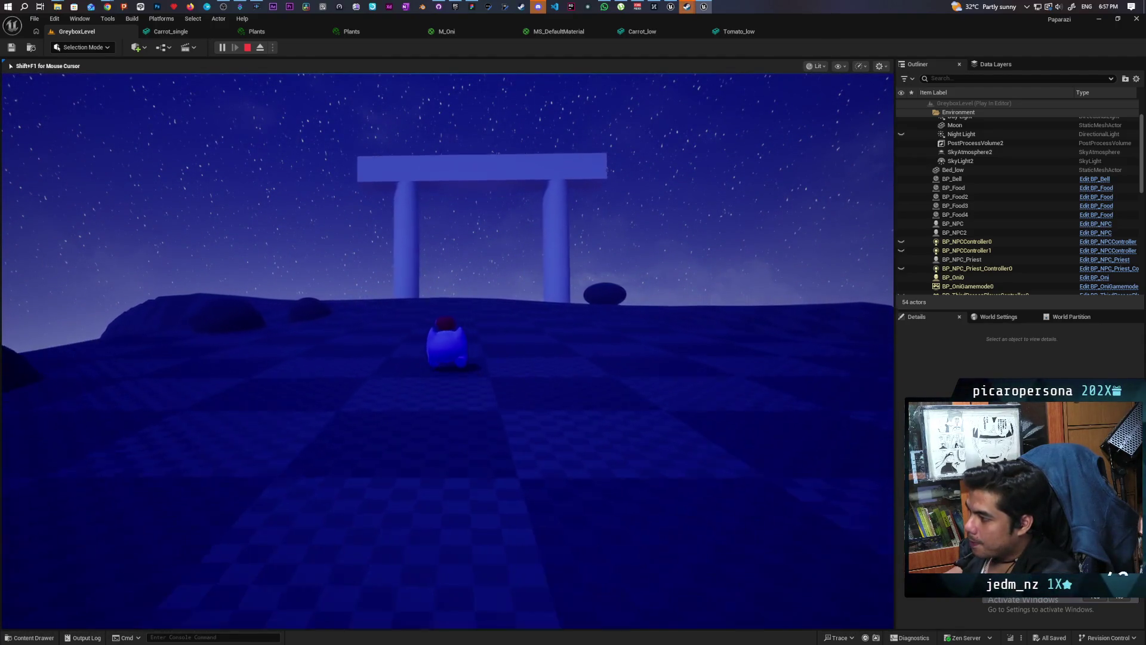
pyautogui.press('w')
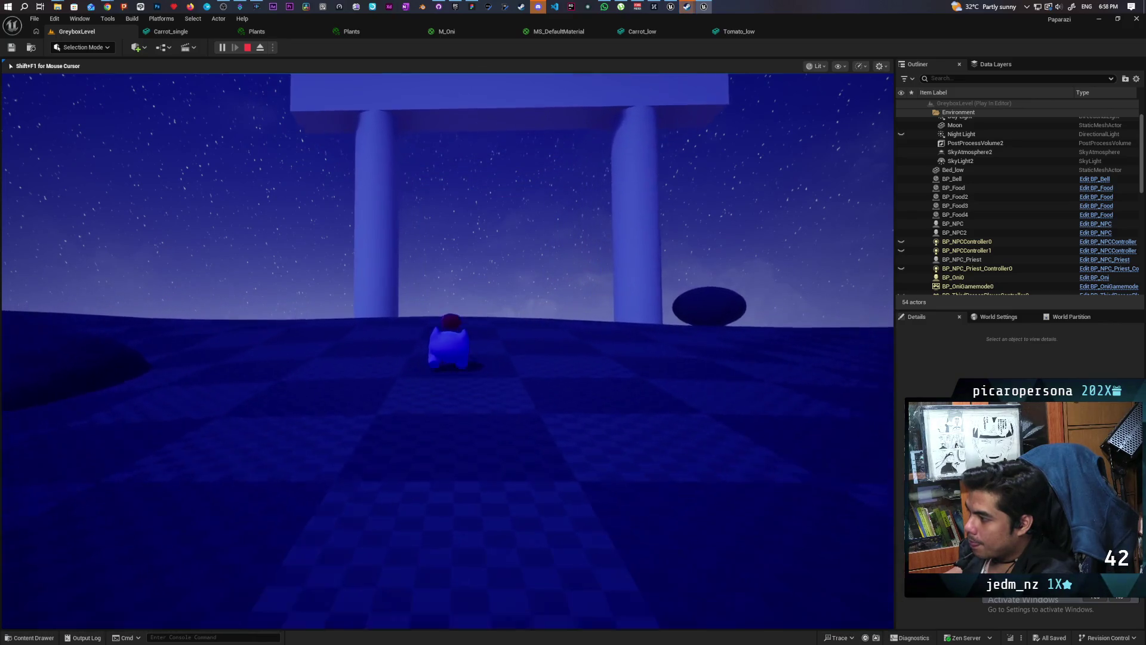
pyautogui.press('w')
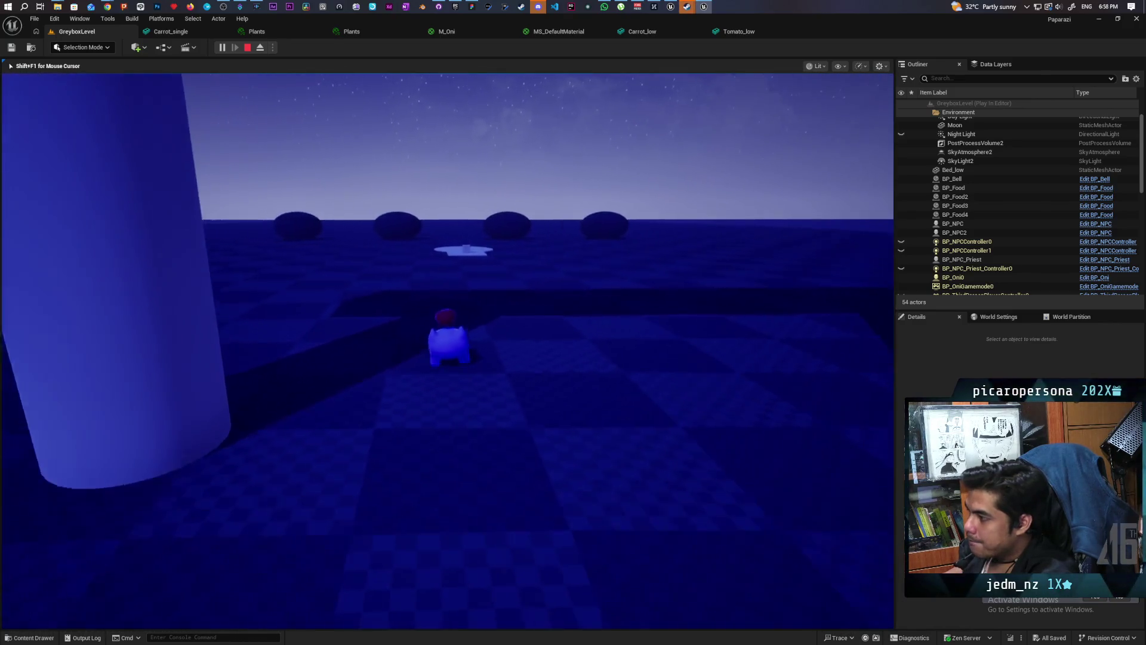
pyautogui.press('w')
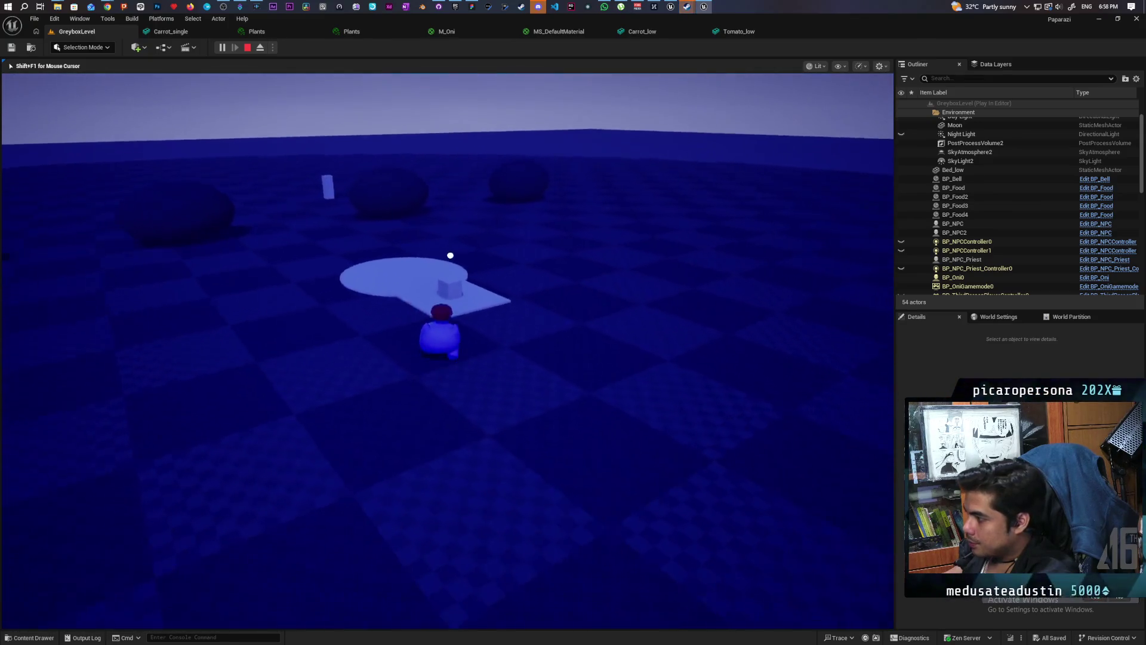
pyautogui.press('e')
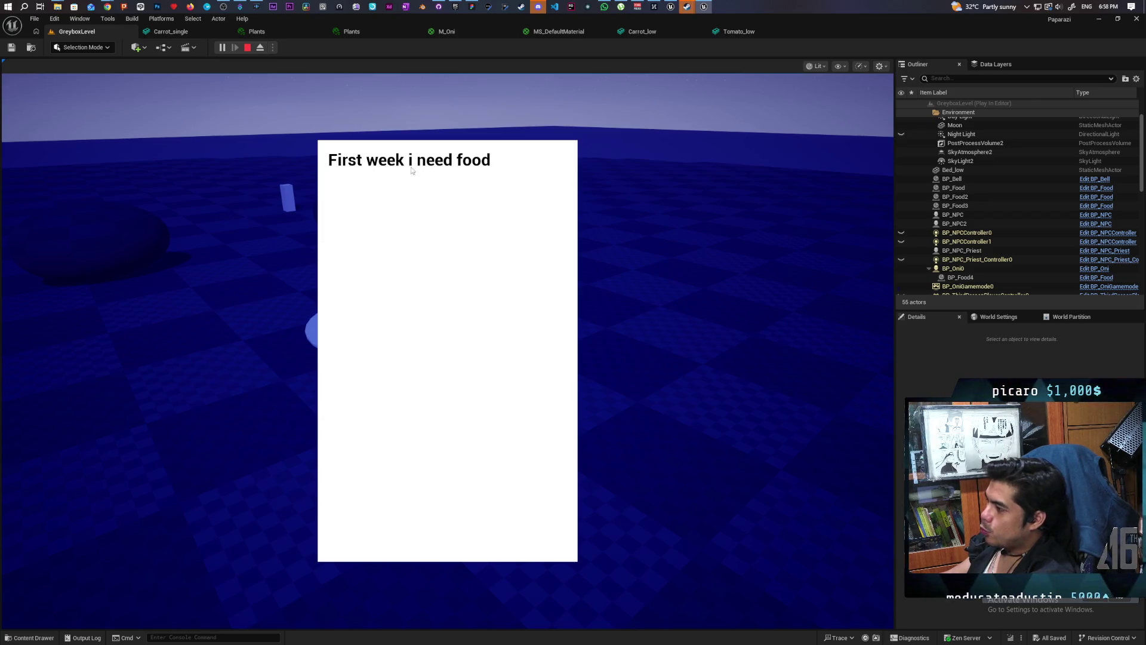
# Dismiss the wish note, walk past the platform and bell box, then stop the play test.
pyautogui.click(698, 279)
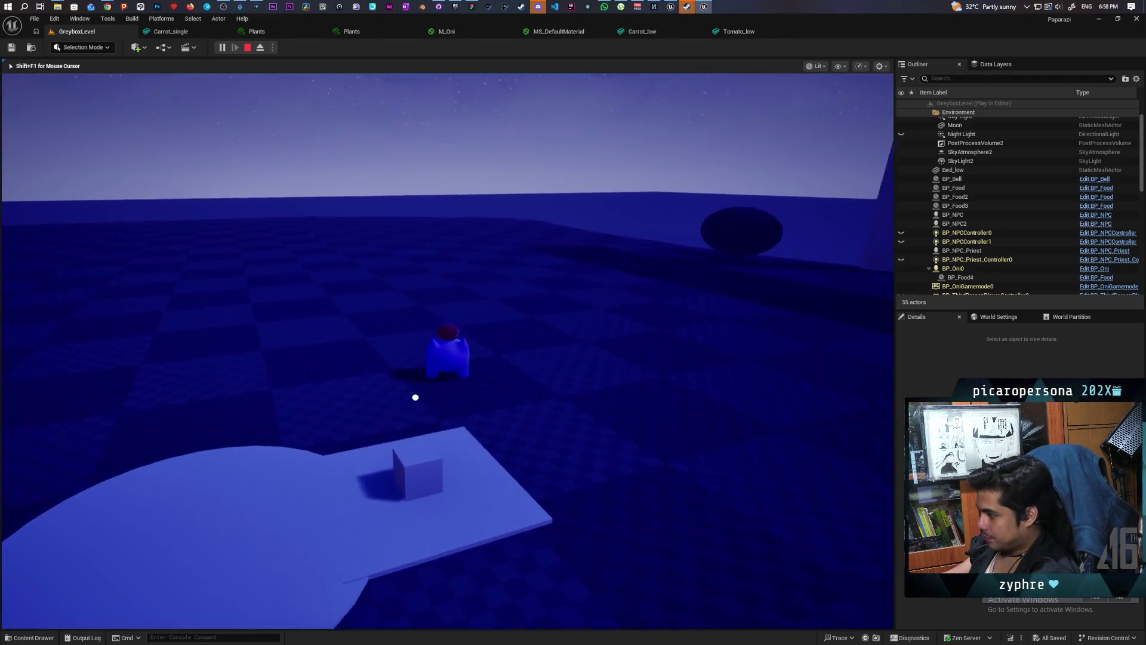
pyautogui.press('s')
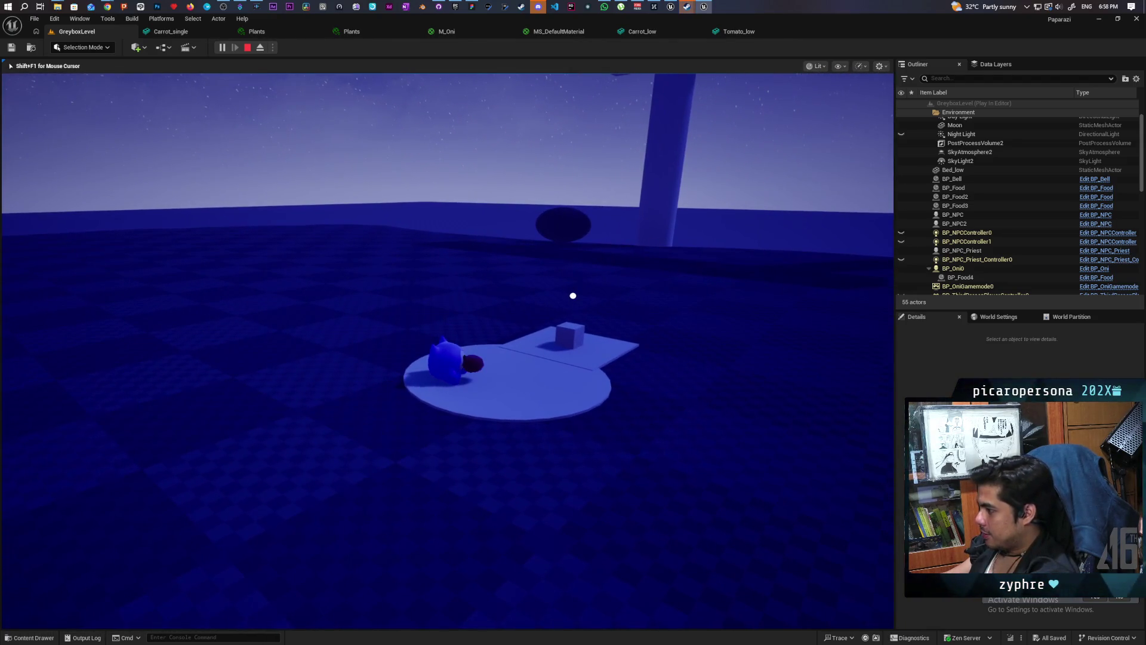
pyautogui.press('s')
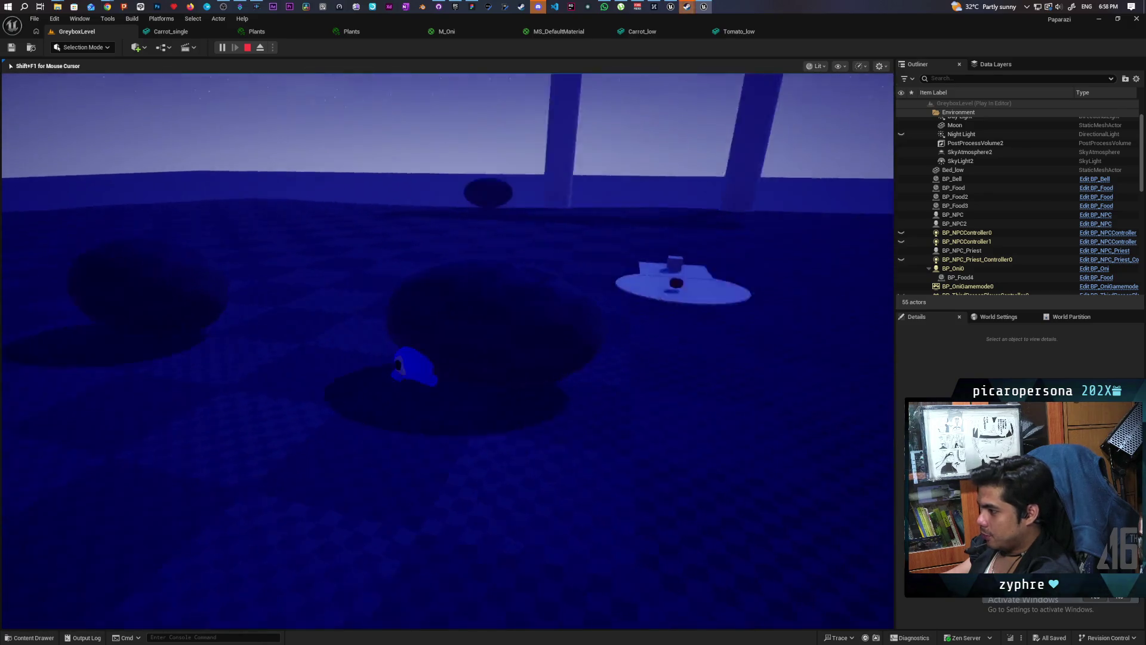
pyautogui.press('d')
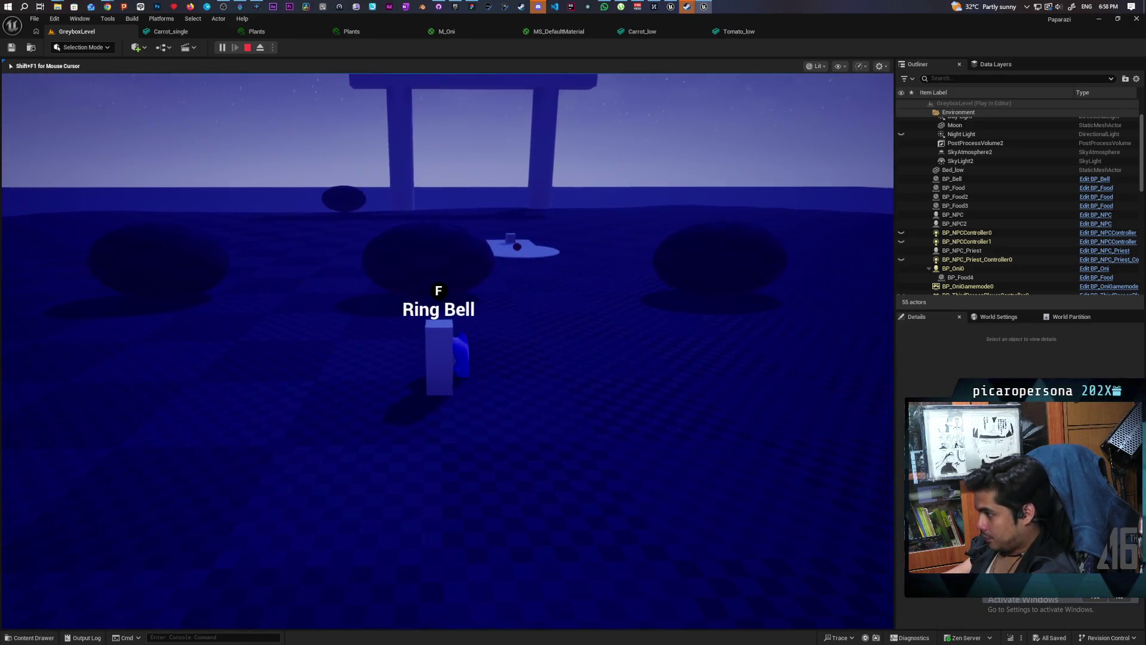
pyautogui.press('w')
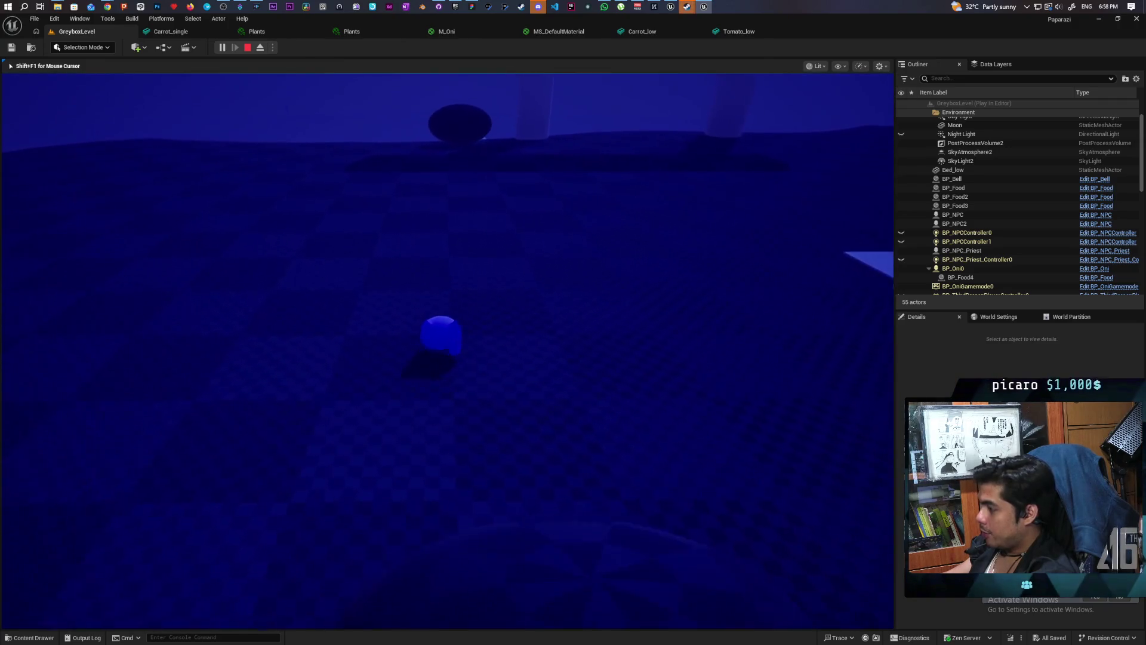
pyautogui.press('w')
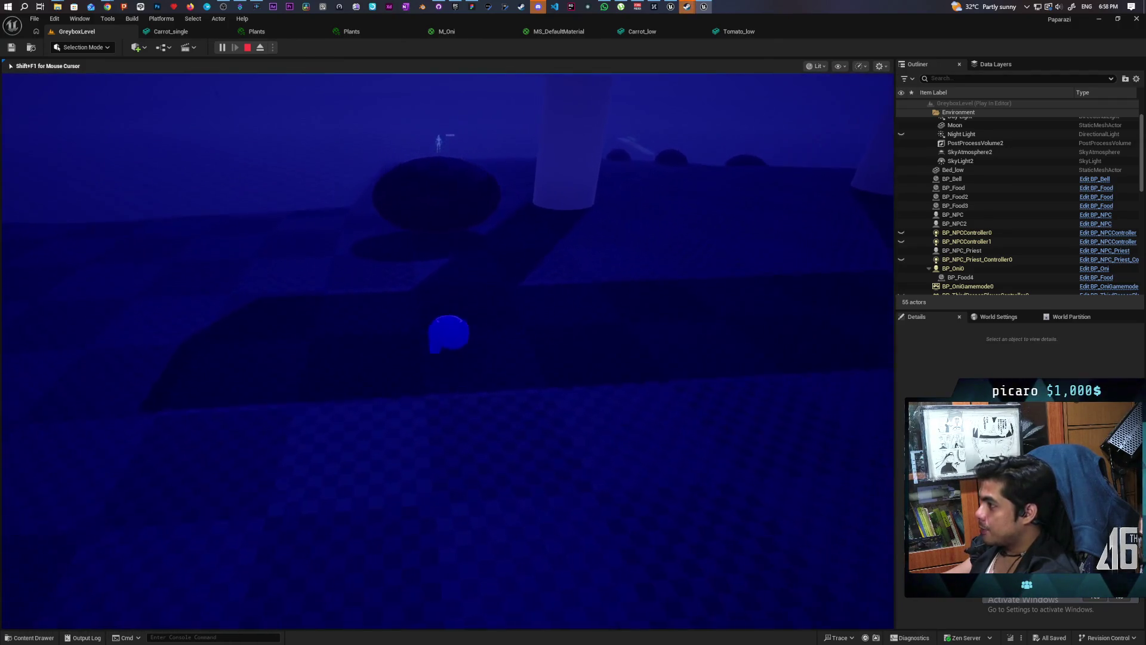
pyautogui.press('w')
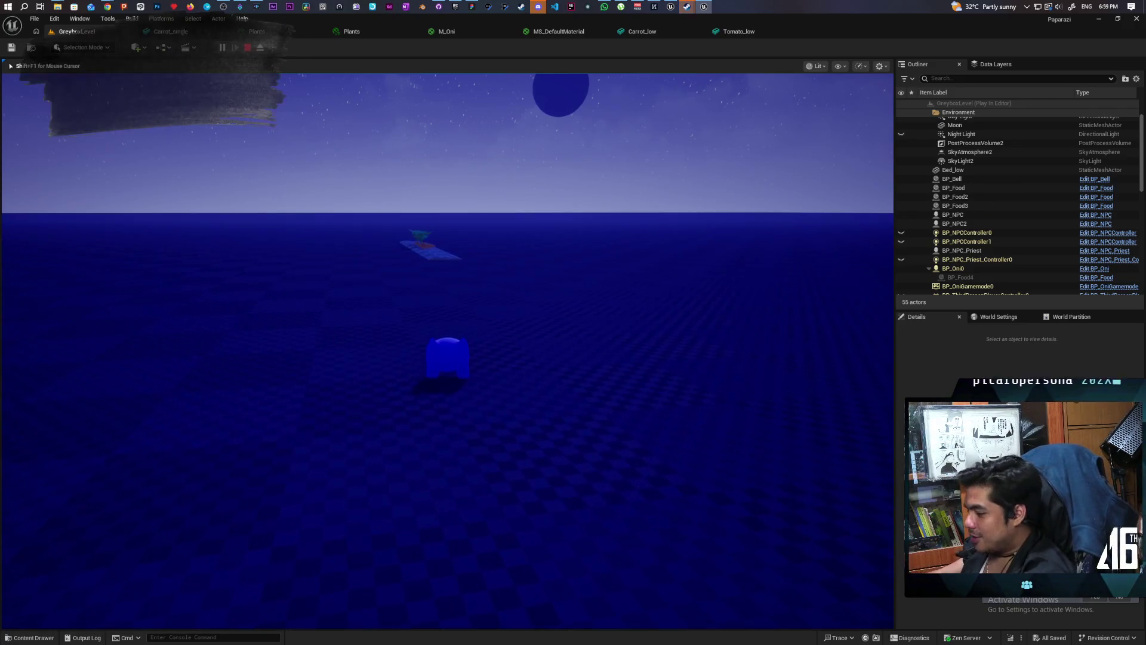
pyautogui.press('Escape')
# Look through the Fab asset library, then browse the farm plant models and fly toward the soil tiles.
pyautogui.click(455, 7)
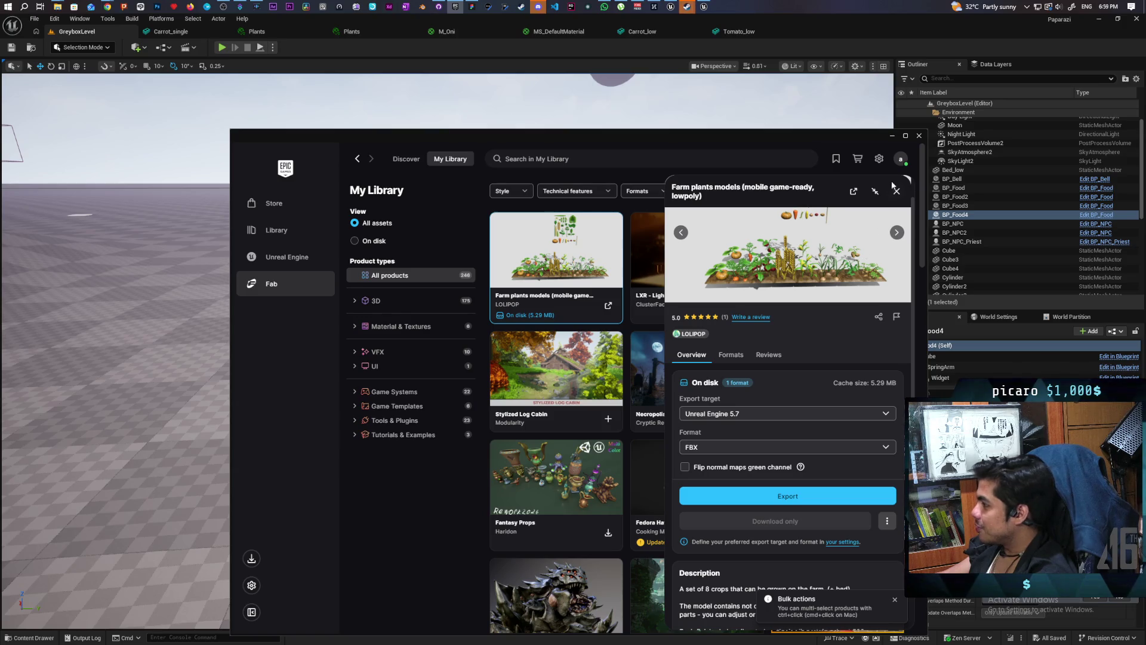
pyautogui.click(890, 136)
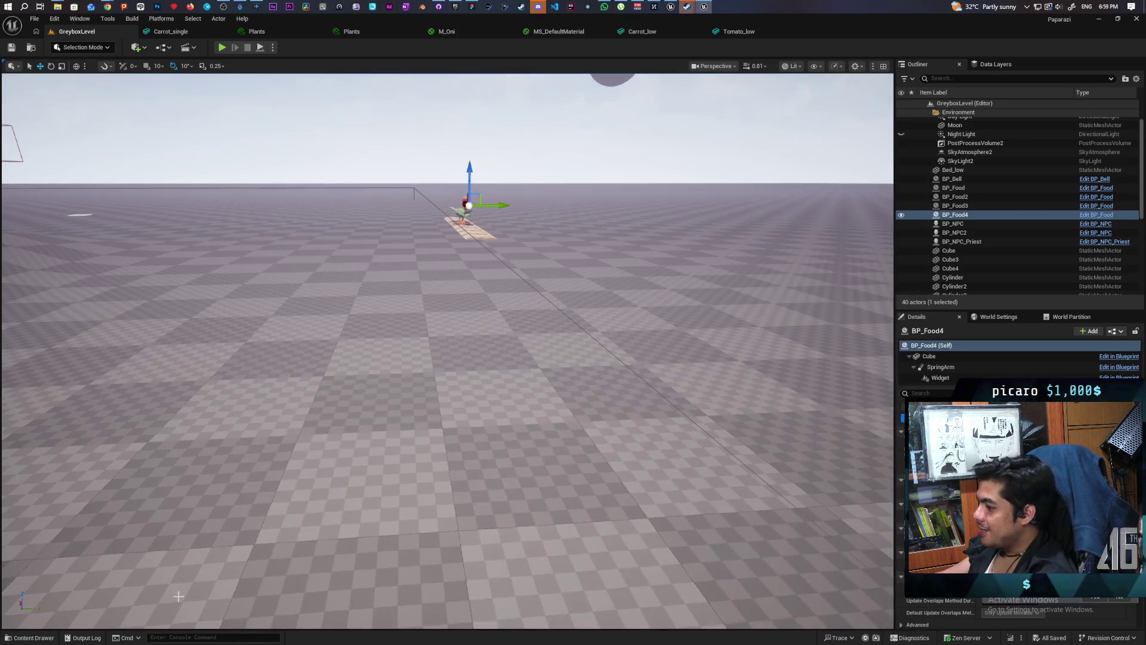
pyautogui.click(35, 637)
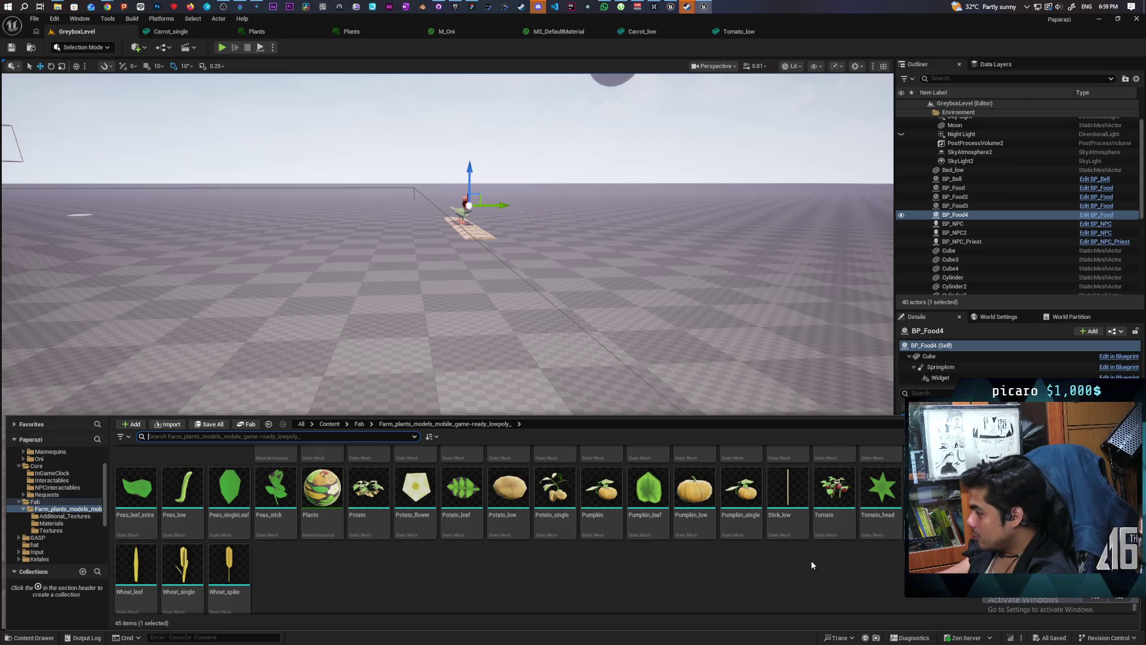
pyautogui.scroll(-1, 865, 575)
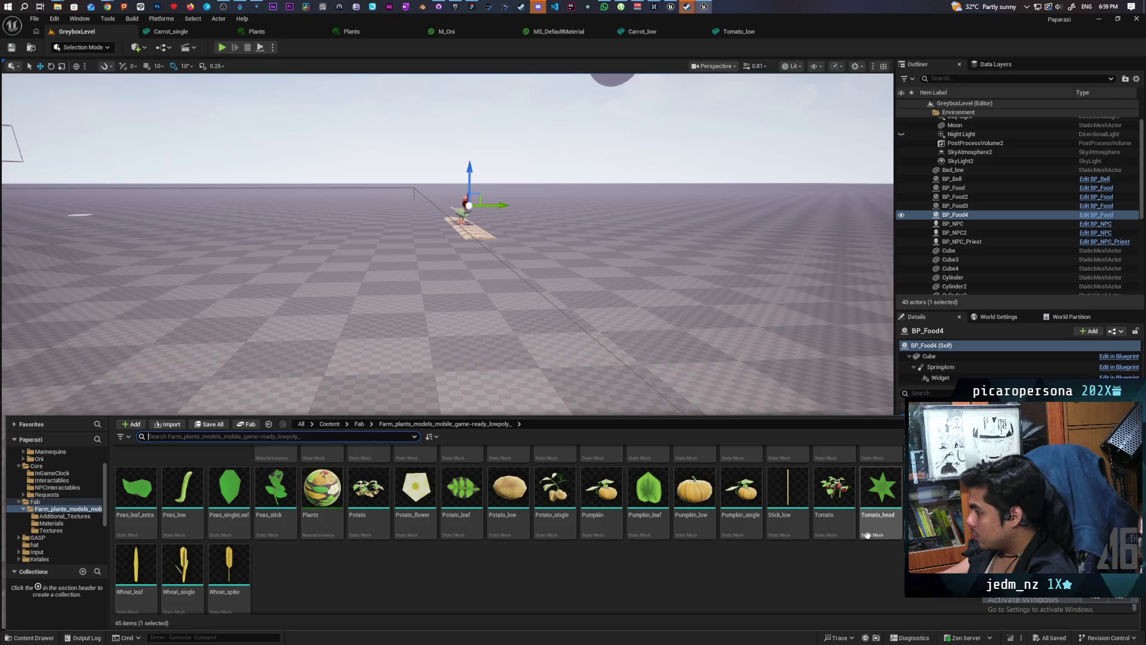
pyautogui.scroll(1, 824, 555)
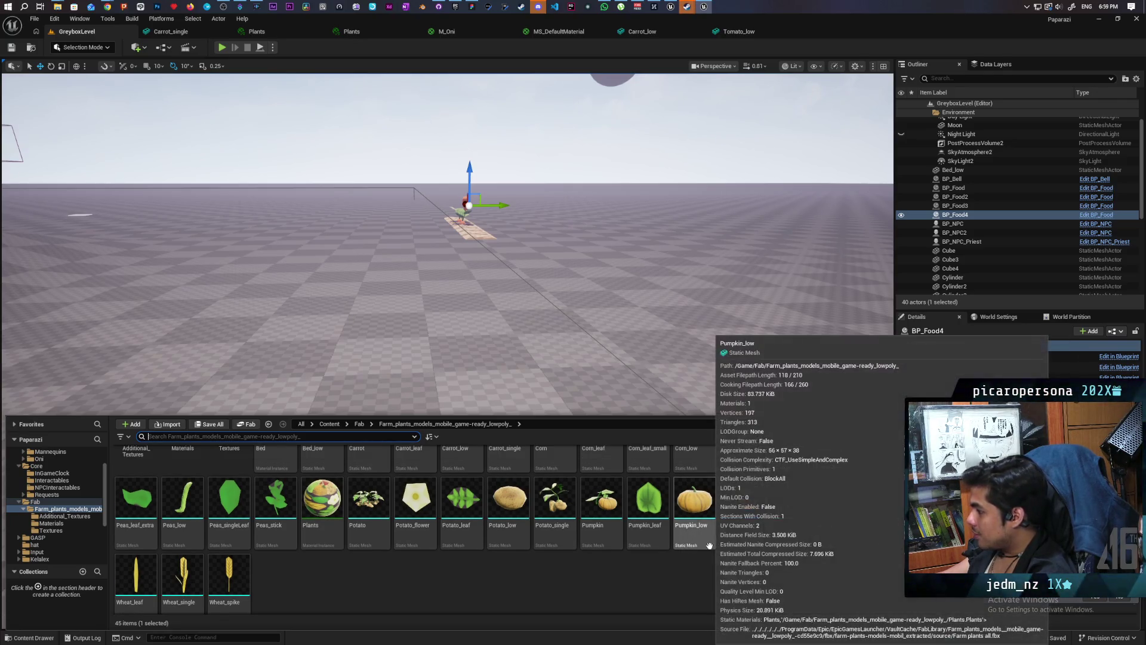
pyautogui.moveTo(687, 299); pyautogui.dragTo(656, 263)
pyautogui.moveTo(221, 584)
pyautogui.mouseDown()
pyautogui.moveTo(241, 544)
pyautogui.moveTo(221, 584)
pyautogui.mouseUp()
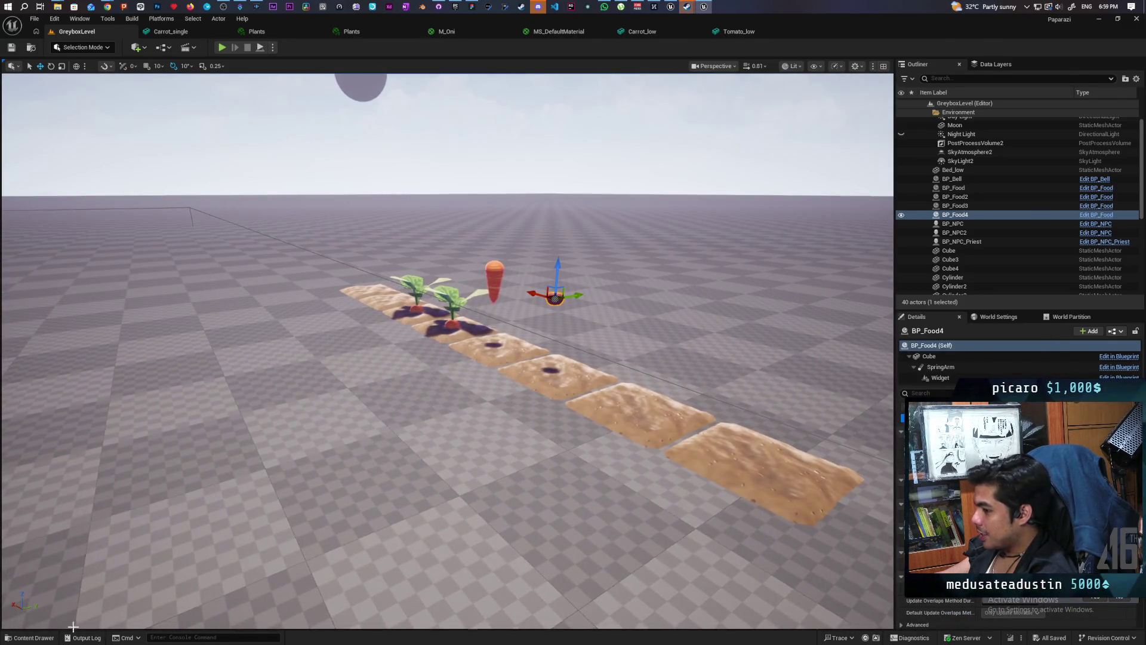
# Place Pumpkin_low on a soil tile in the farm row, snapping it to the floor with End.
pyautogui.click(33, 637)
pyautogui.moveTo(694, 499)
pyautogui.mouseDown()
pyautogui.moveTo(649, 389)
pyautogui.moveTo(525, 418)
pyautogui.moveTo(601, 315)
pyautogui.moveTo(681, 343)
pyautogui.moveTo(675, 332)
pyautogui.mouseUp()
pyautogui.press('End')
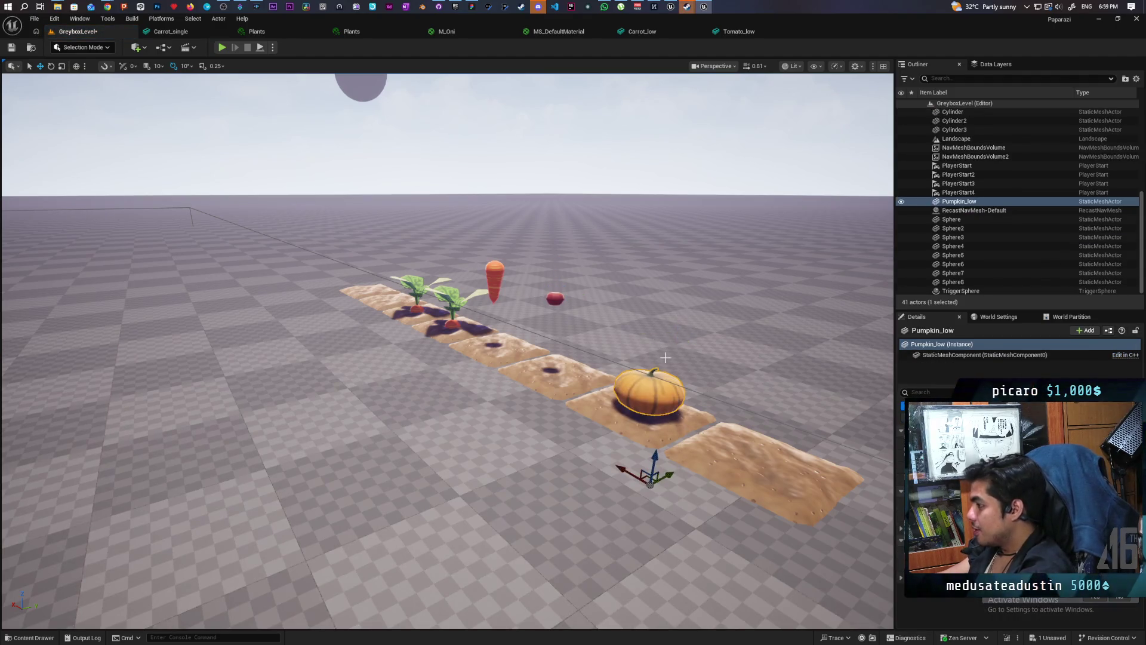
pyautogui.rightClick(629, 438)
pyautogui.press('w')
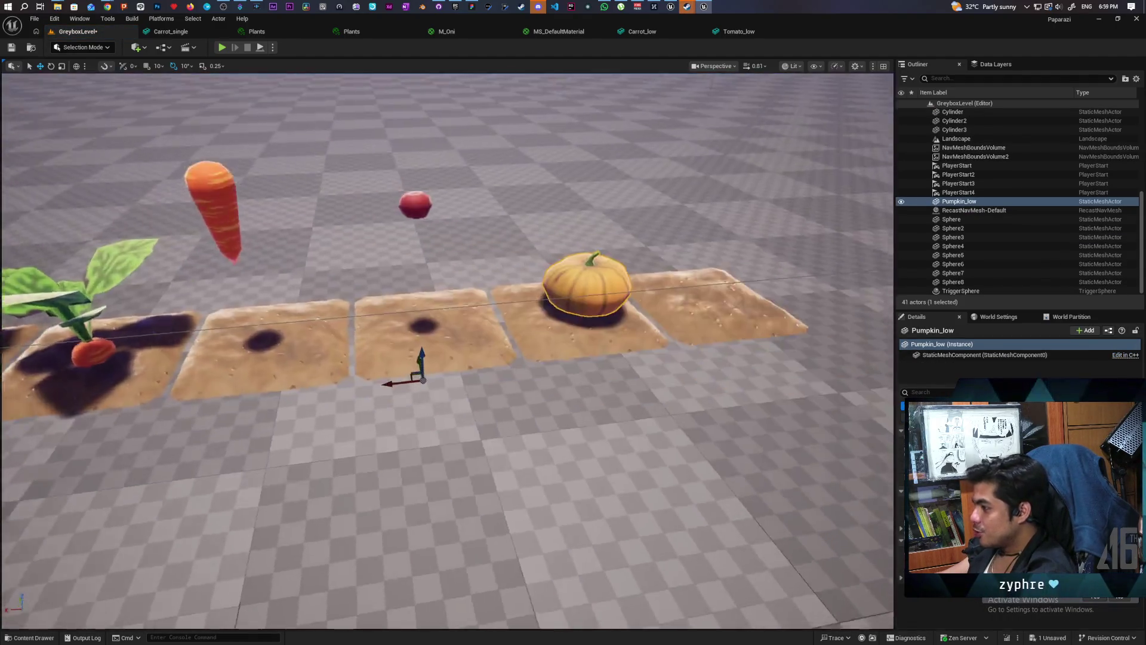
pyautogui.press('s')
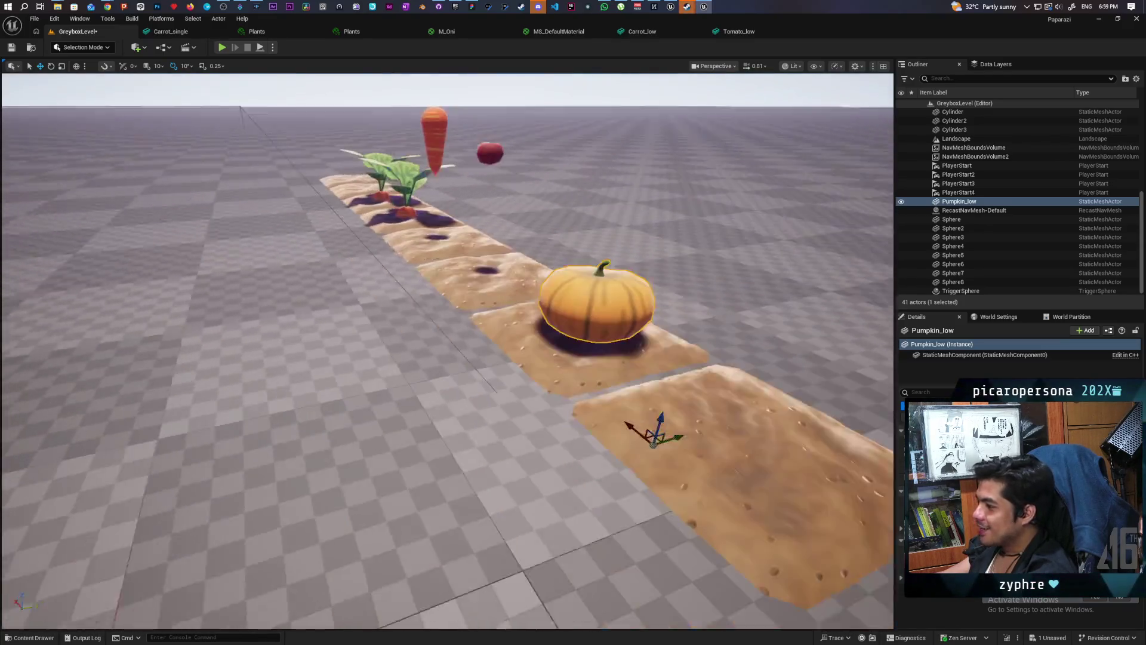
pyautogui.rightClick(588, 441)
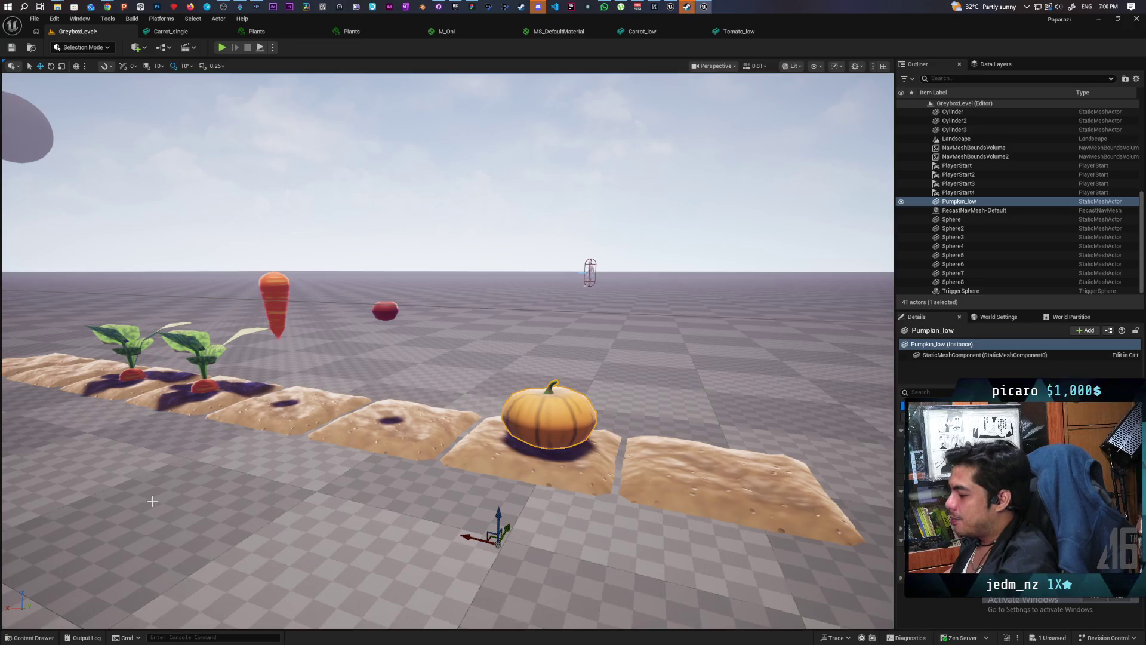
pyautogui.click(28, 636)
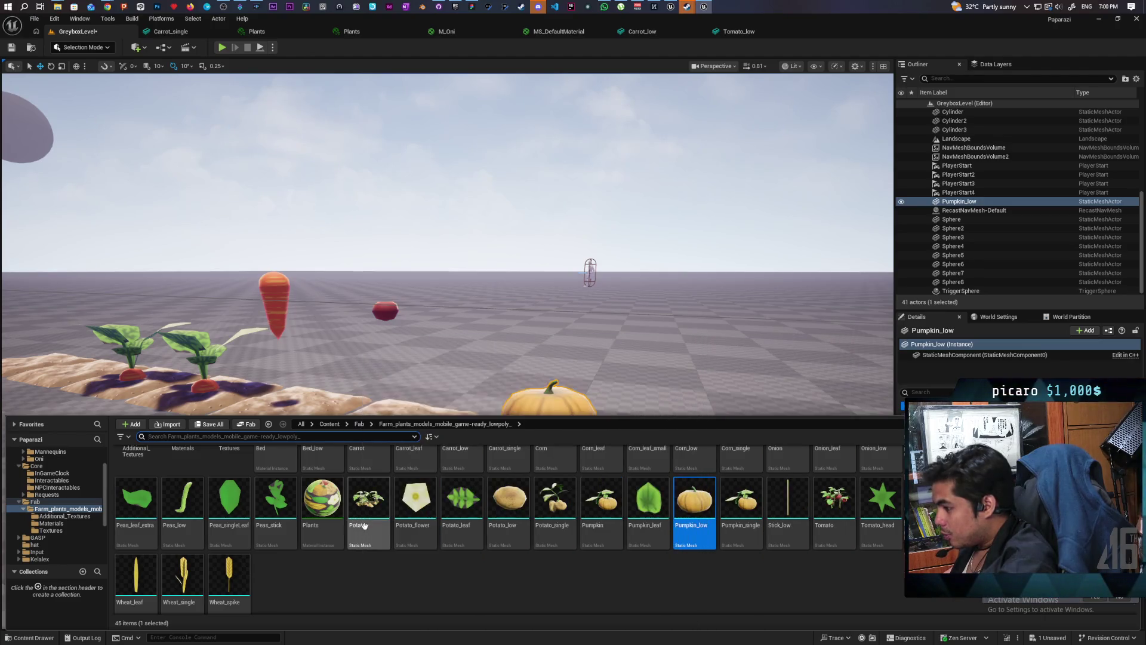
# Place Potato_low, Onion_low and Corn_low beside the pumpkin on the soil beds and save all.
pyautogui.scroll(1, 439, 523)
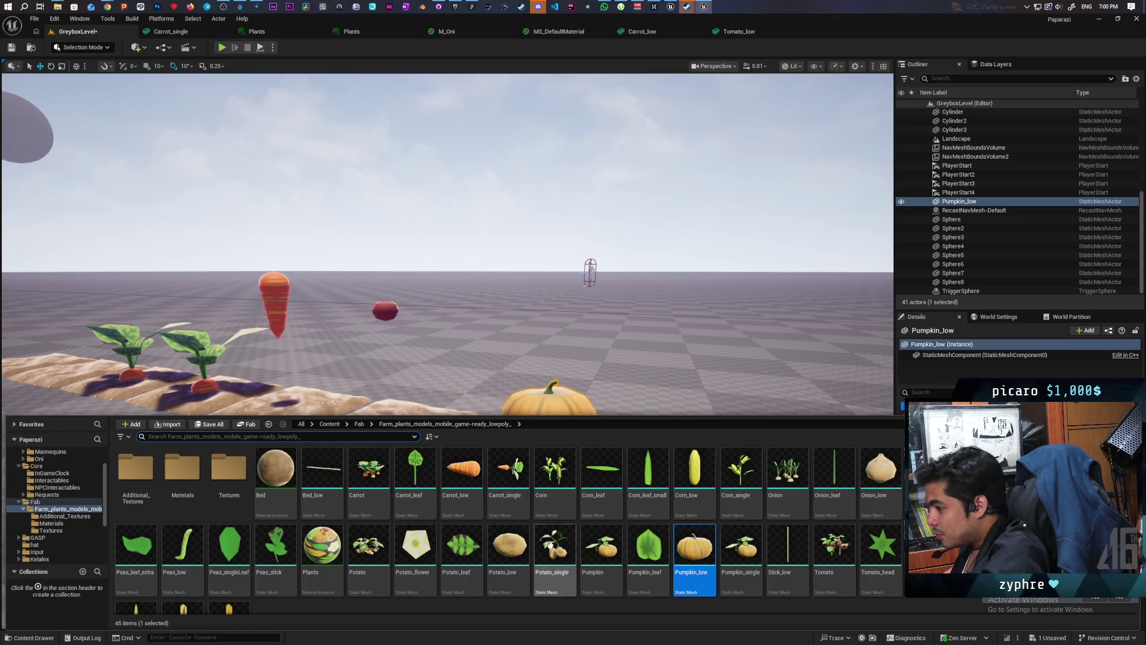
pyautogui.click(509, 574)
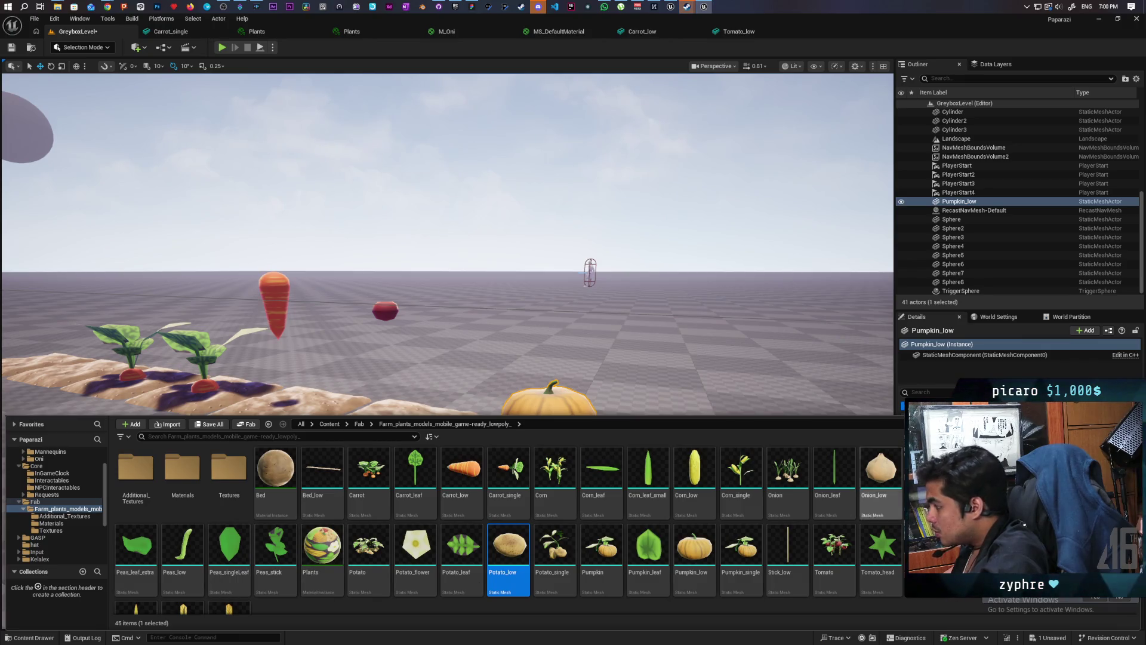
pyautogui.click(881, 483)
pyautogui.click(509, 573)
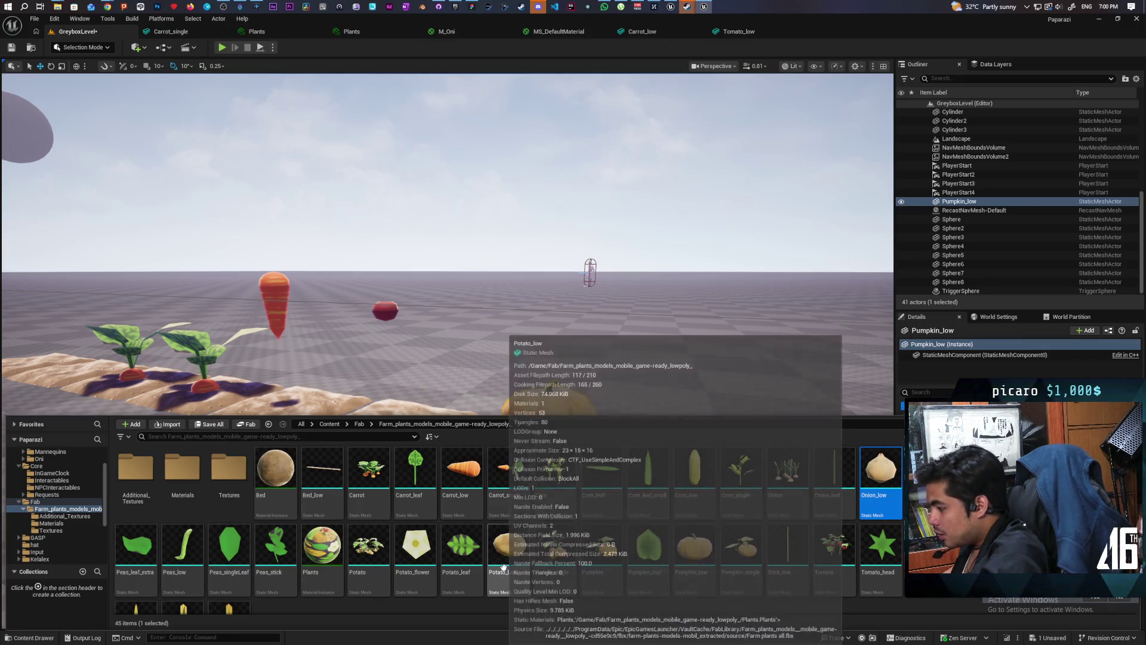
pyautogui.keyDown('ctrl'); pyautogui.click(882, 482); pyautogui.keyUp('ctrl')
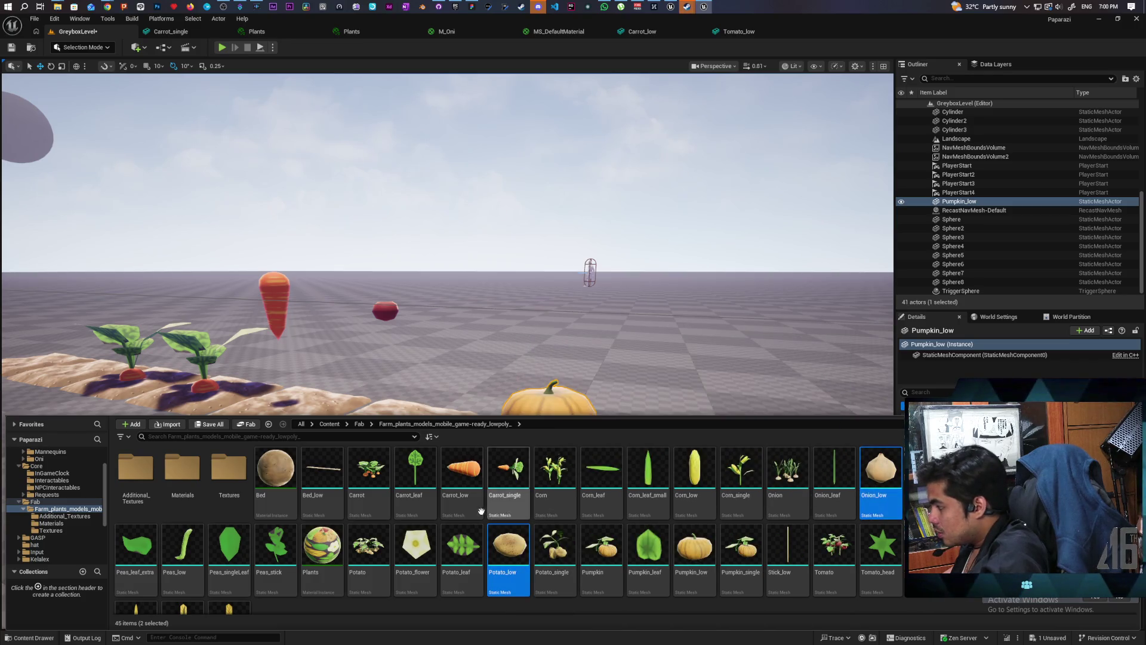
pyautogui.keyDown('ctrl'); pyautogui.click(694, 475); pyautogui.keyUp('ctrl')
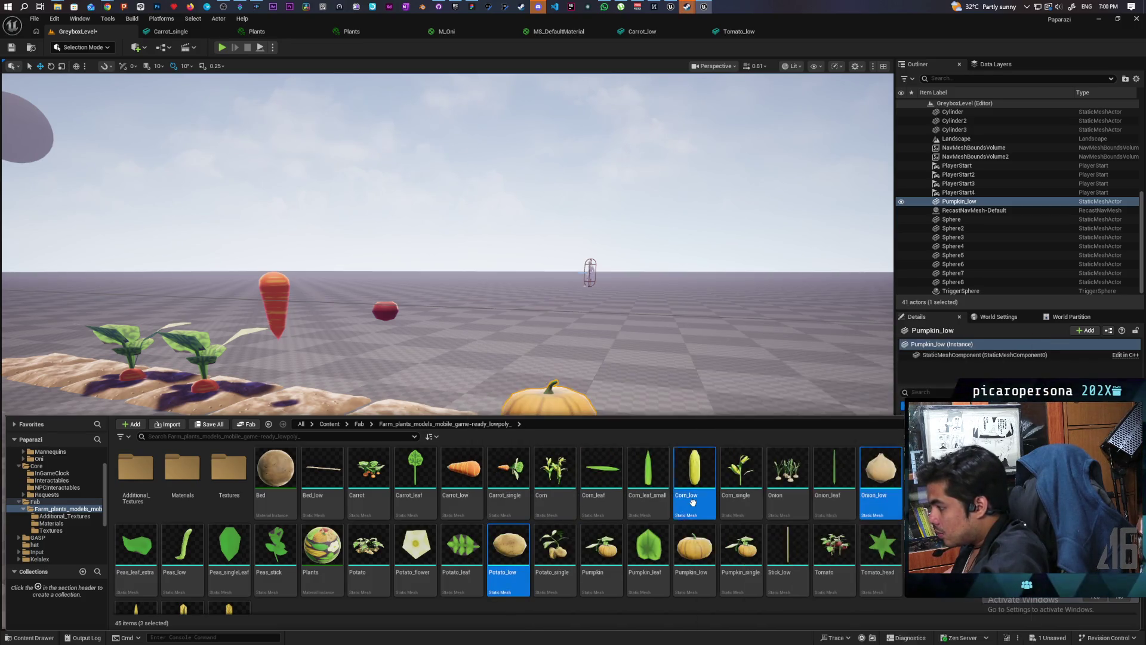
pyautogui.moveTo(505, 567)
pyautogui.mouseDown()
pyautogui.moveTo(661, 405)
pyautogui.moveTo(727, 410)
pyautogui.moveTo(722, 357)
pyautogui.moveTo(754, 358)
pyautogui.moveTo(747, 364)
pyautogui.mouseUp()
pyautogui.moveTo(652, 537)
pyautogui.mouseDown()
pyautogui.moveTo(710, 531)
pyautogui.moveTo(644, 525)
pyautogui.moveTo(657, 573)
pyautogui.moveTo(648, 537)
pyautogui.moveTo(683, 519)
pyautogui.moveTo(662, 537)
pyautogui.mouseUp()
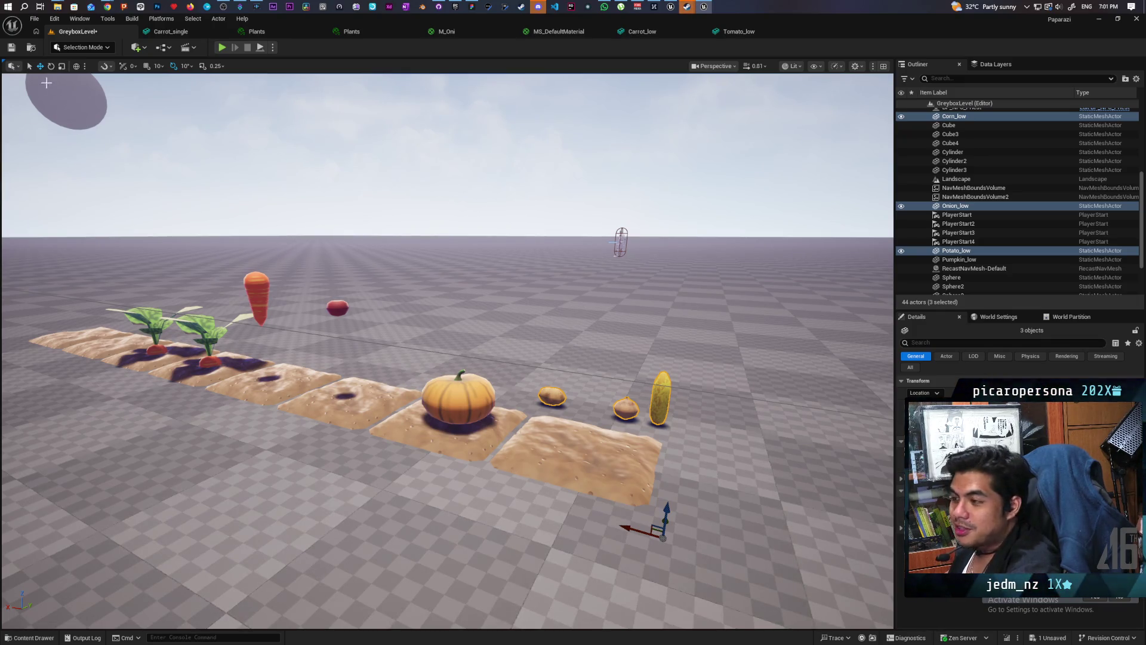
pyautogui.click(17, 51)
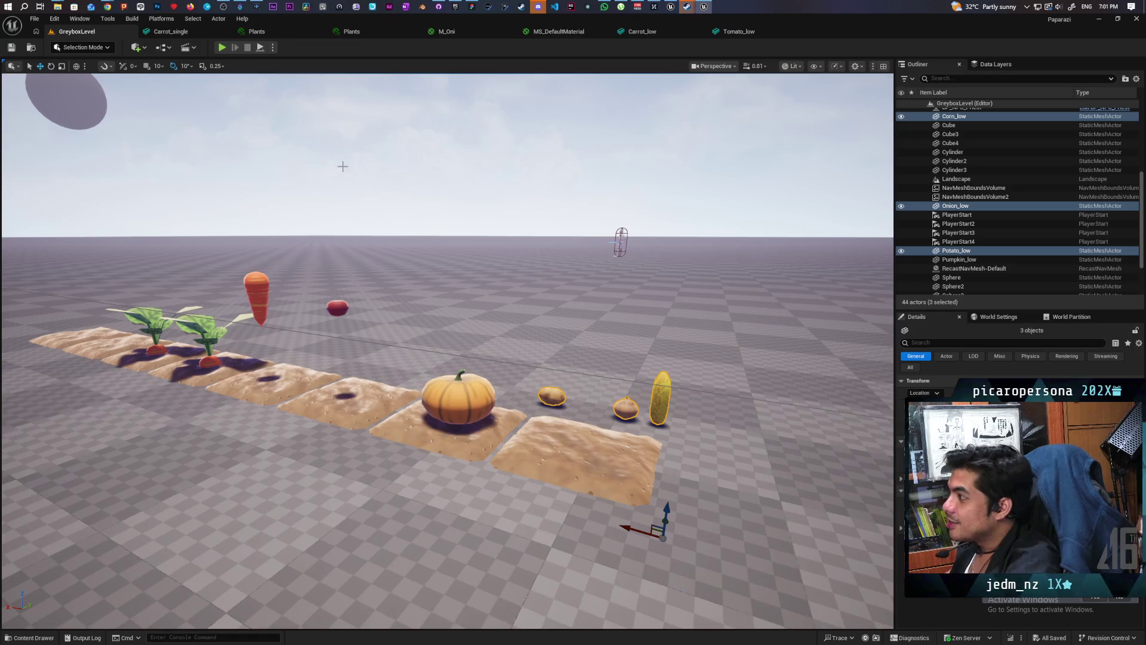
# Switch to the YouTube window in Chrome and search for the celebrity chef's name.
pyautogui.click(108, 7)
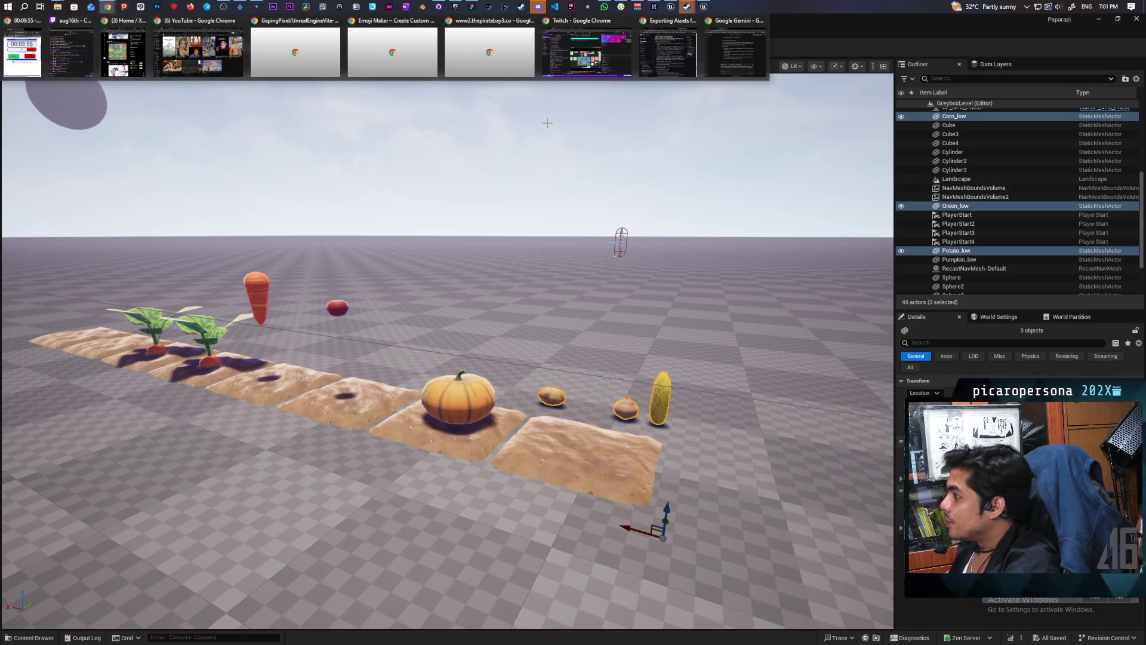
pyautogui.click(213, 73)
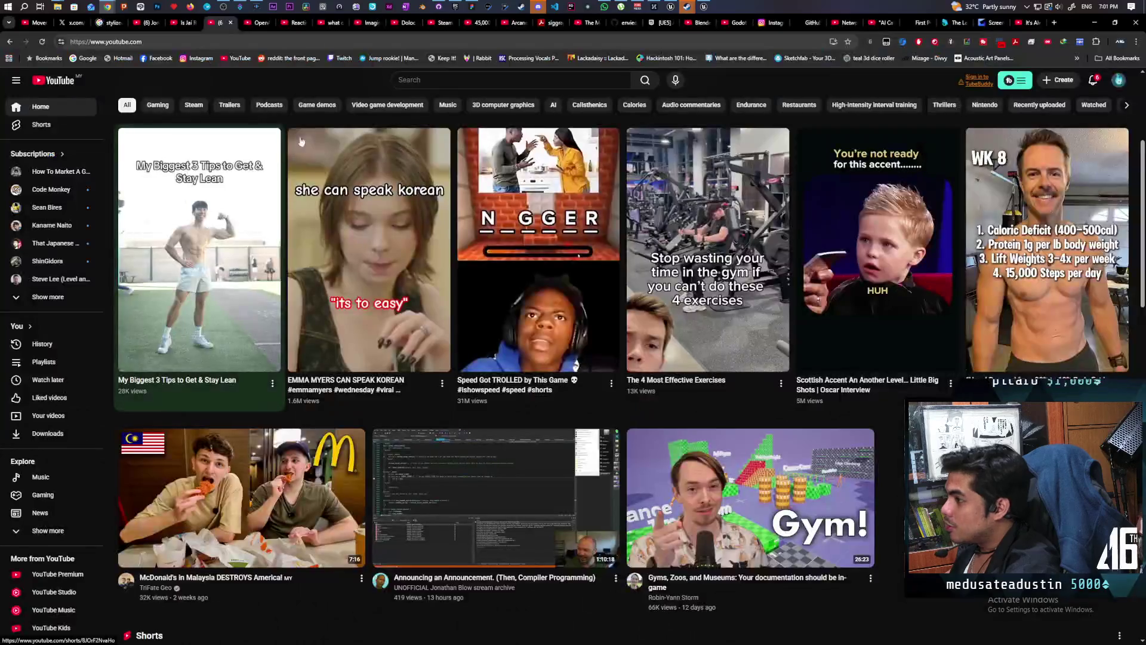
pyautogui.click(436, 81)
pyautogui.write('gordon')
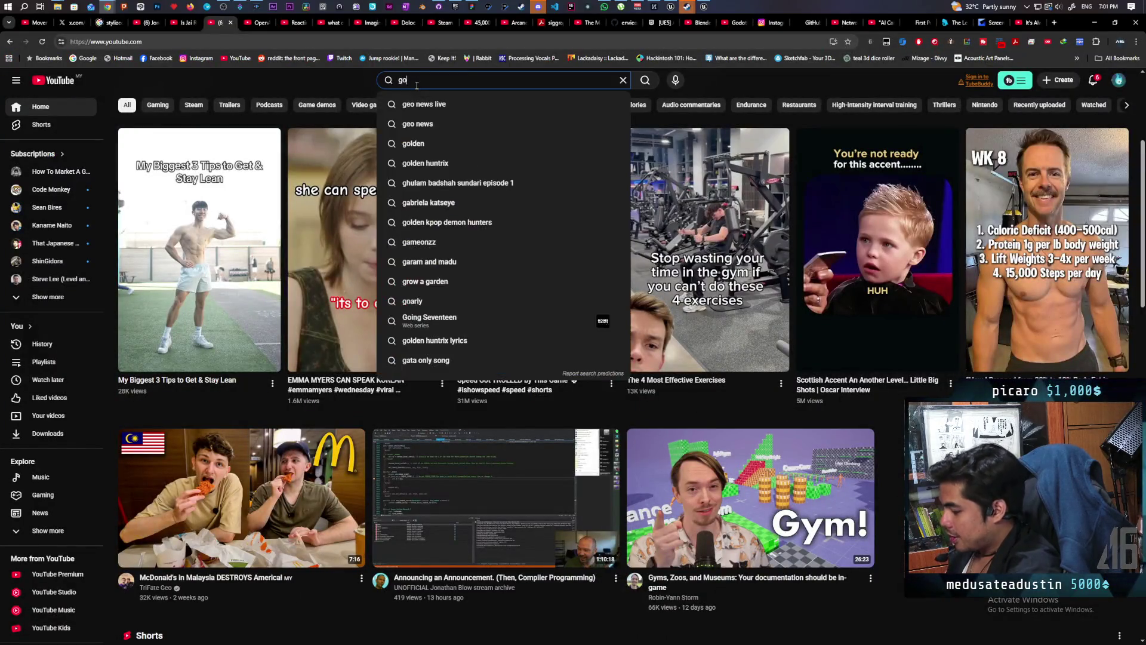
pyautogui.press('Return')
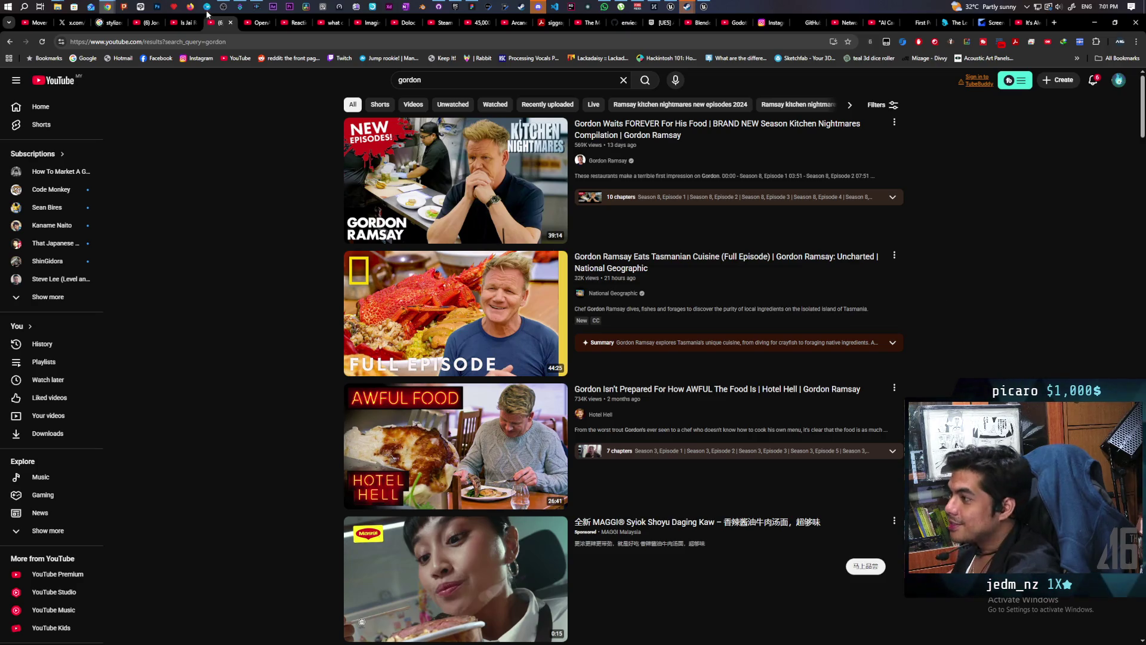
pyautogui.moveTo(125, 13)
pyautogui.click(162, 51)
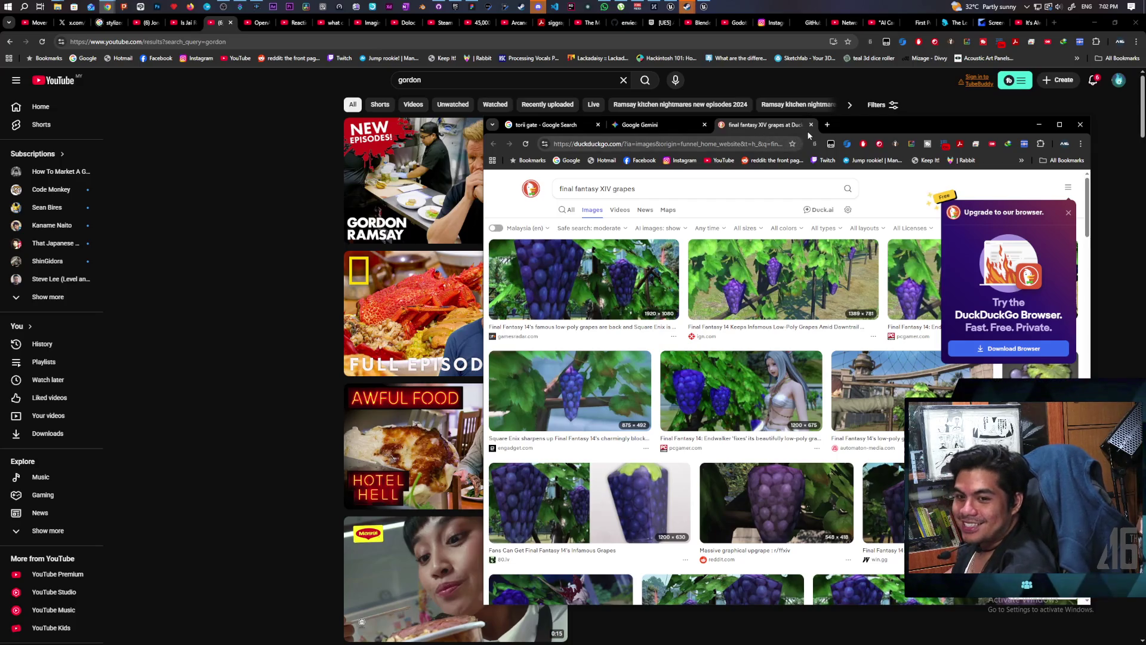
# Minimize the image search window, play National Geographic's Tasmanian Cuisine full episode, and adjust its volume.
pyautogui.click(1039, 125)
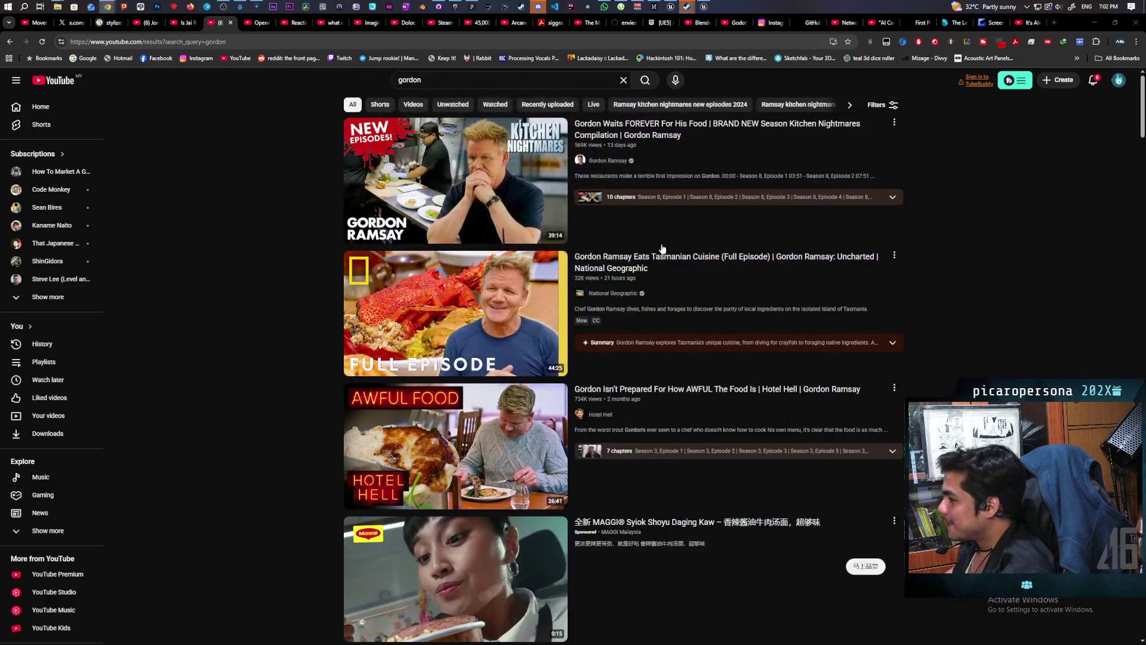
pyautogui.click(508, 322)
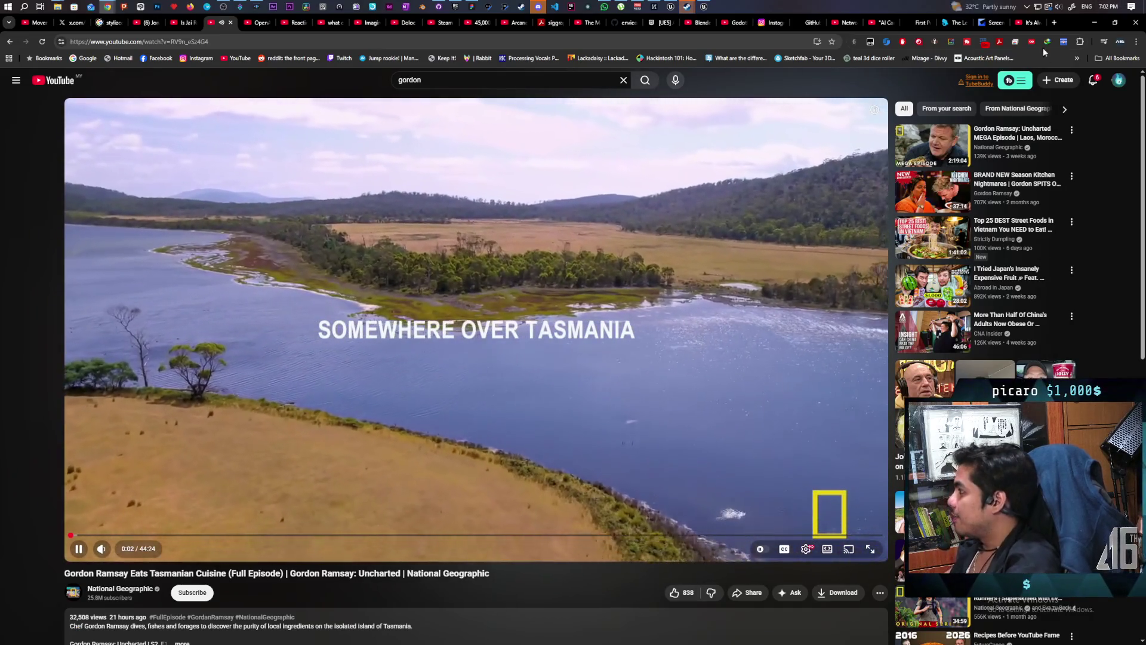
pyautogui.doubleClick(1069, 24)
pyautogui.doubleClick(686, 76)
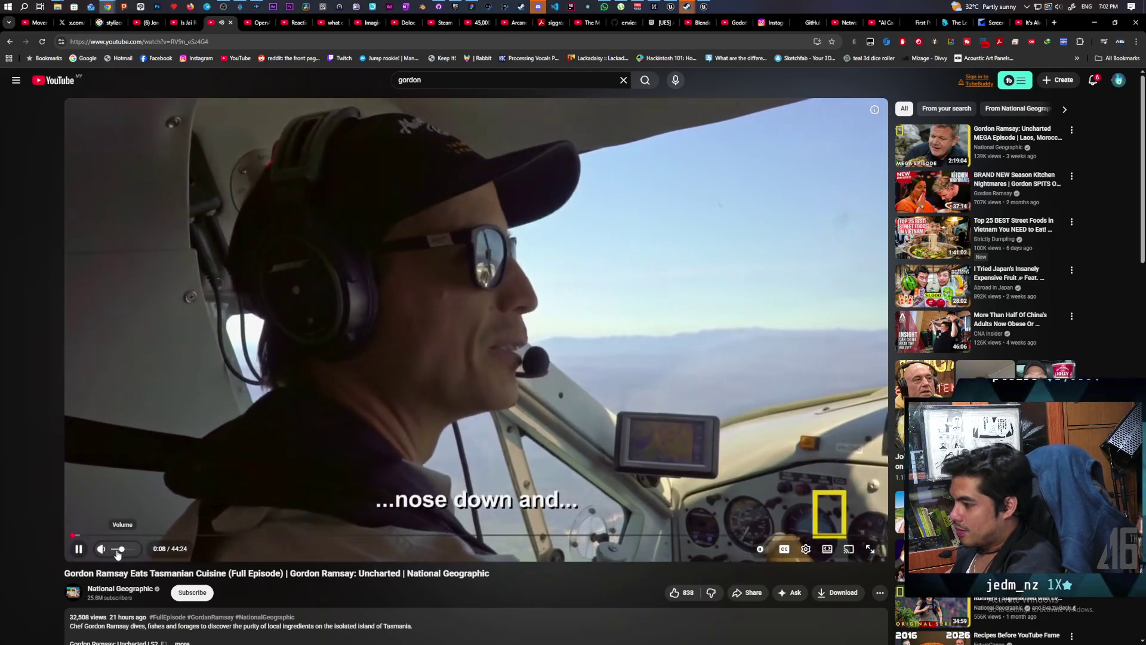
pyautogui.moveTo(121, 550); pyautogui.dragTo(125, 549)
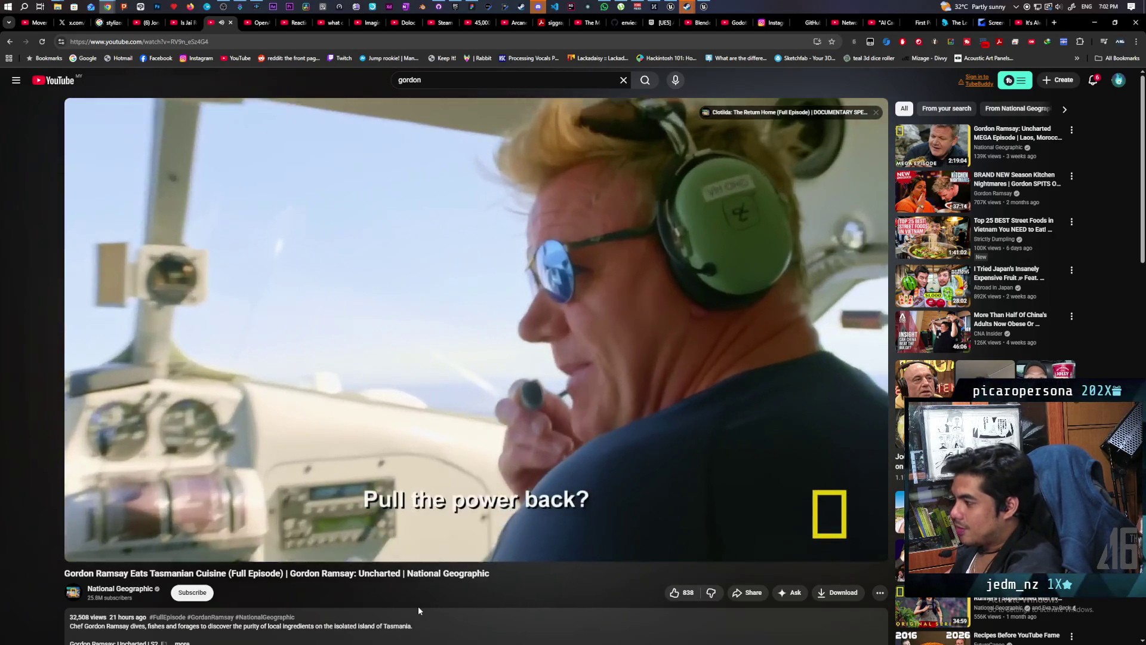